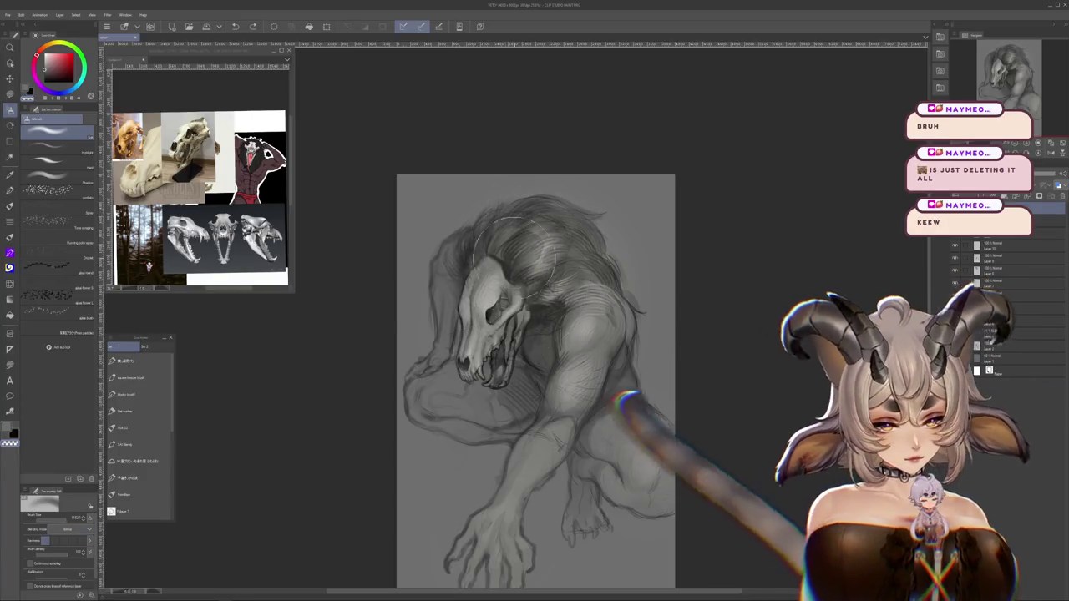
Rotate and zoom the canvas to study the figure, then reset it upright with the skull centred
key(r)
mouse_move(758, 303)
mouse_down()
mouse_move(509, 584)
mouse_move(543, 377)
mouse_up()
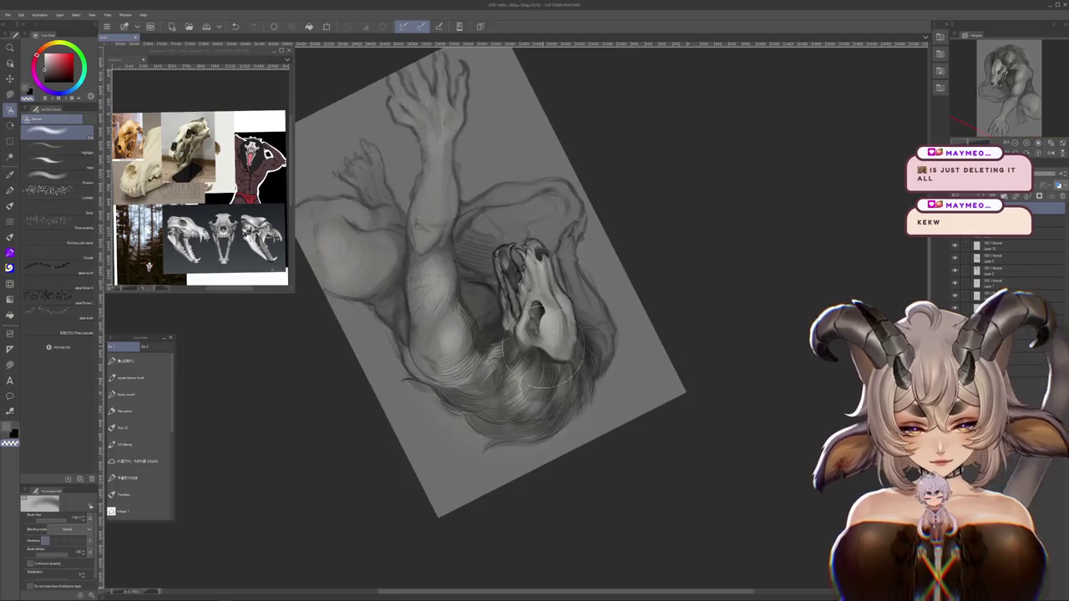
drag(763, 353, 800, 167)
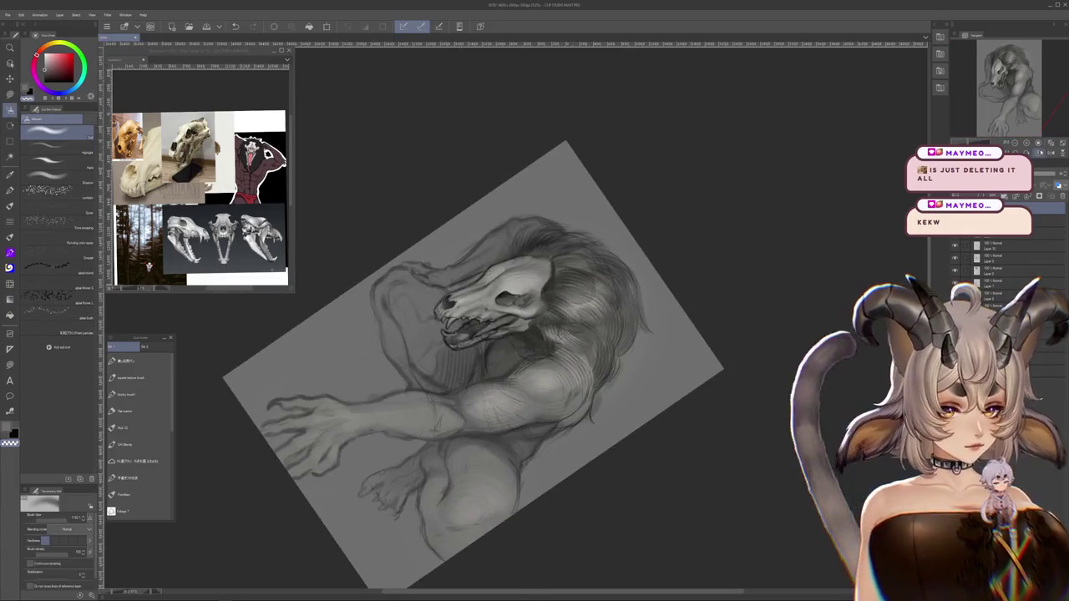
key(ctrl+at)
scroll(744, 353, down, 2)
scroll(709, 370, down, 3)
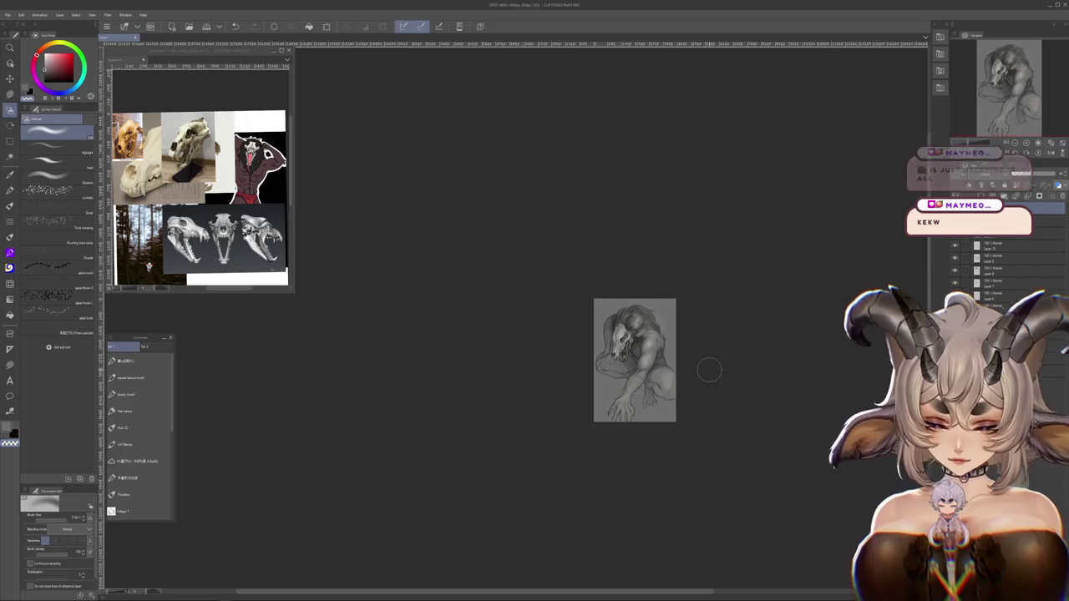
scroll(709, 370, up, 2)
scroll(735, 336, up, 2)
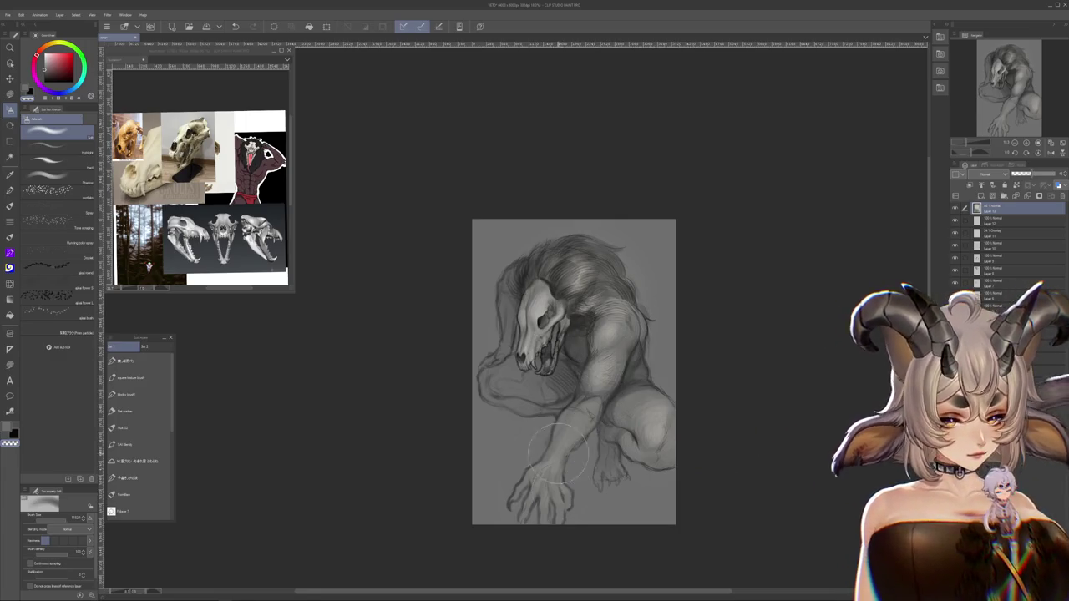
scroll(570, 478, down, 3)
scroll(576, 401, up, 3)
scroll(585, 345, up, 1)
scroll(575, 344, up, 2)
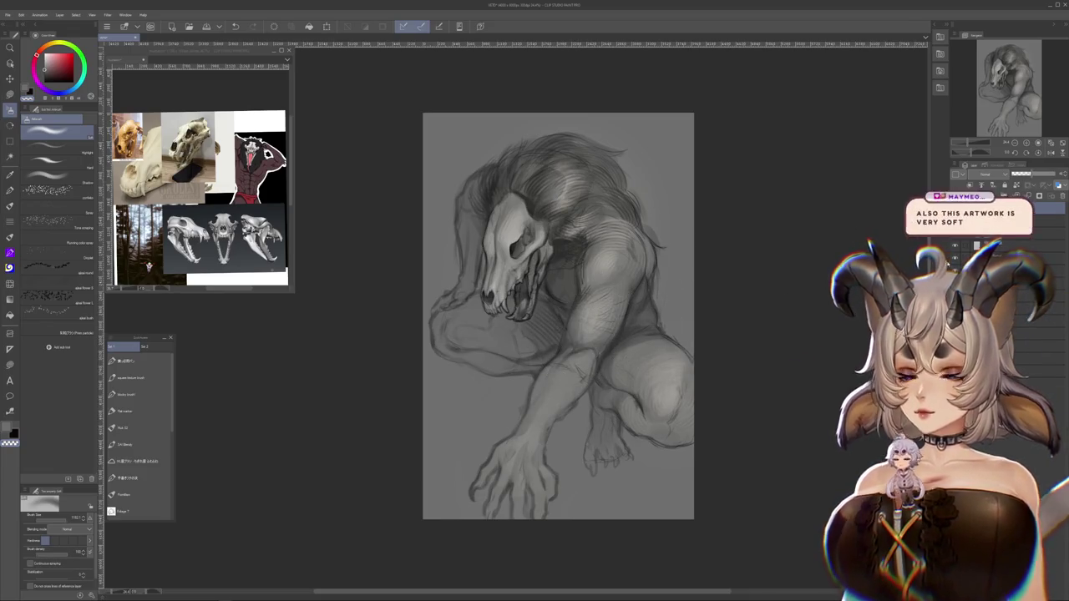
scroll(569, 312, down, 2)
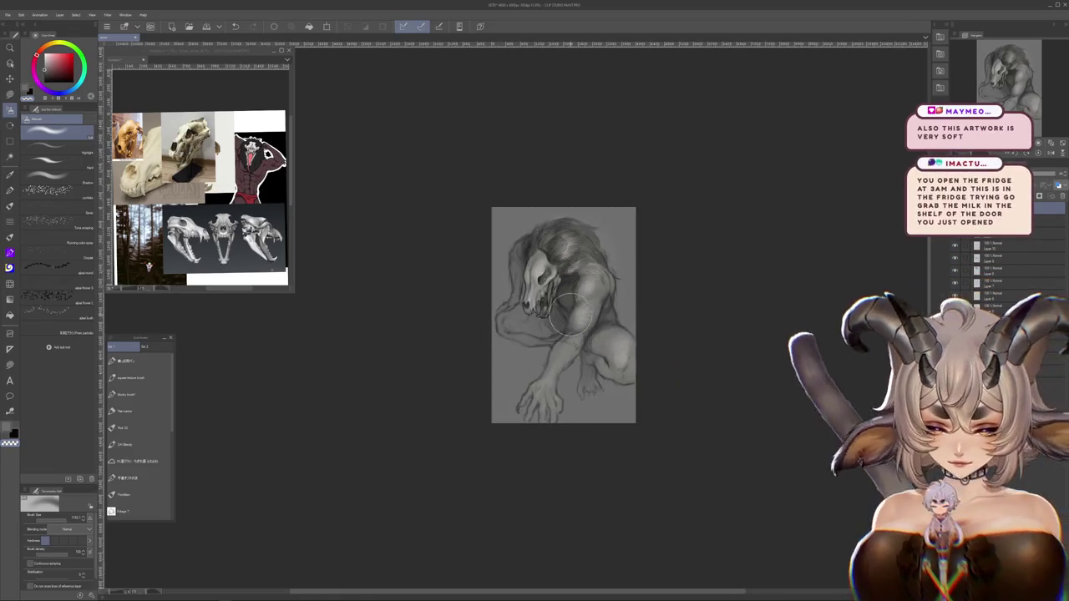
scroll(569, 313, down, 1)
scroll(553, 310, up, 3)
scroll(553, 310, up, 2)
drag(501, 293, 474, 370)
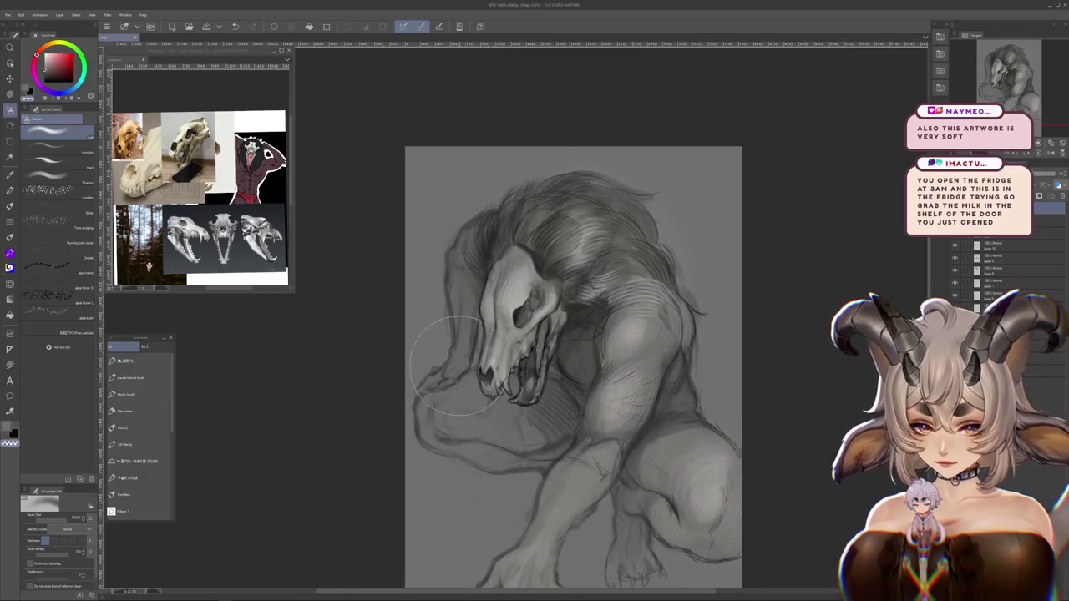
scroll(475, 370, up, 2)
Lasso-select the rough reaching-arm strokes below the skull and erase them
key(m)
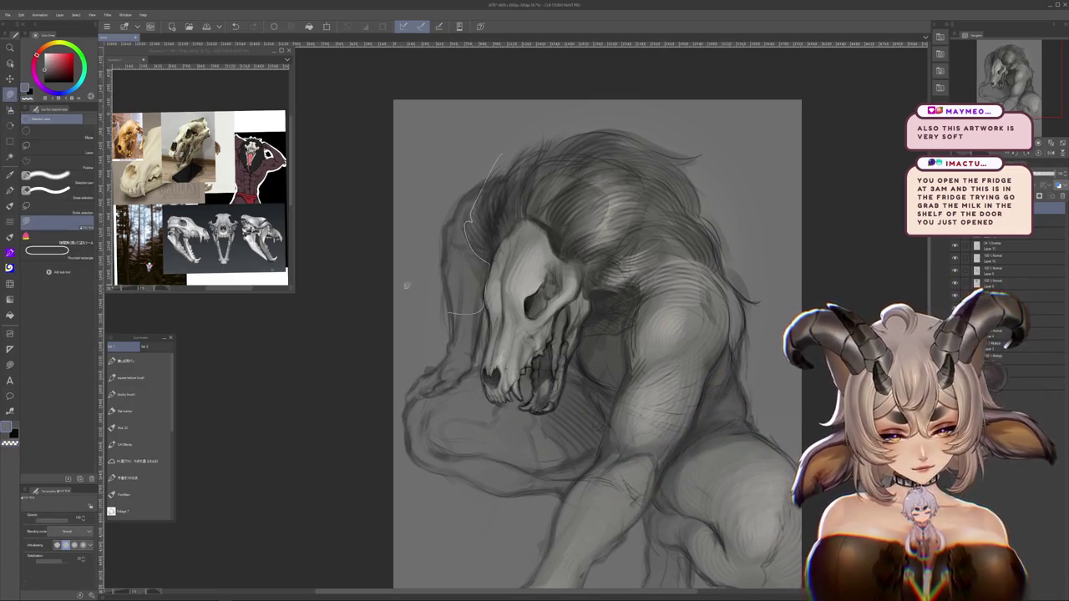
drag(418, 297, 493, 262)
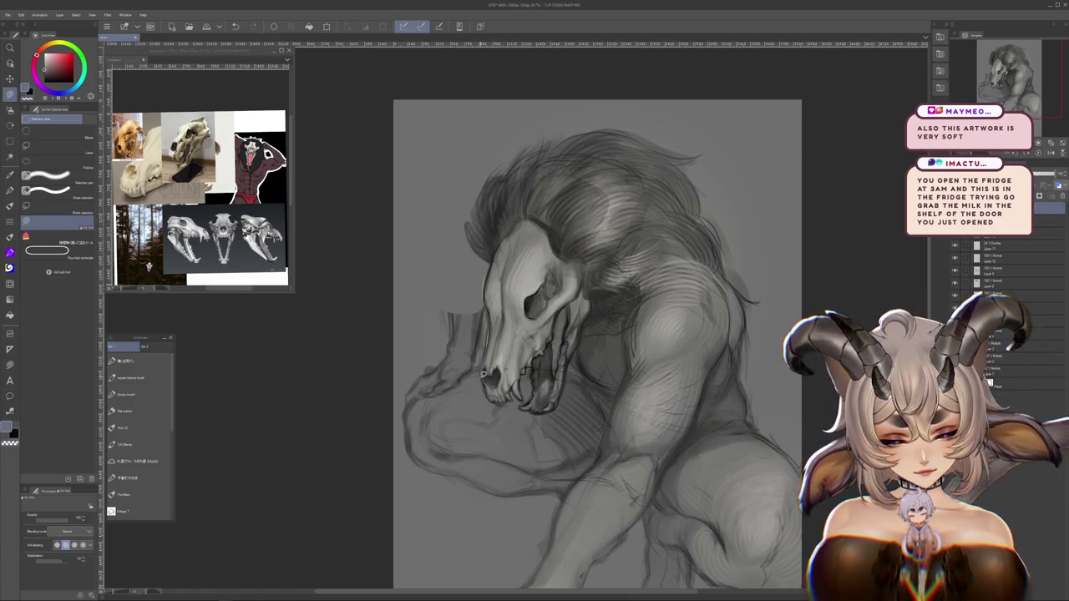
key(ctrl+z)
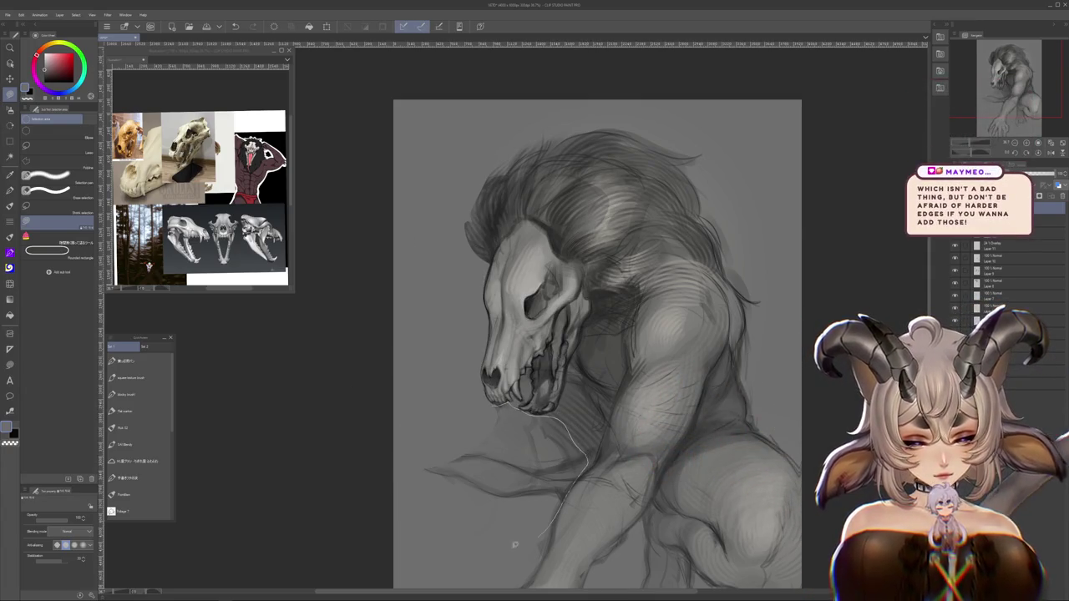
drag(523, 543, 444, 543)
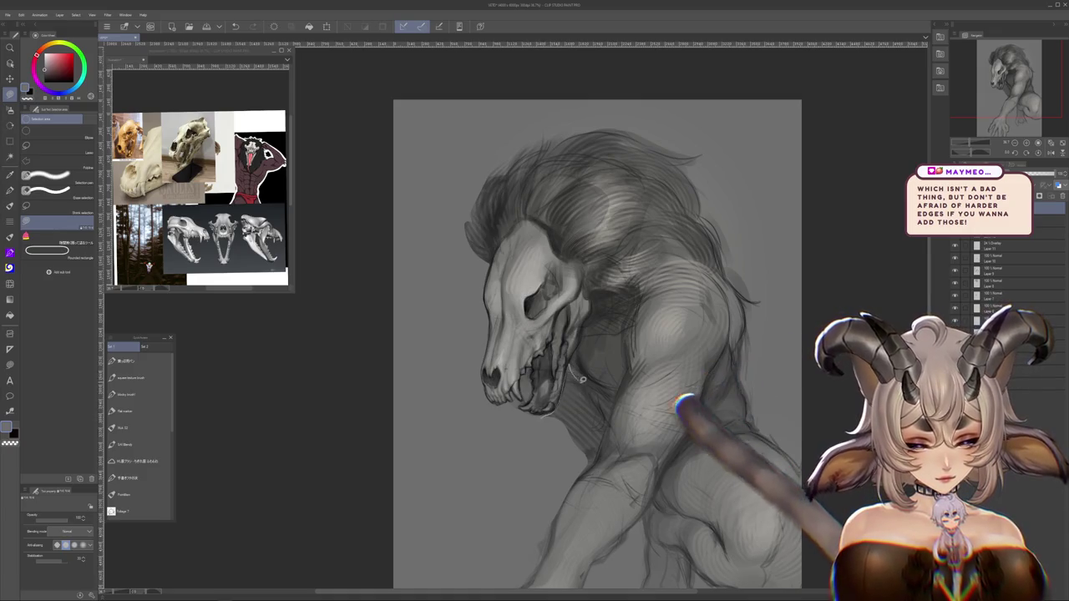
Bring back the erased reaching-arm sketch and review the intact figure
drag(580, 454, 533, 423)
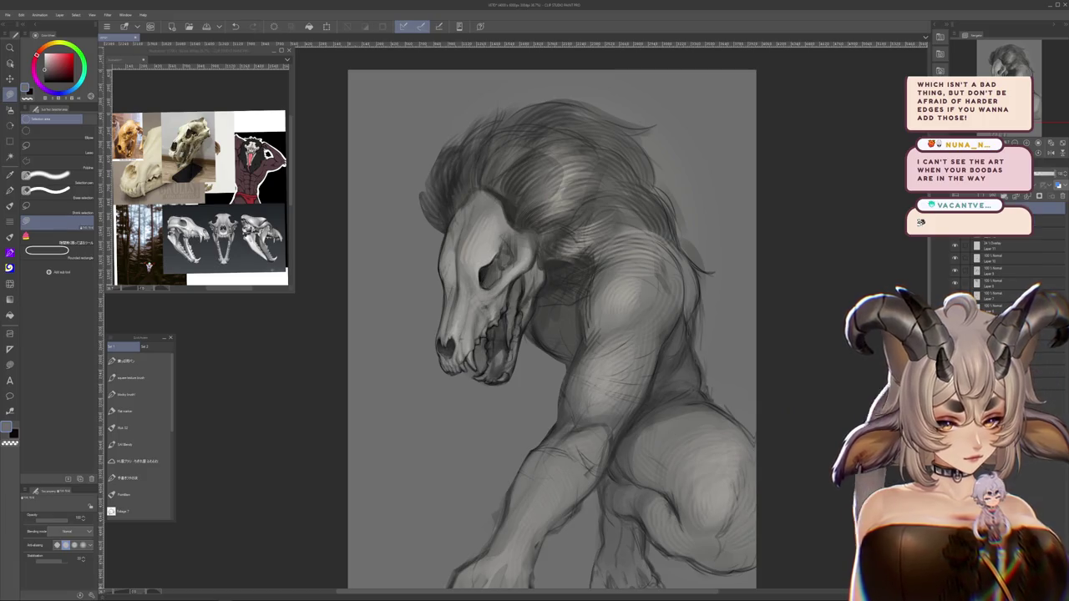
click(955, 251)
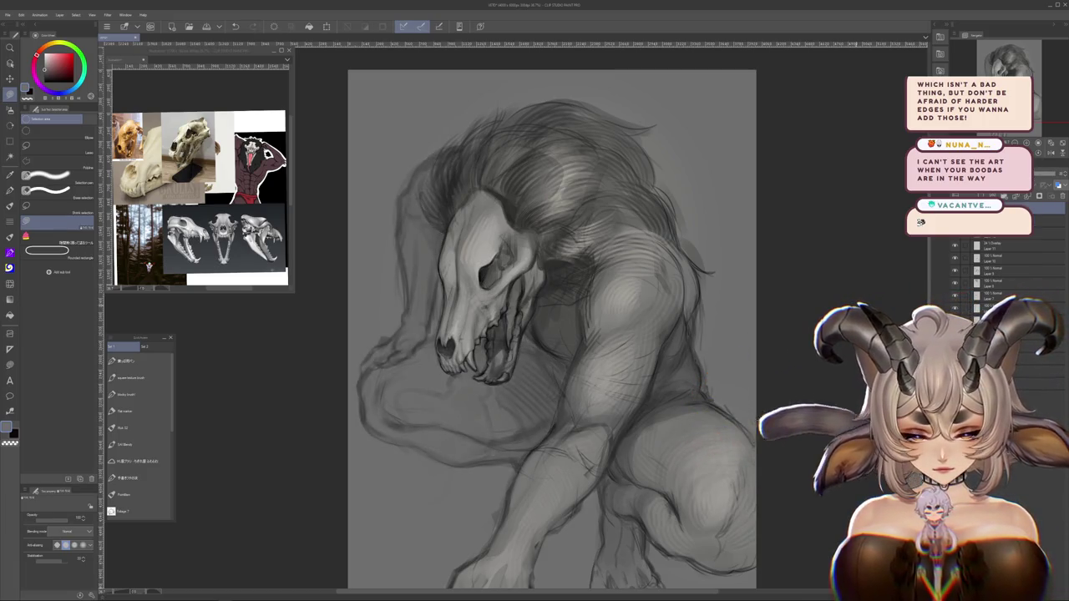
scroll(784, 376, down, 3)
scroll(668, 334, down, 3)
scroll(650, 320, up, 2)
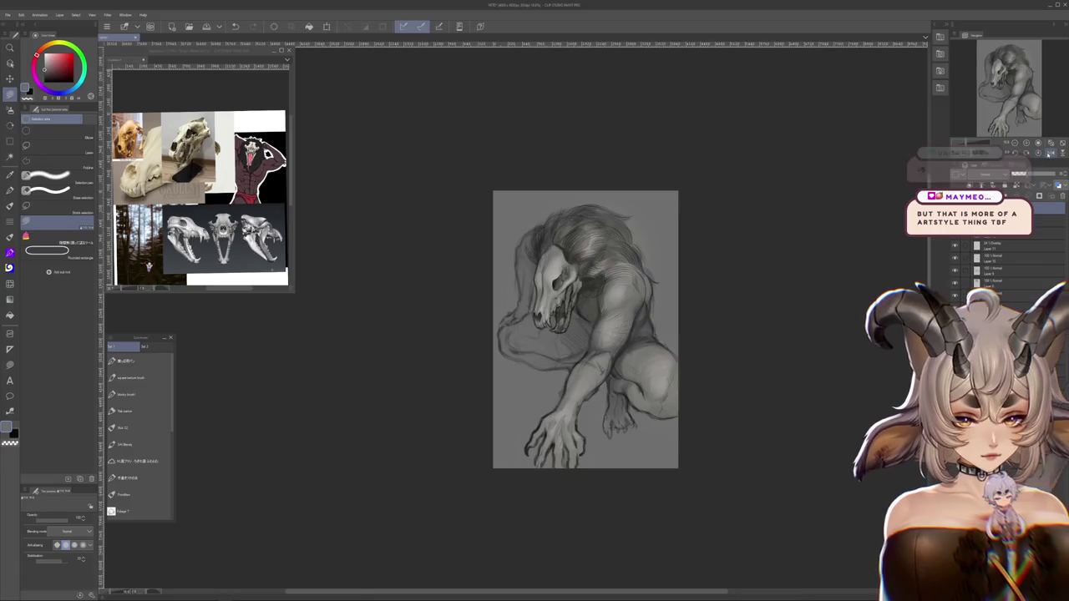
Flip the canvas horizontally to check proportions and merge the layers into one
key(h)
scroll(759, 243, up, 1)
scroll(577, 290, up, 2)
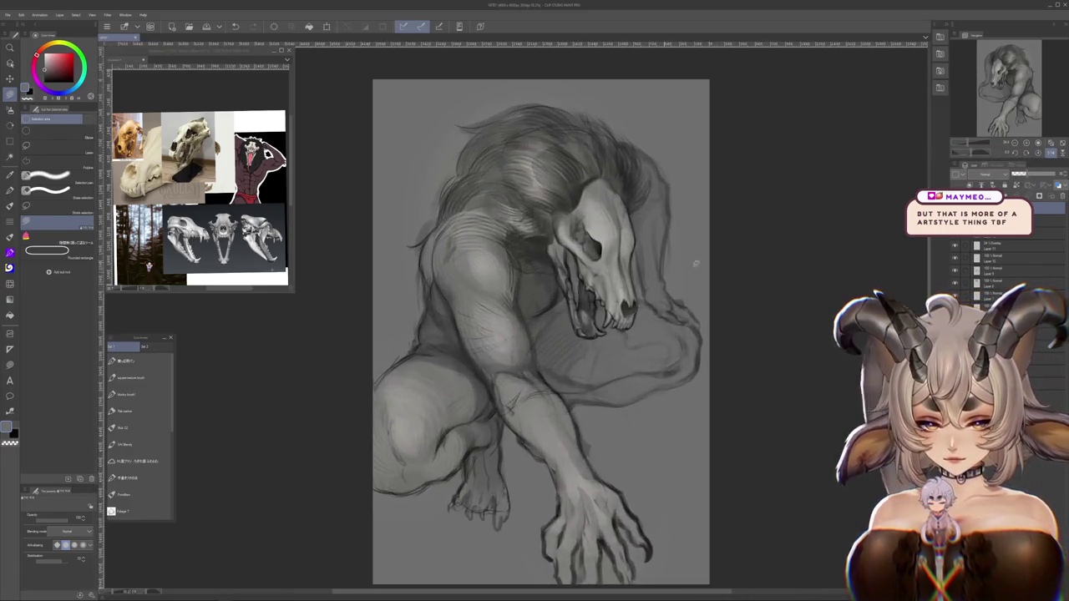
mouse_move(907, 266)
mouse_down()
mouse_move(892, 170)
mouse_move(921, 229)
mouse_up()
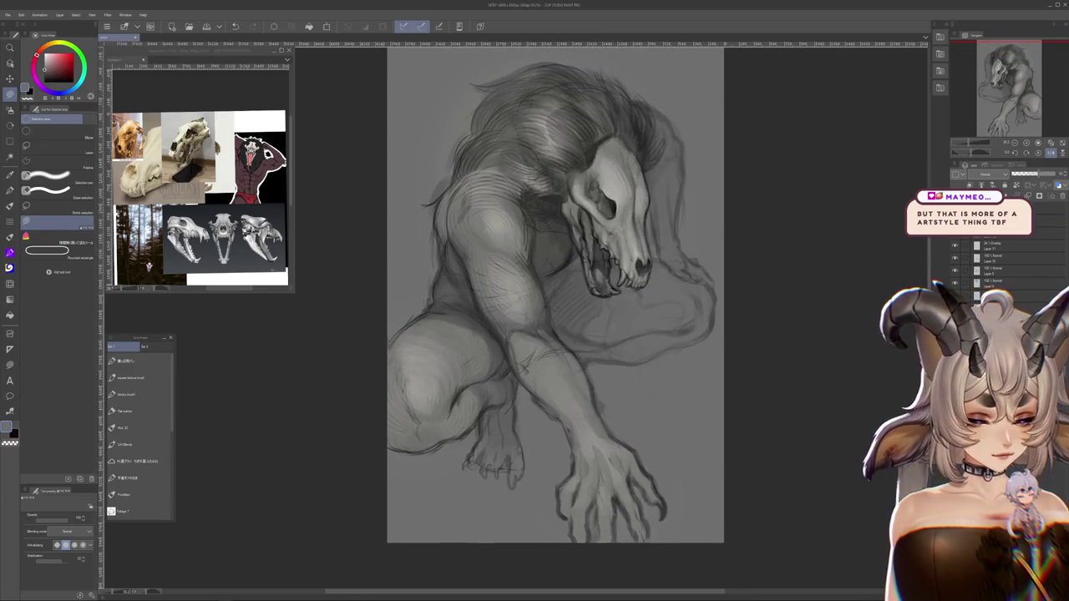
key(ctrl+shift+e)
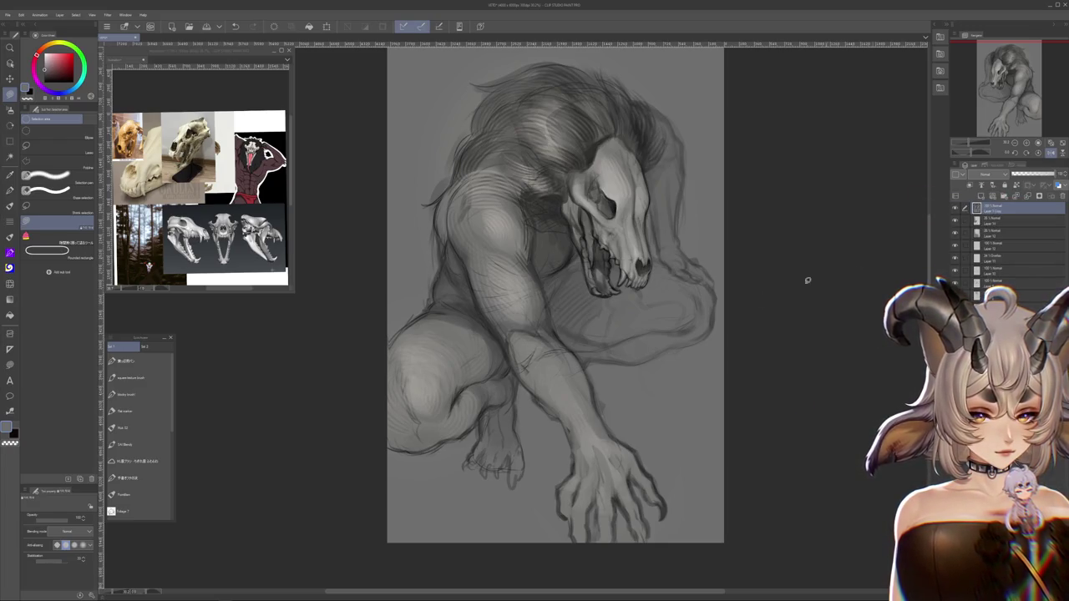
key(ctrl+minus)
Lasso-select the lower front hand and start a Free Transform on it
key(j)
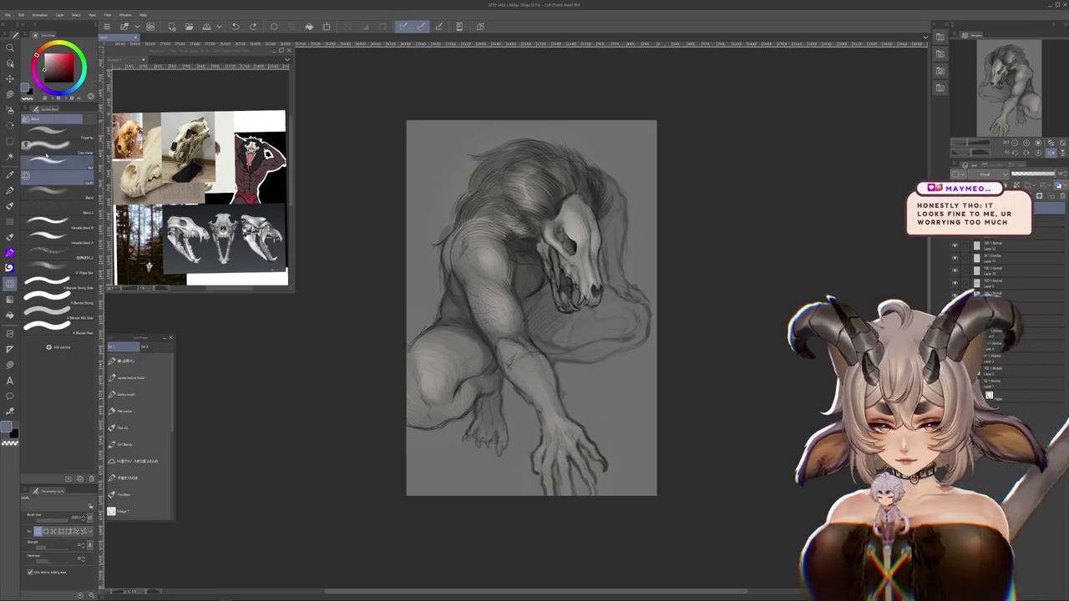
key(m)
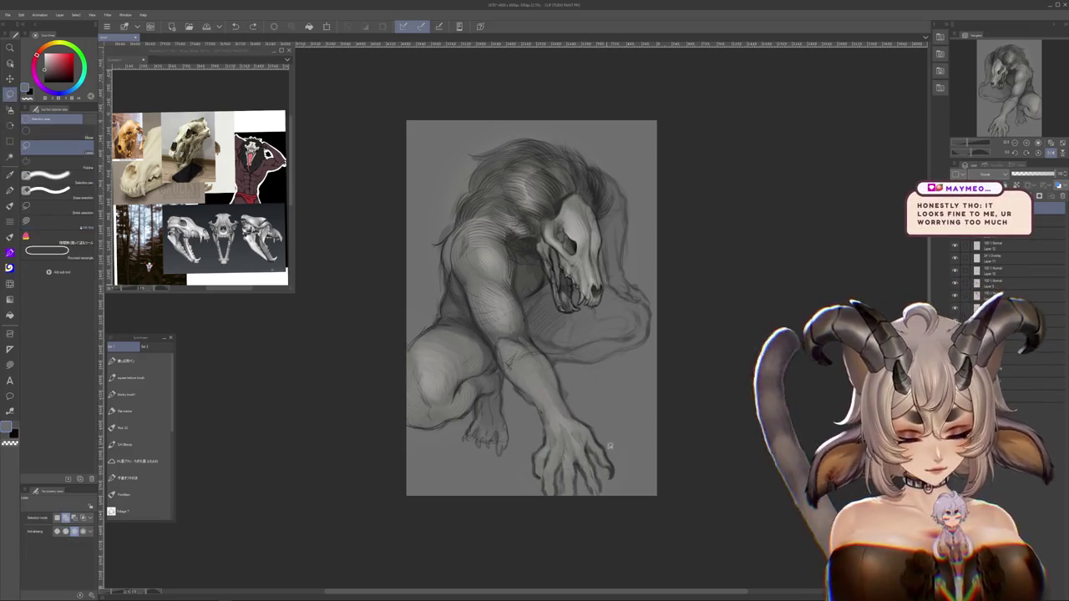
drag(612, 448, 528, 444)
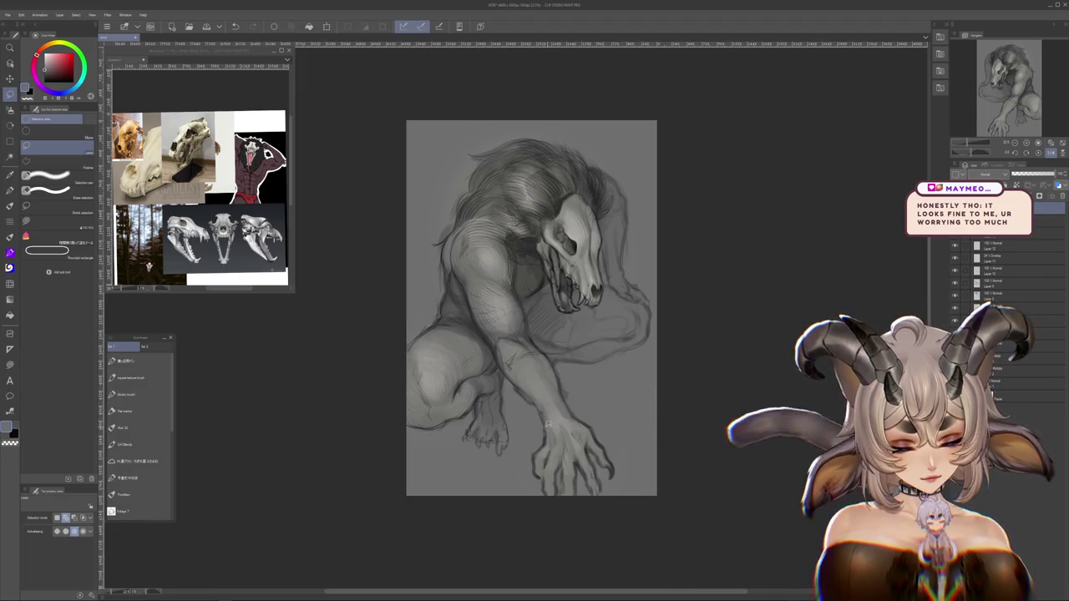
key(ctrl+t)
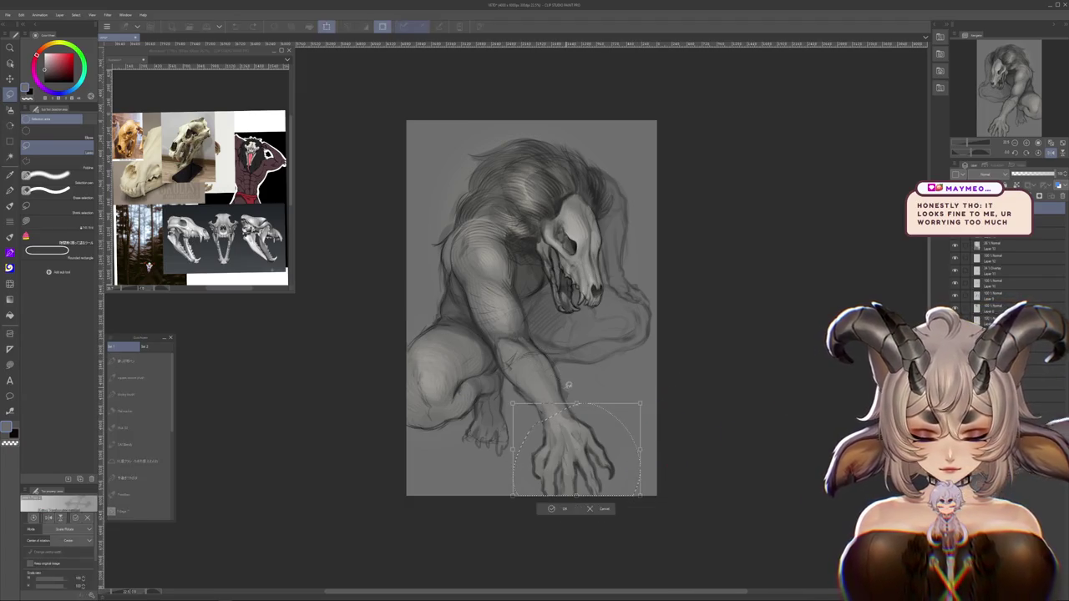
Narrow the hand, move it up, commit it, and mirror the view back
drag(640, 496, 624, 484)
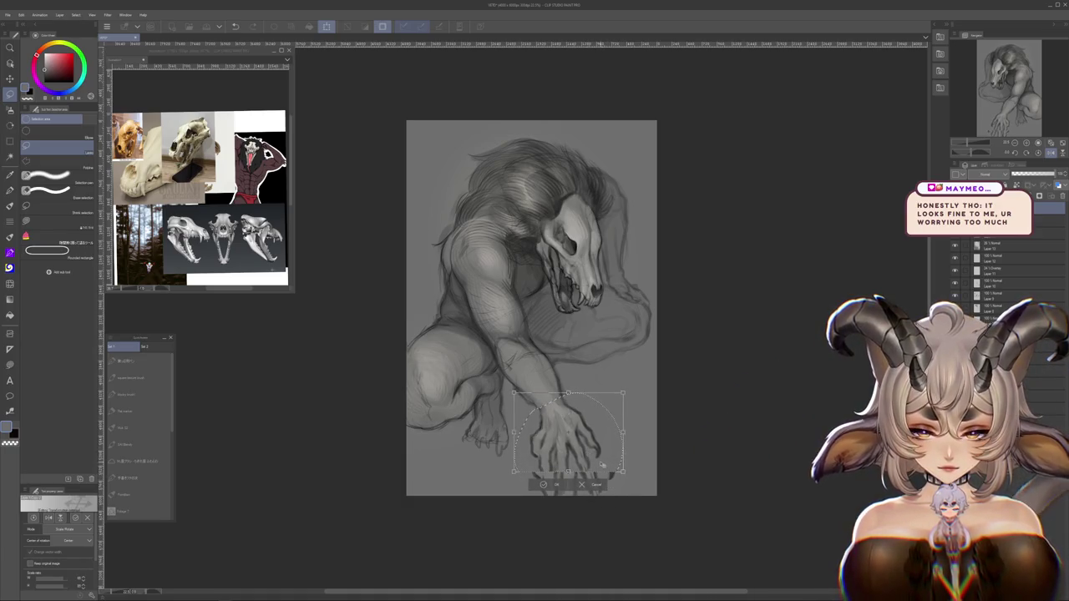
key(Return)
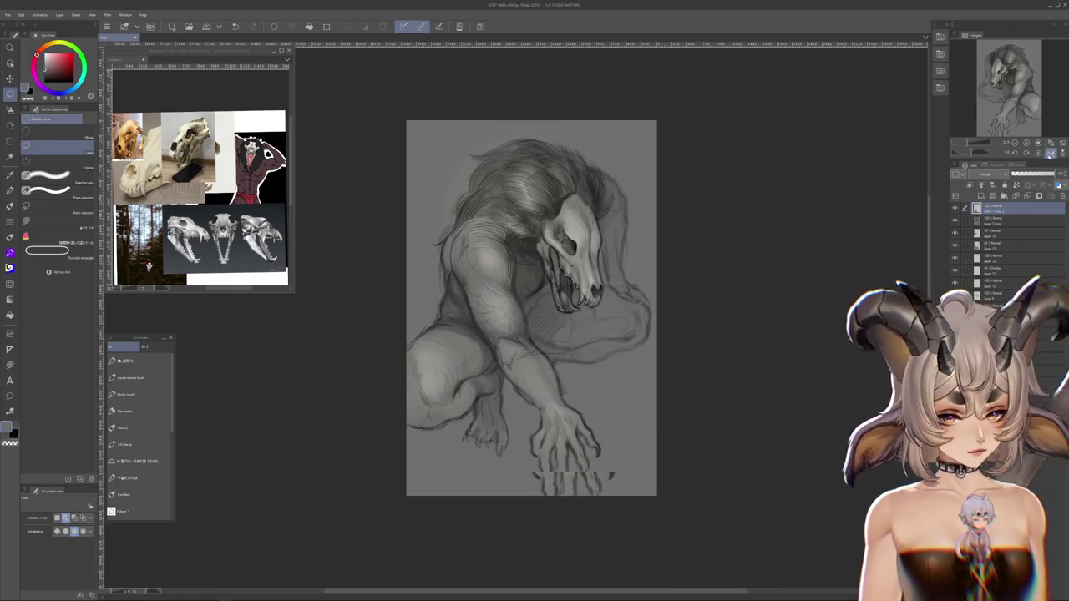
click(1049, 154)
Reselect the hand, try another transform, then undo it
drag(401, 390, 530, 493)
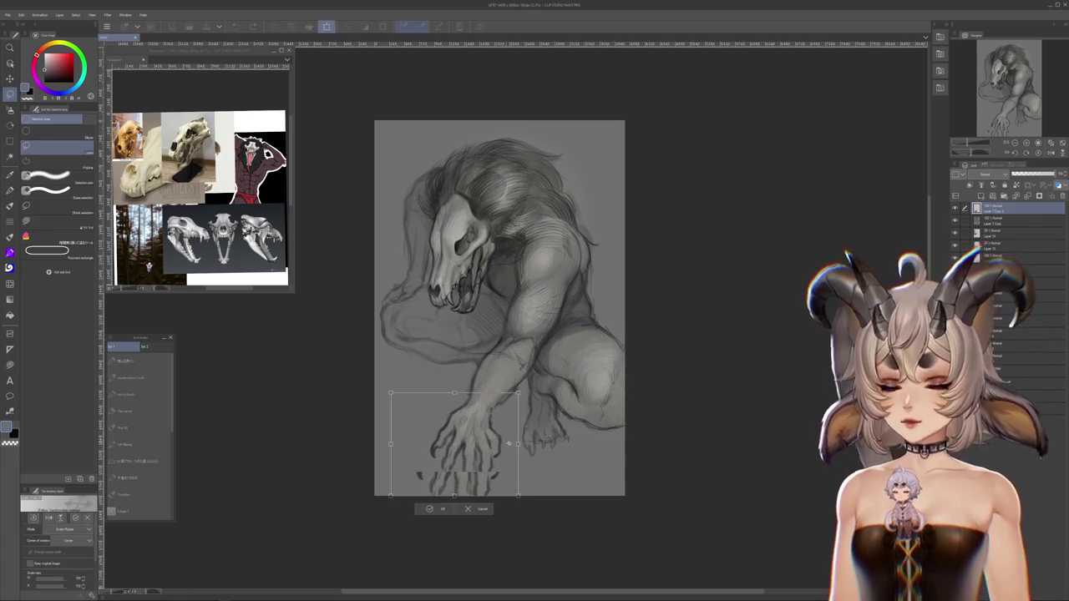
key(ctrl+t)
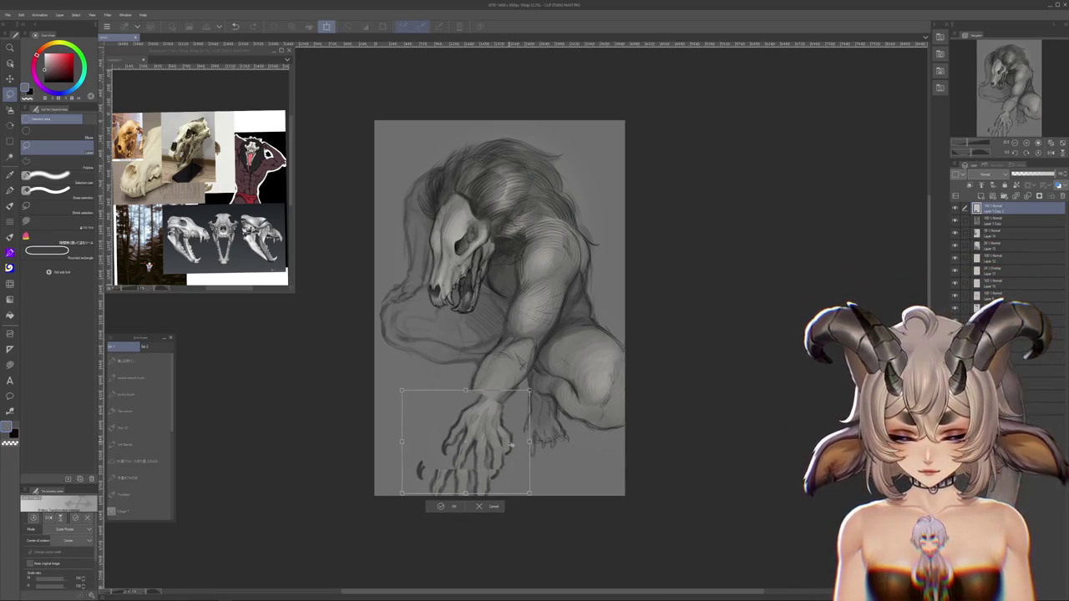
key(Return)
key(ctrl+z)
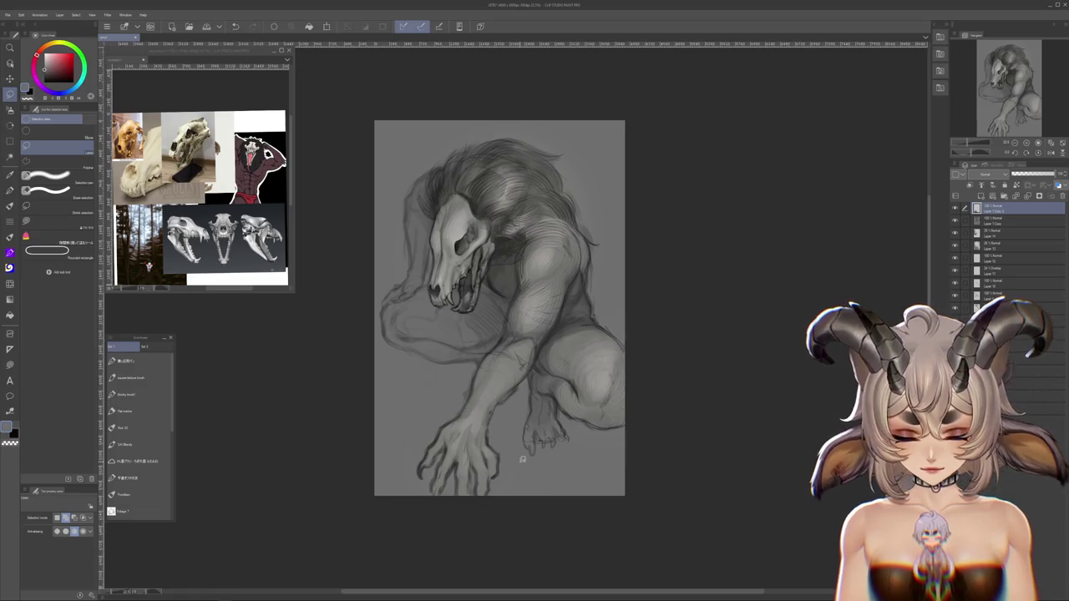
Delete an extra layer, then scale the hand down slightly and confirm
click(1050, 197)
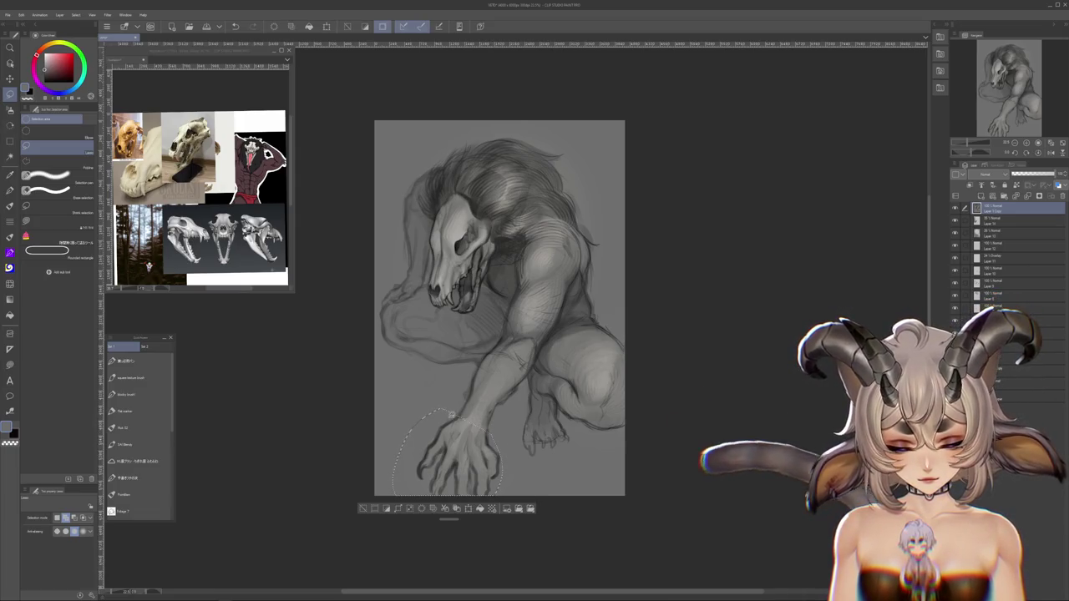
click(507, 504)
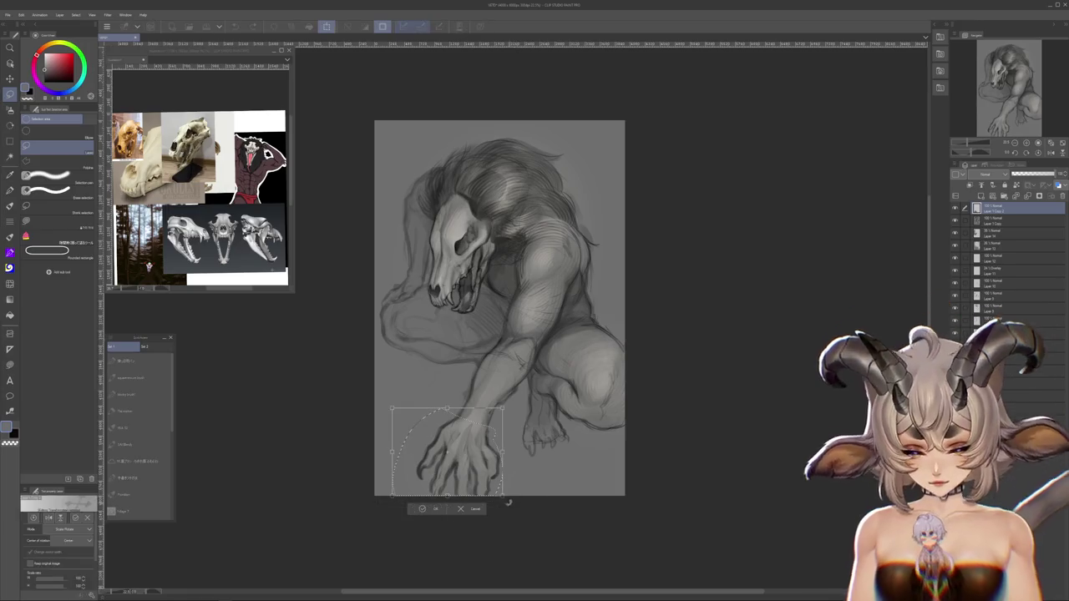
drag(502, 496, 493, 481)
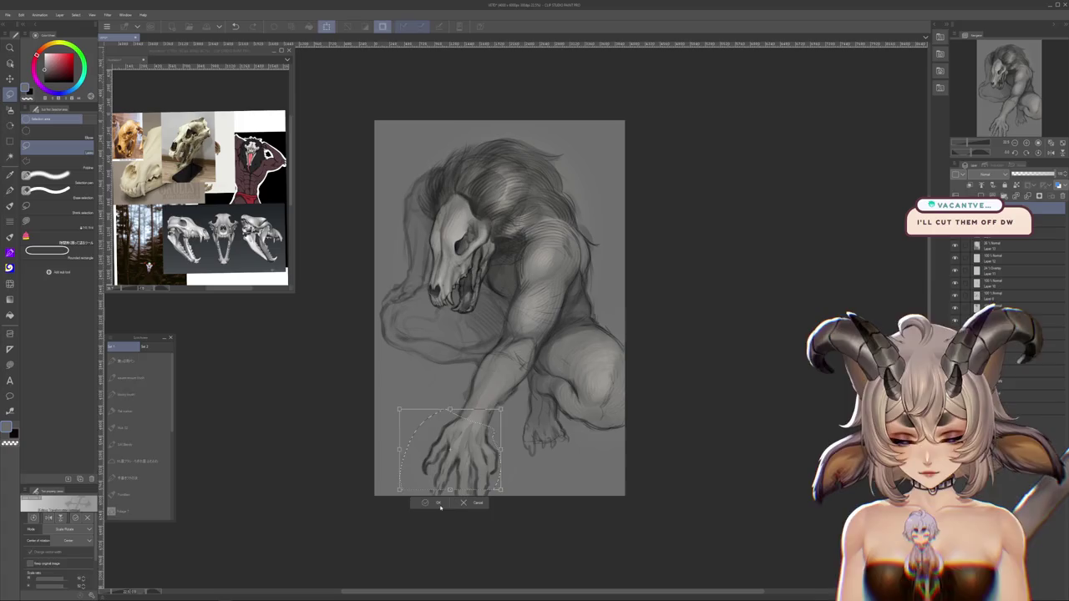
click(440, 504)
Lasso-select the long reaching front arm and hand
scroll(606, 489, up, 2)
scroll(602, 490, down, 1)
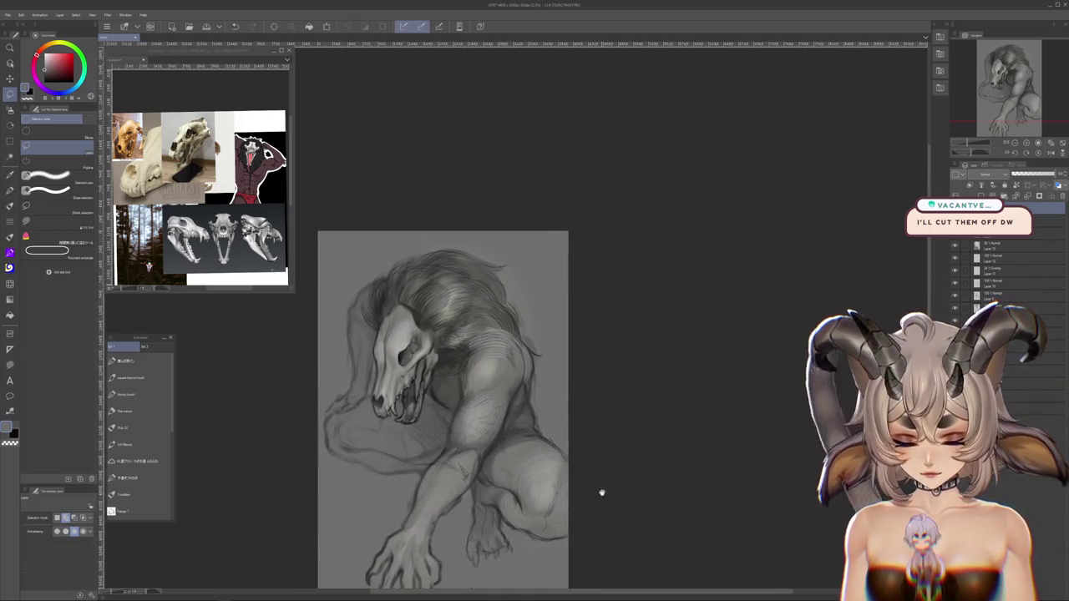
drag(602, 490, 623, 437)
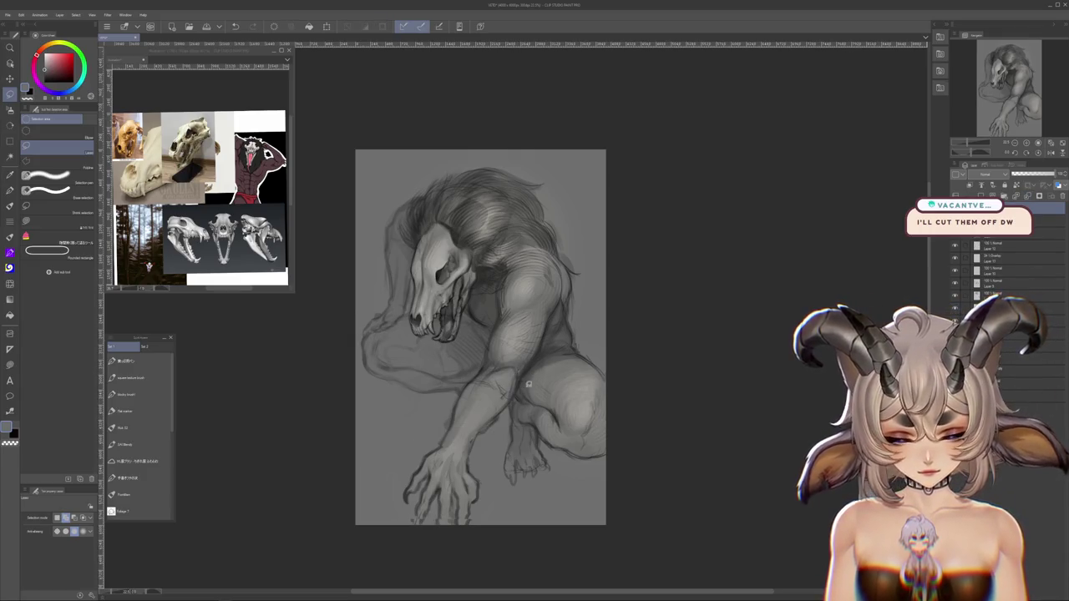
drag(529, 381, 557, 294)
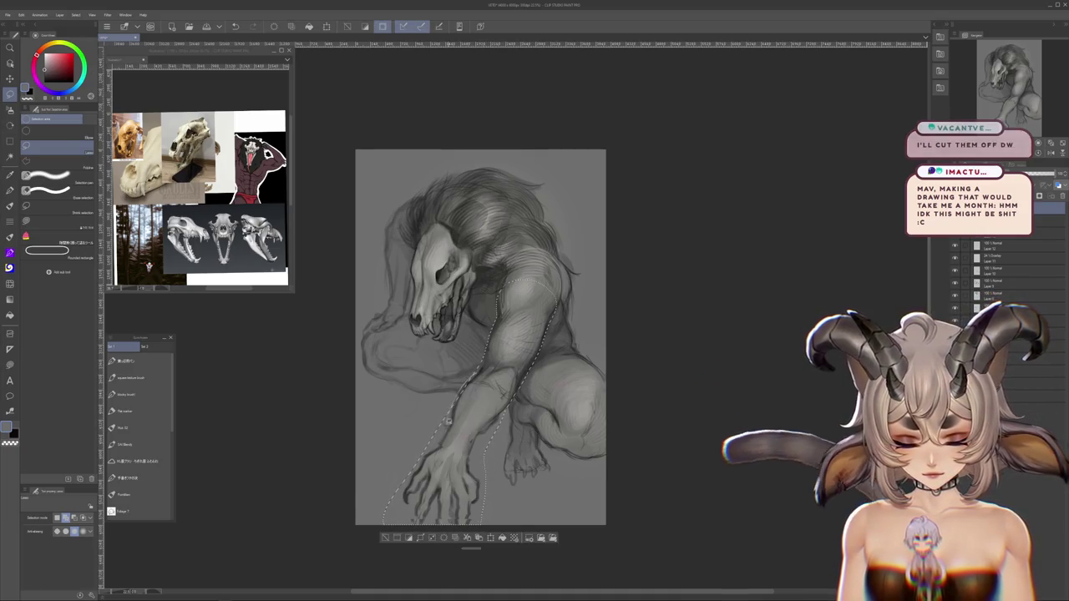
Rotate the selected arm to a steeper angle, commit it, and restore the selection
key(ctrl+t)
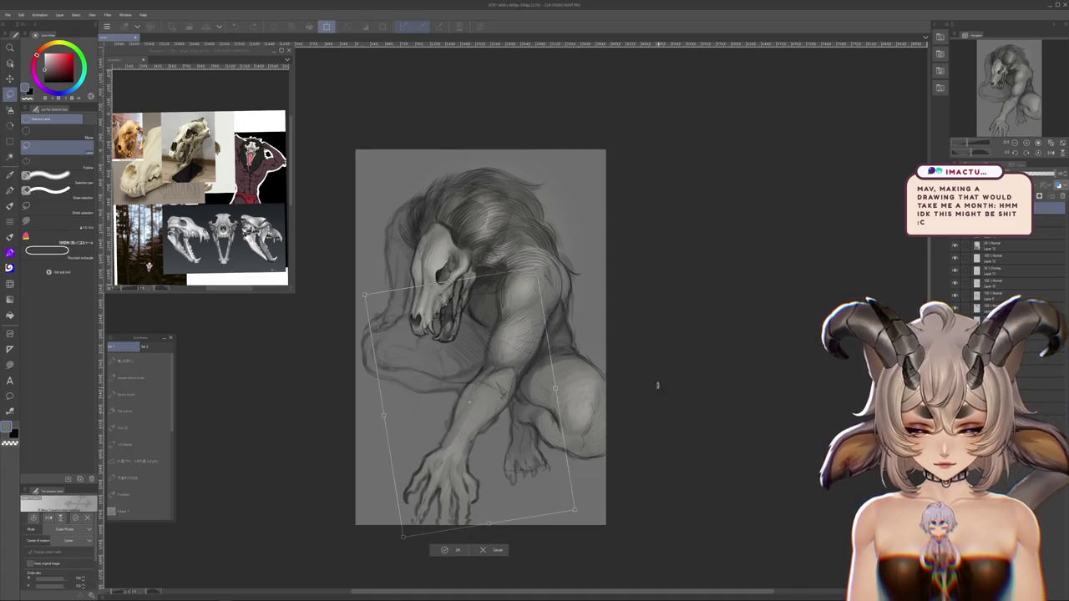
drag(579, 445, 548, 429)
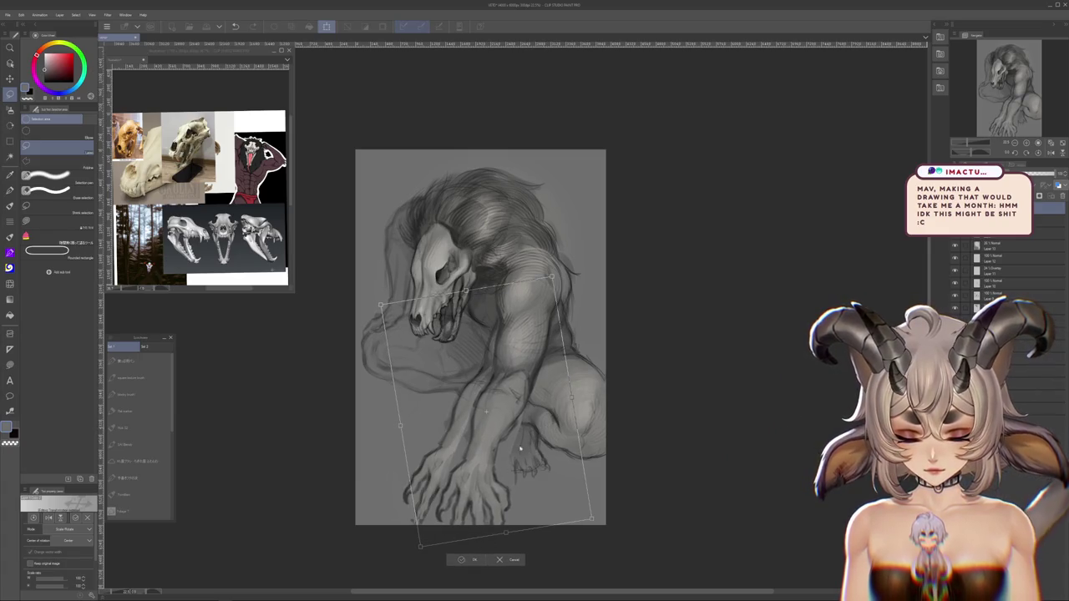
key(Return)
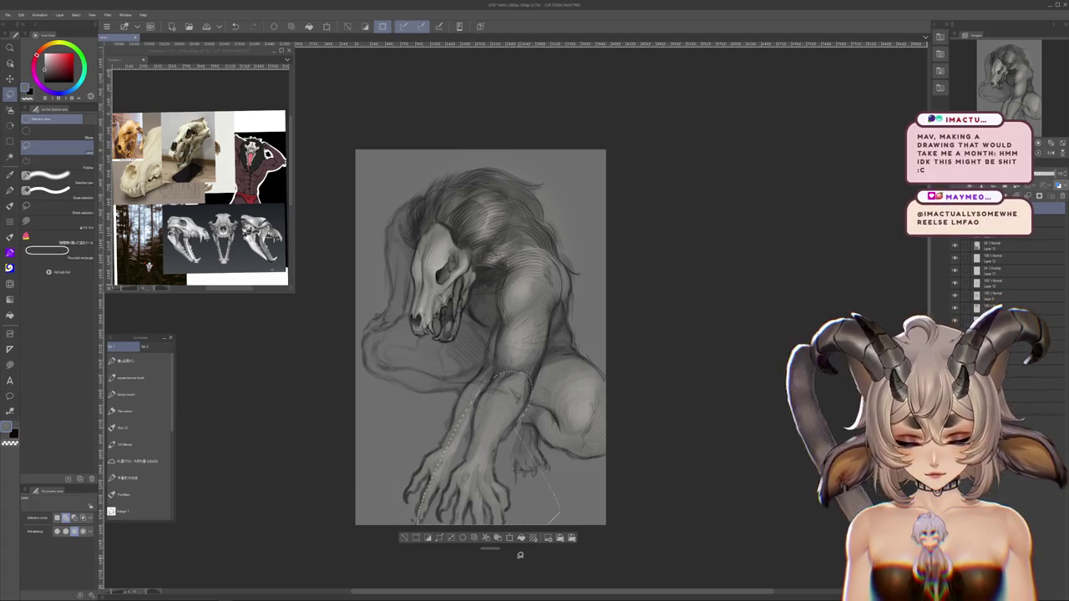
key(ctrl+d)
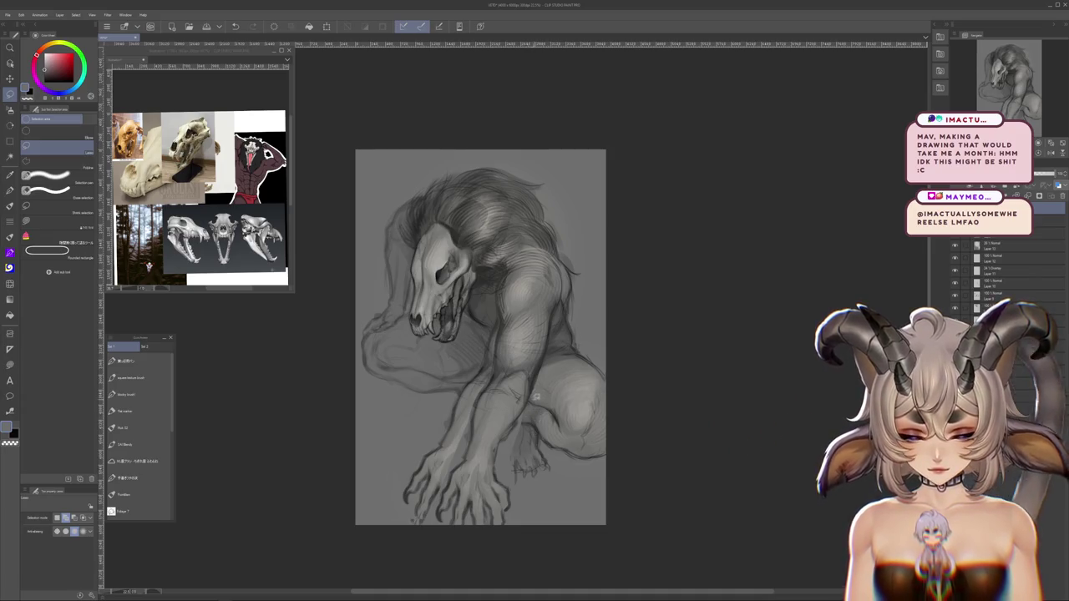
key(ctrl+z)
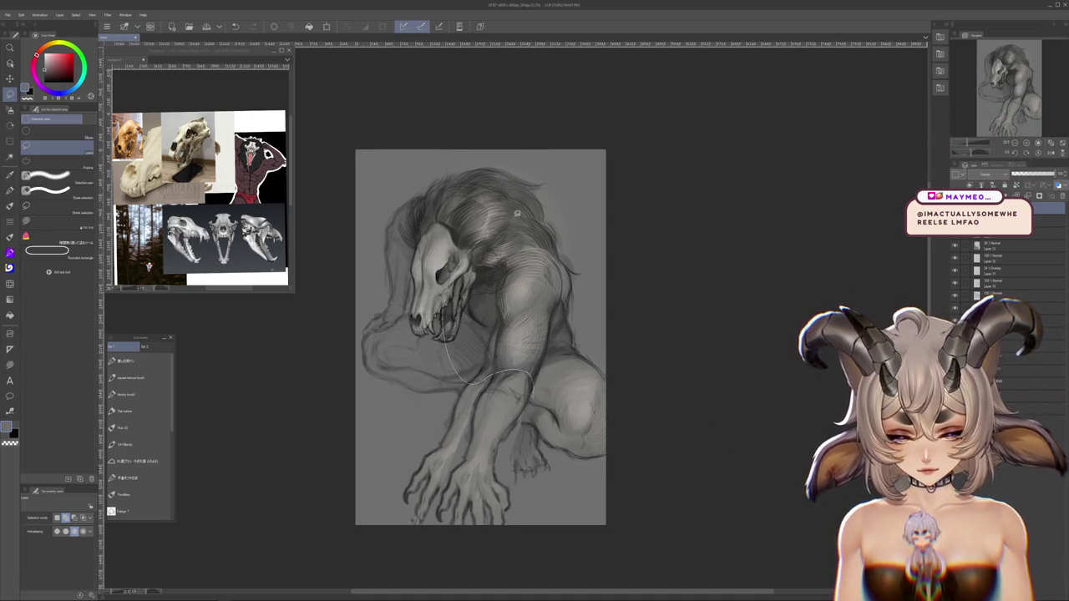
key(ctrl+z)
key(ctrl+z)
key(ctrl+z)
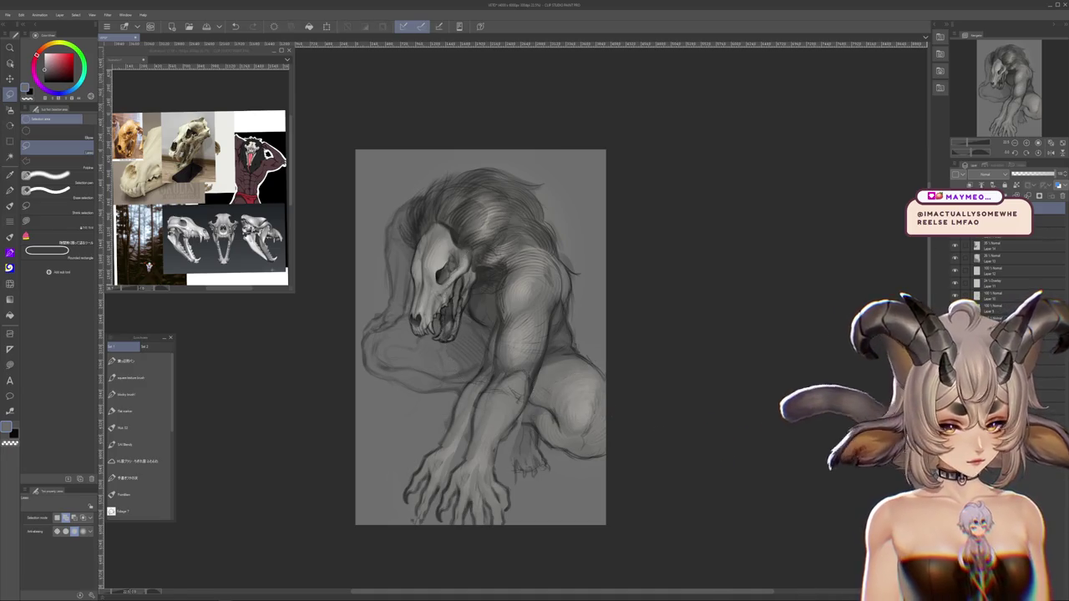
Rotate the forearm and hand further clockwise, shift them up-left, and confirm
key(ctrl+t)
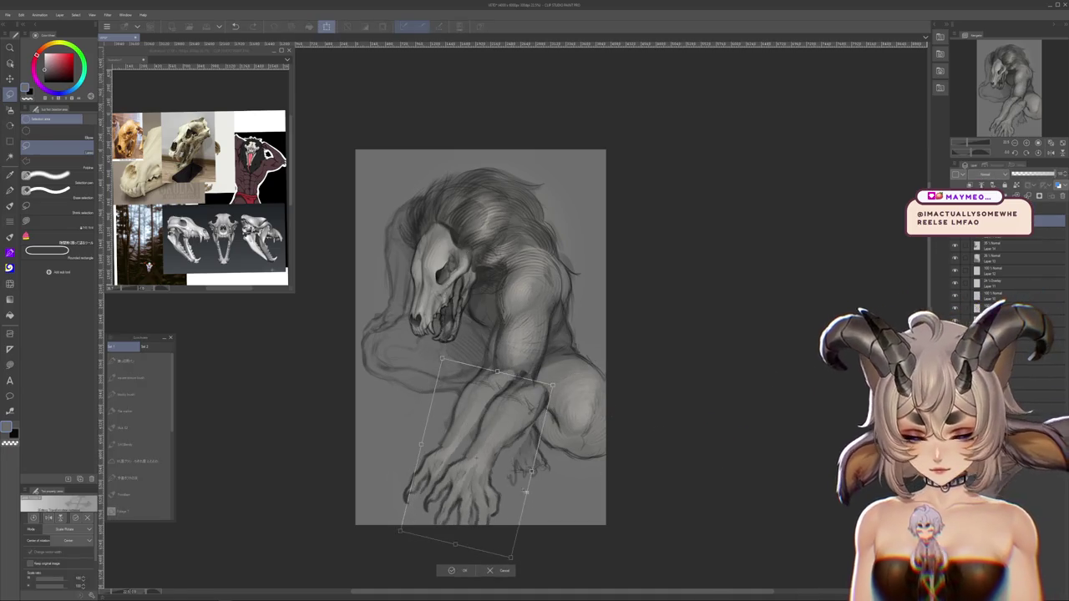
drag(501, 551, 477, 558)
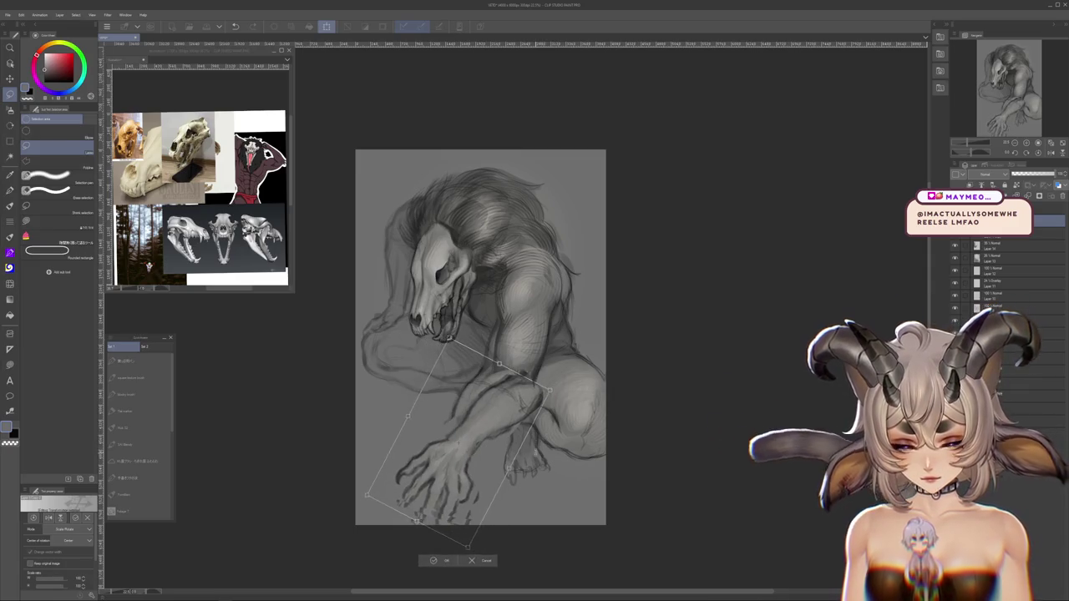
drag(510, 468, 482, 476)
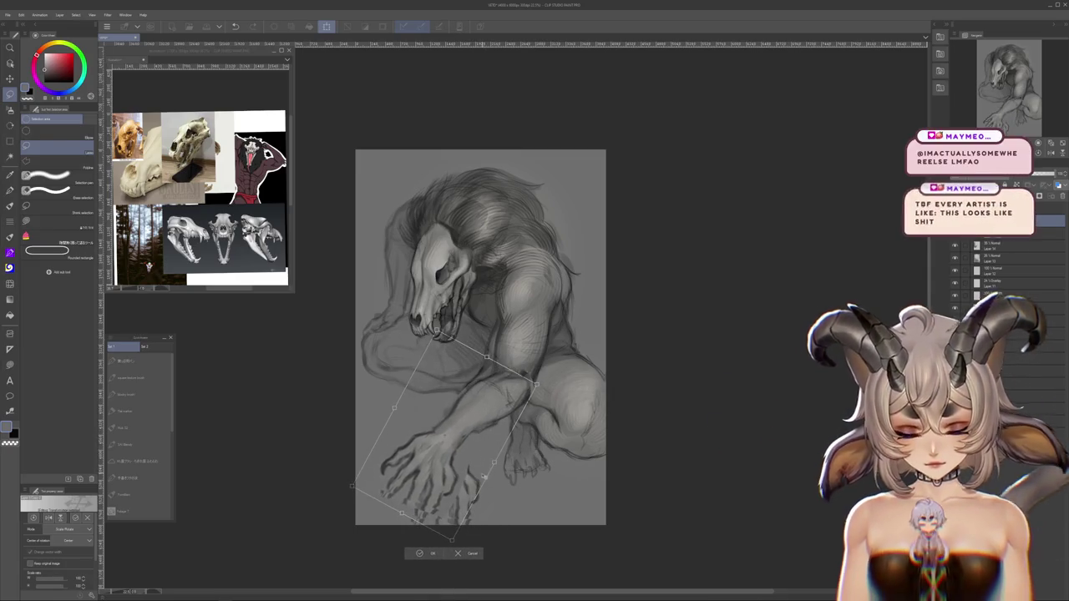
drag(482, 476, 479, 422)
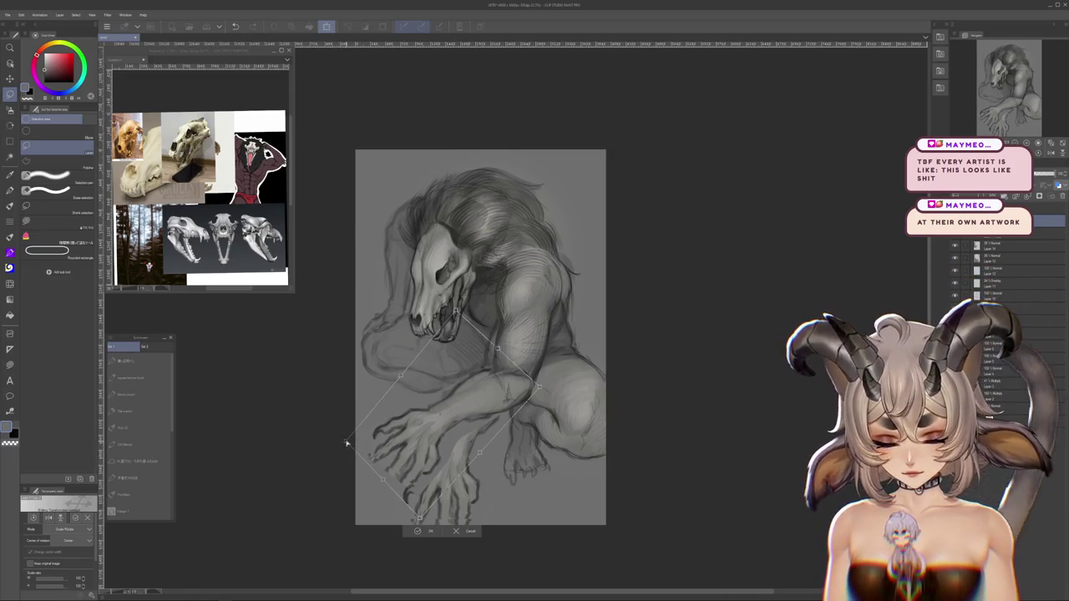
drag(346, 443, 351, 437)
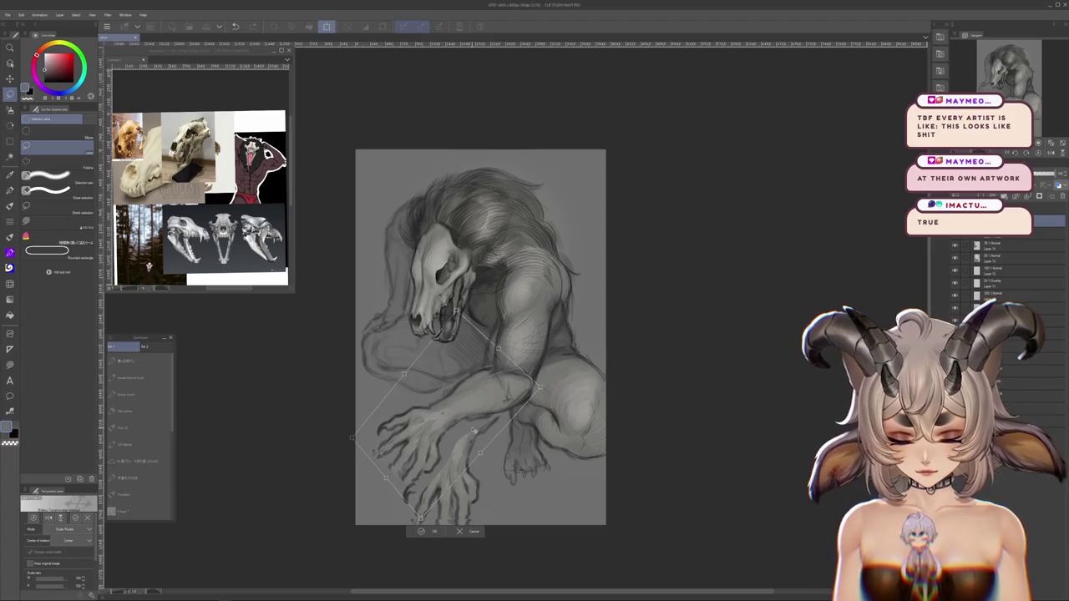
click(422, 532)
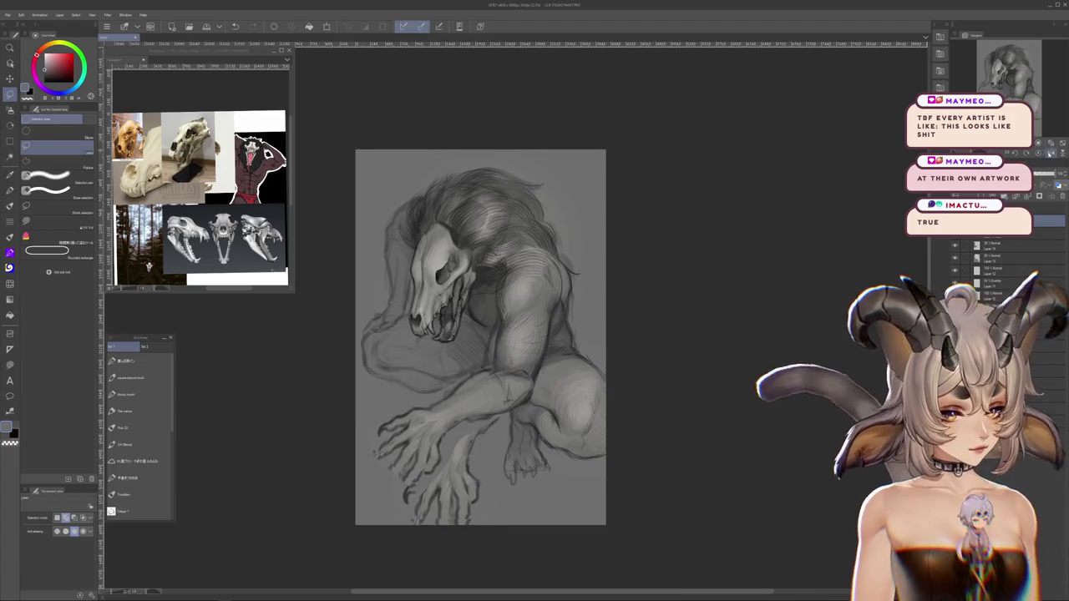
Flip the view horizontally and recentre the drawing to check the pose
key(h)
mouse_move(752, 437)
mouse_down()
mouse_move(744, 418)
mouse_move(720, 410)
mouse_move(653, 421)
mouse_up()
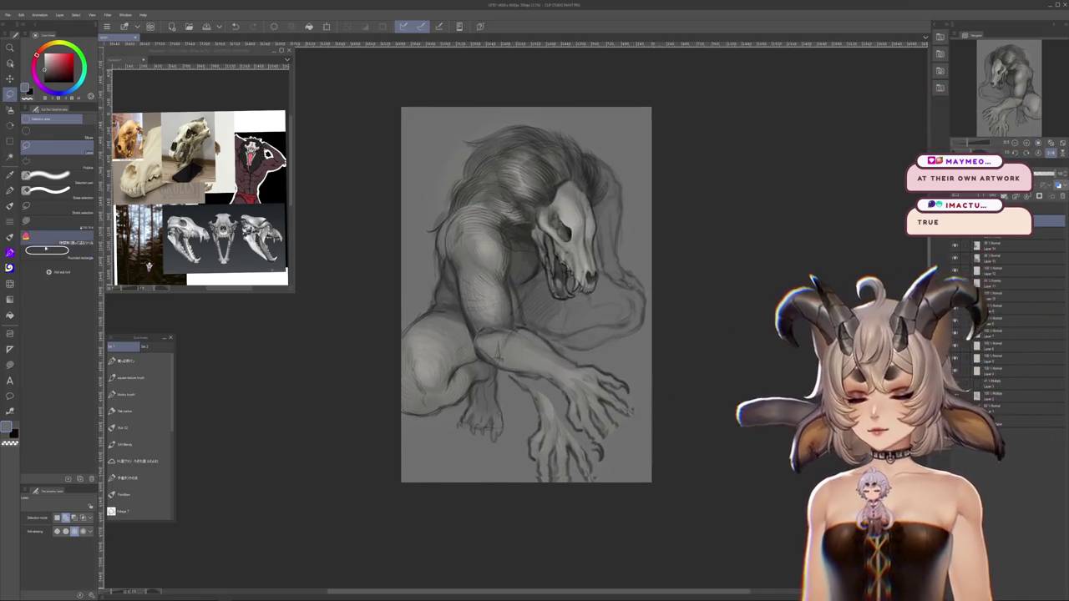
key(j)
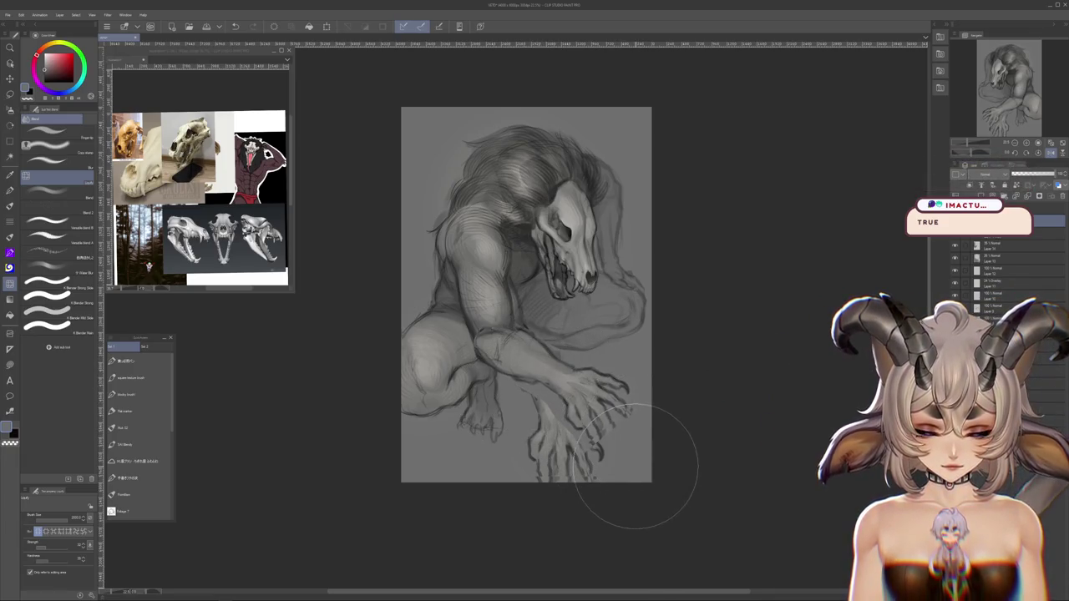
drag(602, 493, 600, 516)
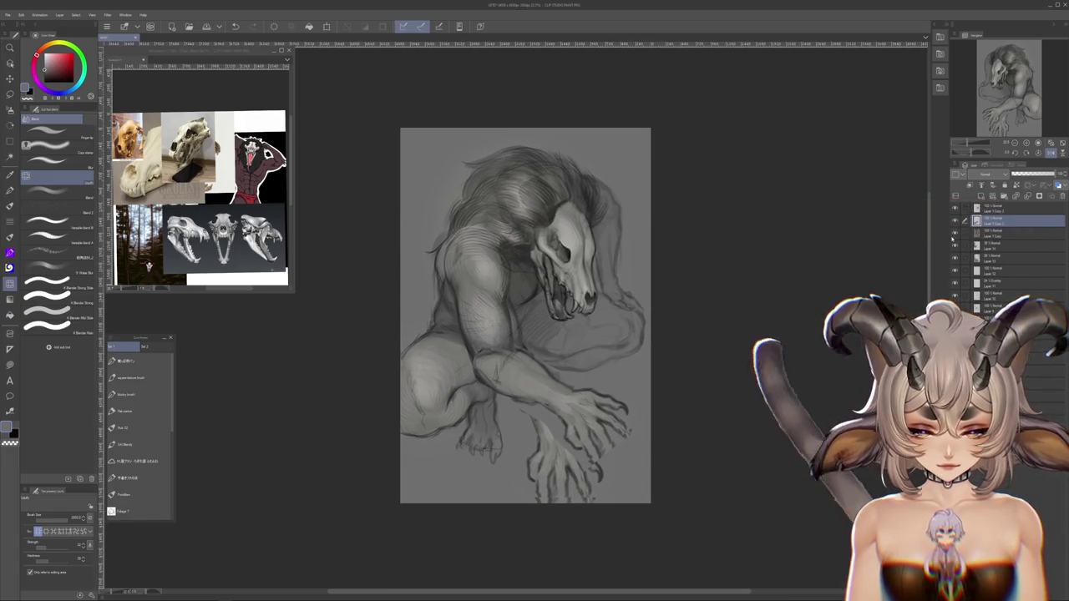
key(ctrl+z)
key(ctrl+z)
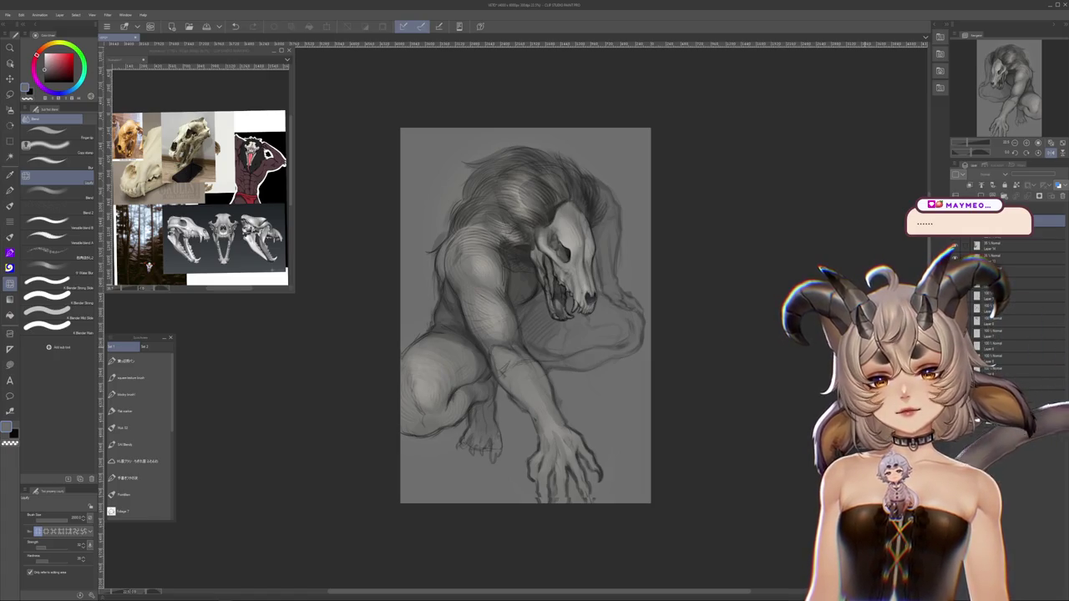
key(ctrl+v)
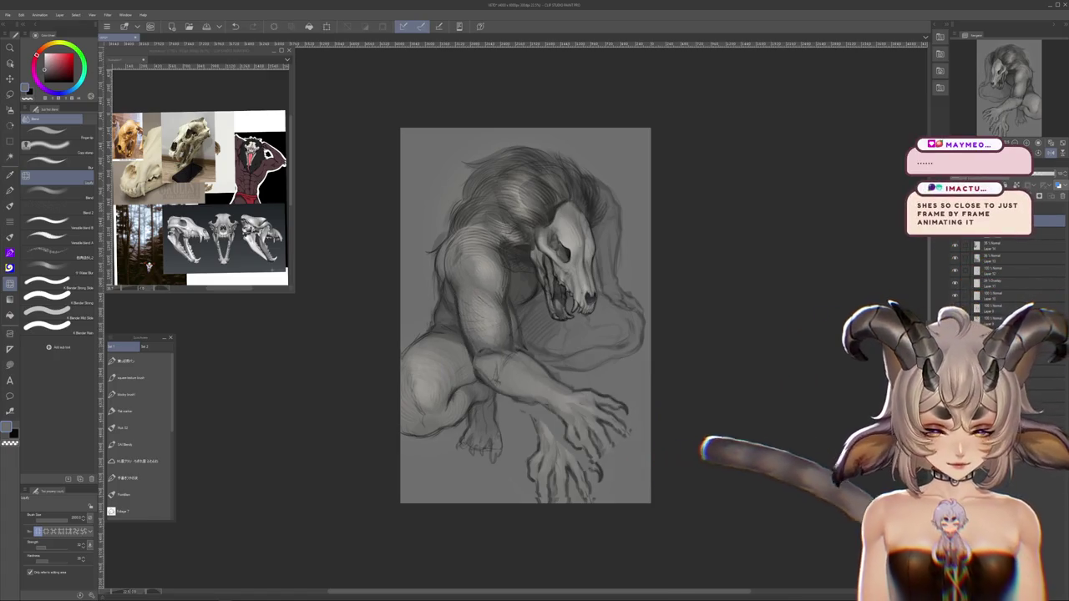
drag(670, 464, 675, 428)
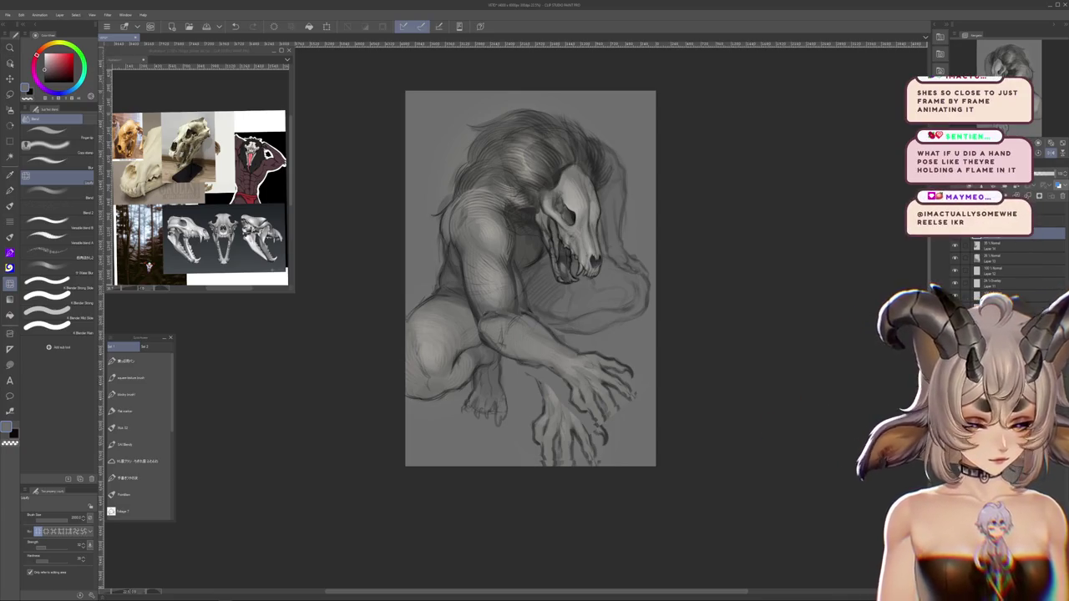
key(m)
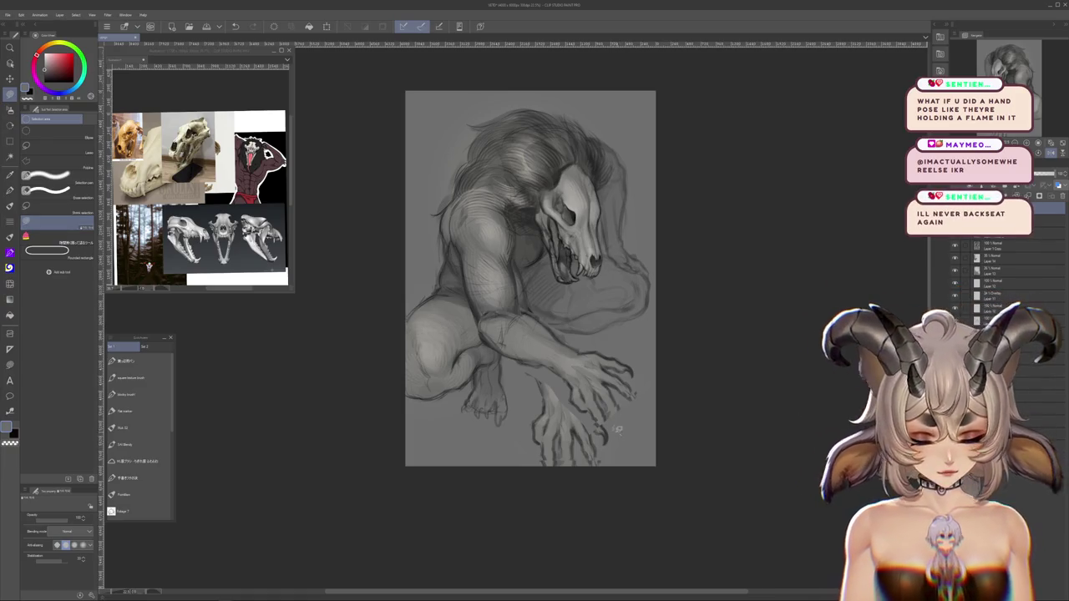
Zoom into the hand and paint soft grey claw tips with the airbrush
scroll(609, 476, up, 3)
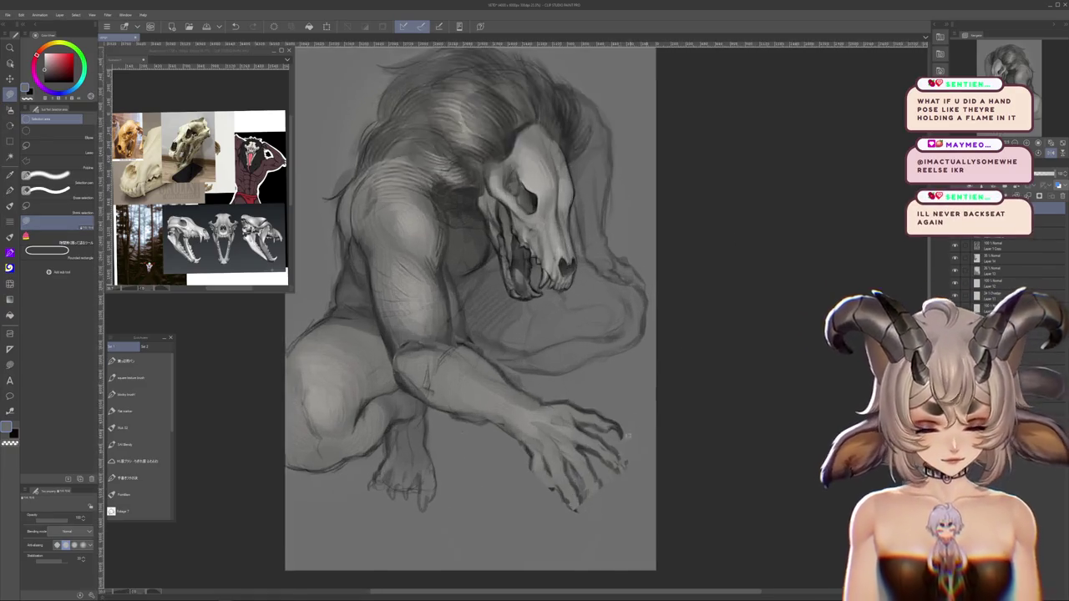
scroll(615, 472, up, 3)
scroll(615, 472, down, 2)
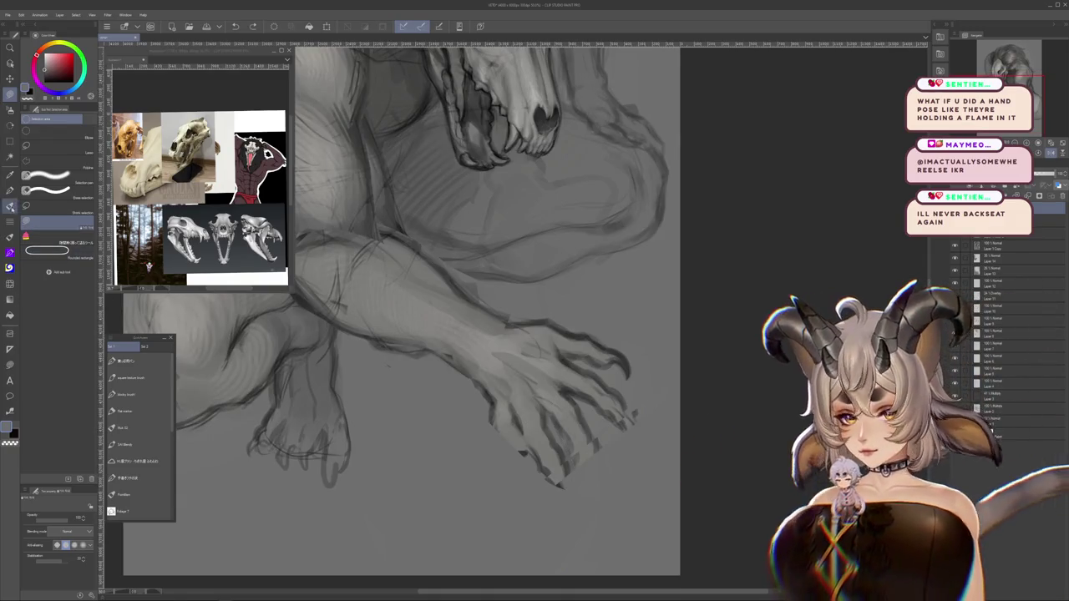
click(126, 428)
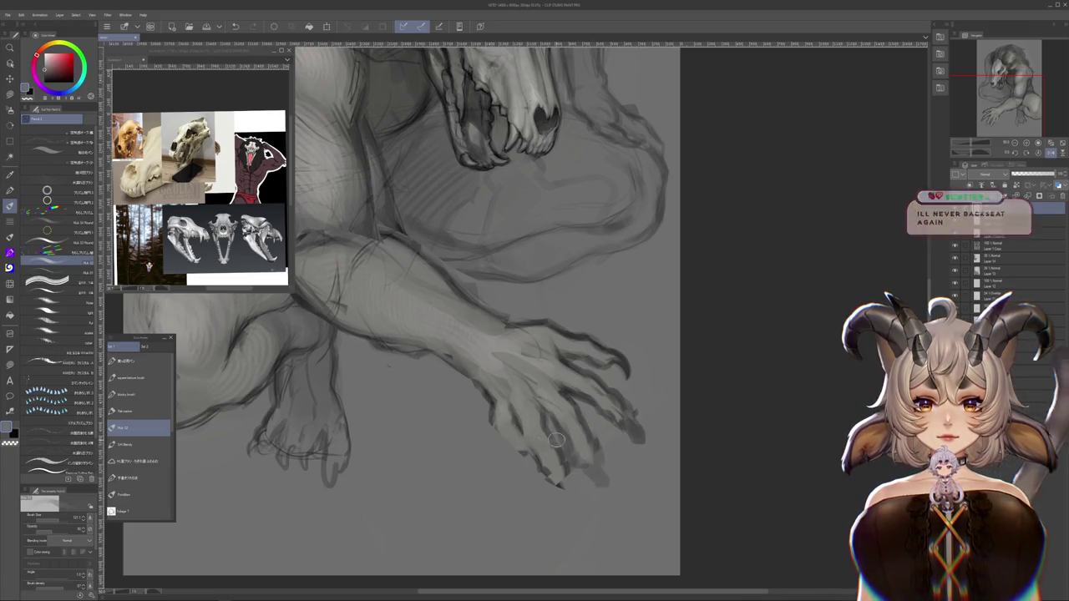
key(b)
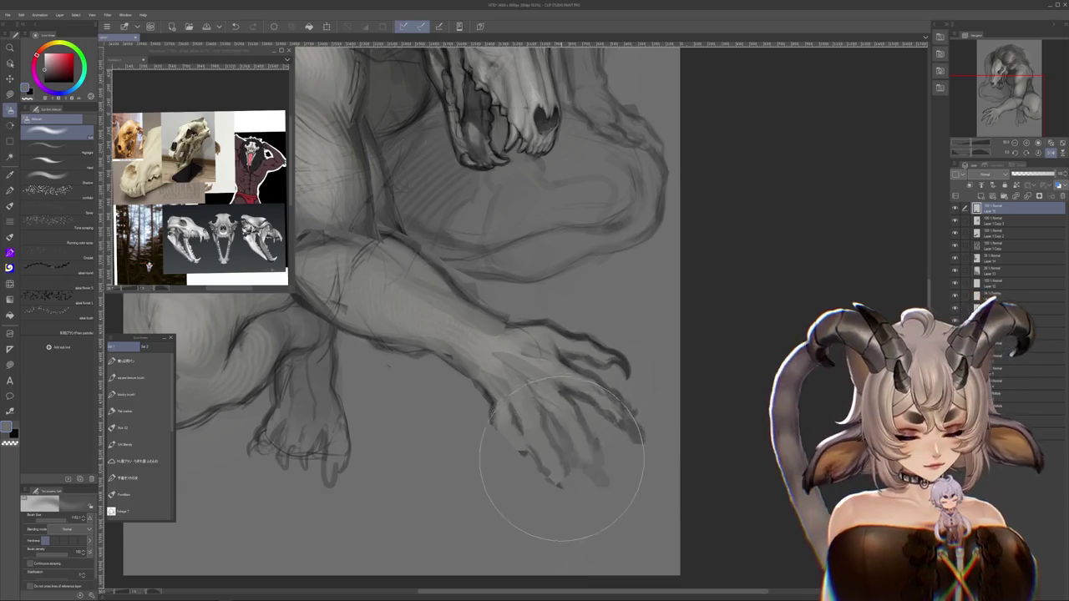
Rotate the view around the hand and lasso a patch beside the fingers
key(m)
drag(594, 477, 551, 445)
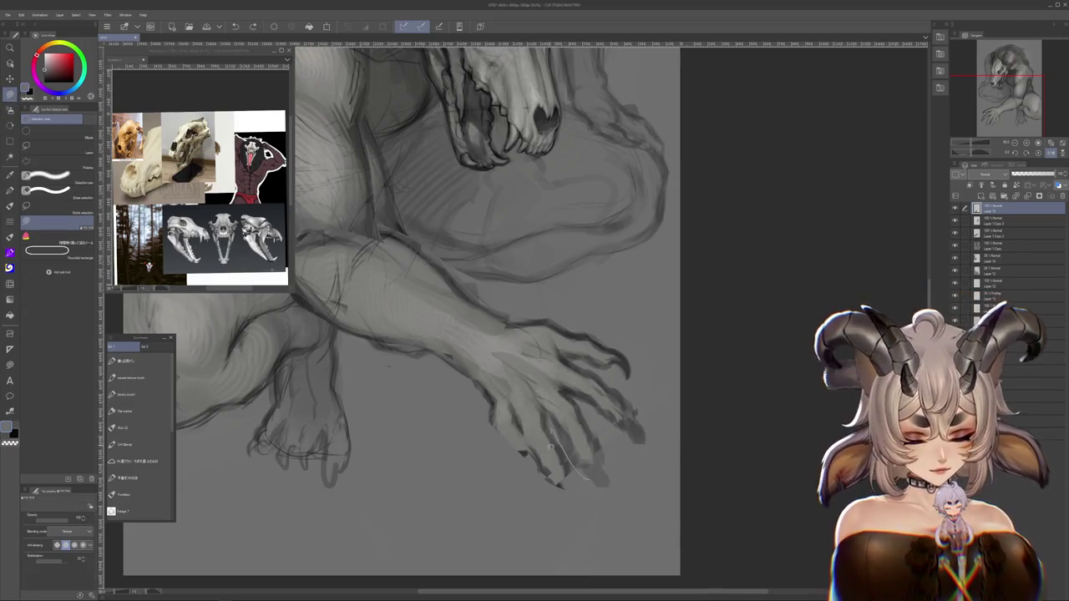
drag(626, 487, 649, 312)
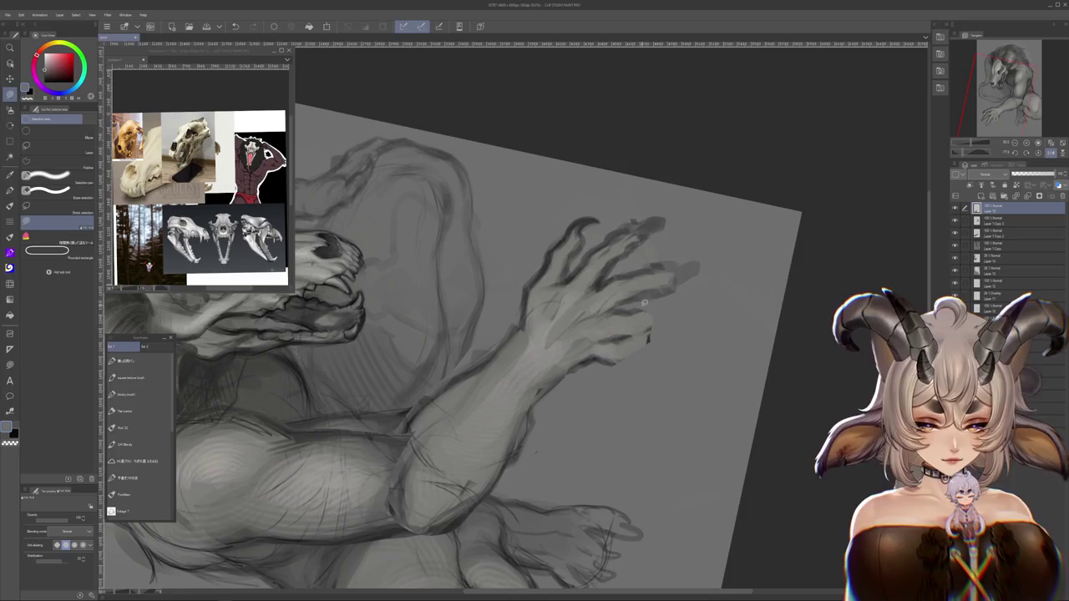
key(m)
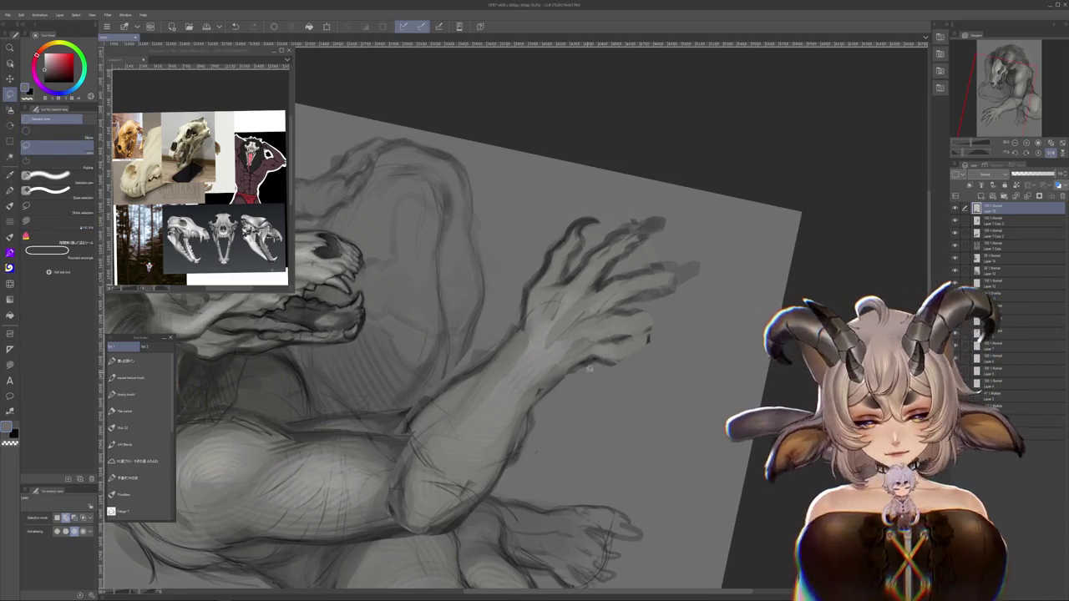
drag(606, 409, 592, 380)
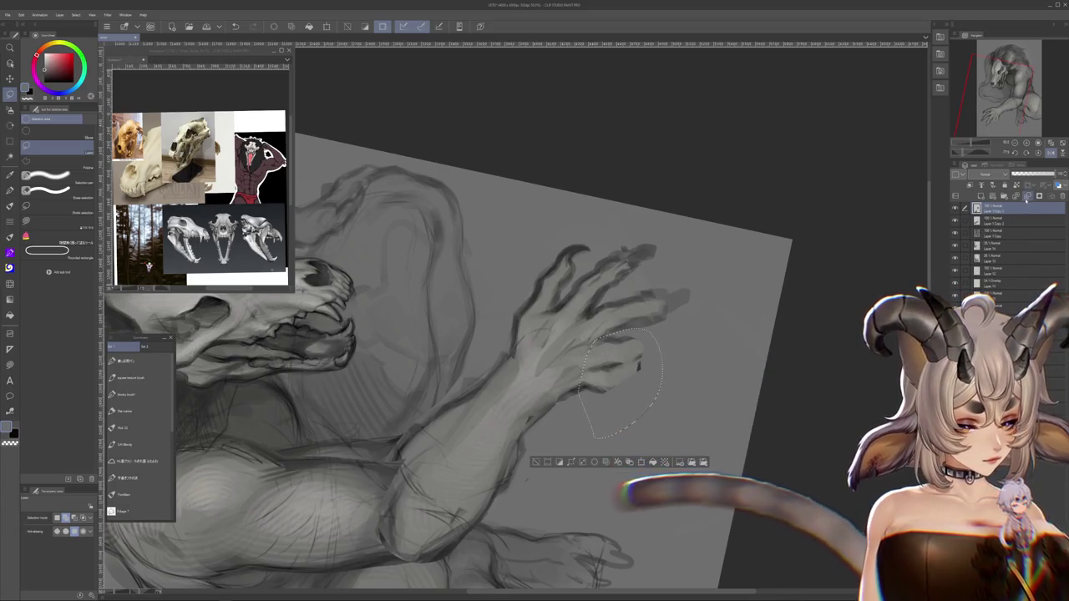
Merge the top layer down, compare hand versions, transform the lassoed patch and deselect
key(ctrl+e)
key(ctrl+z)
key(ctrl+y)
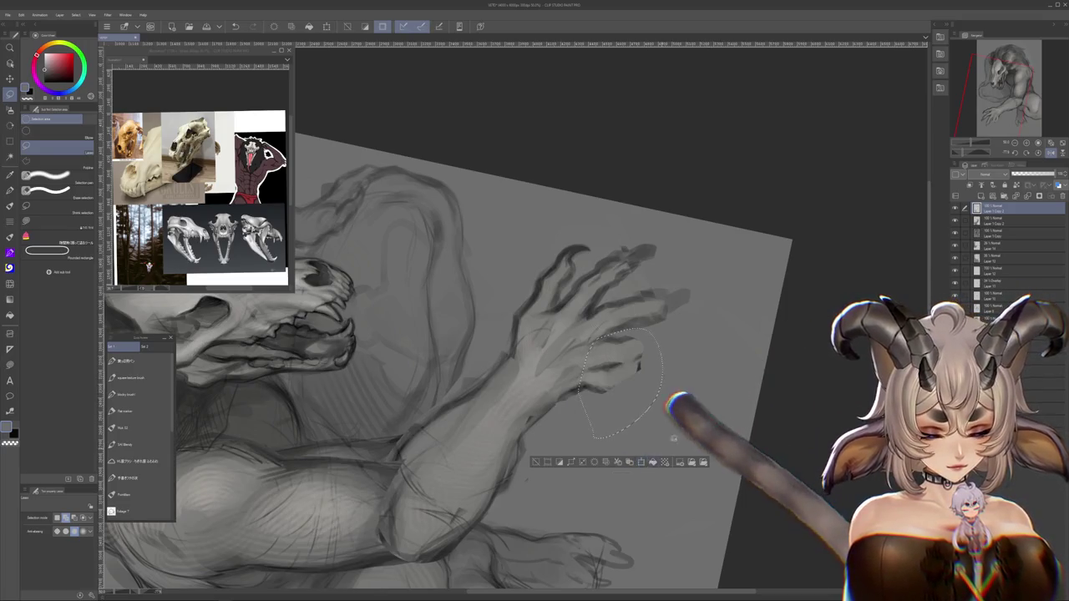
click(641, 462)
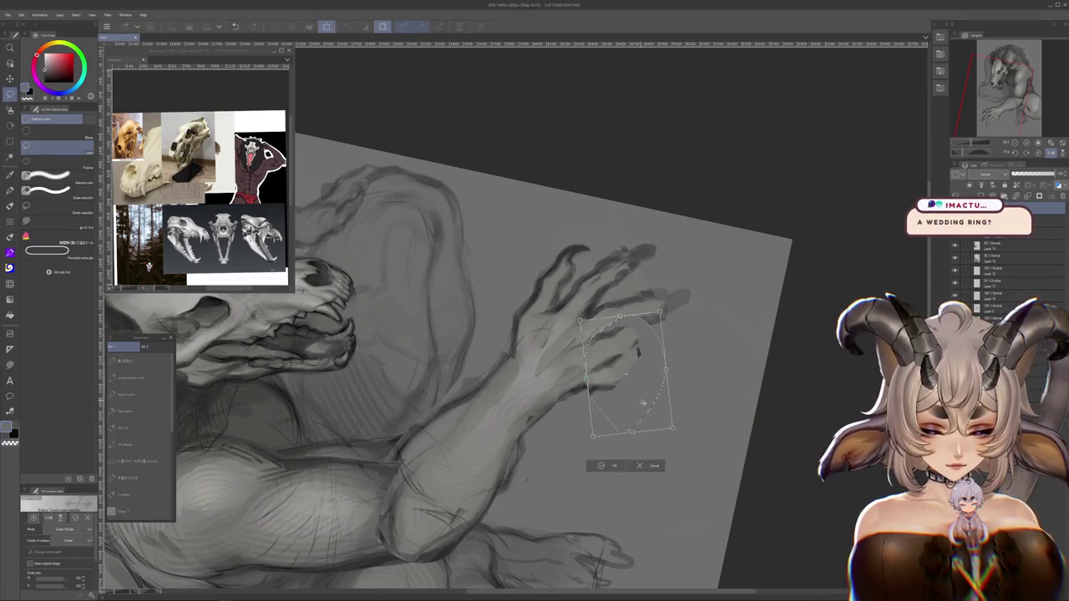
key(Return)
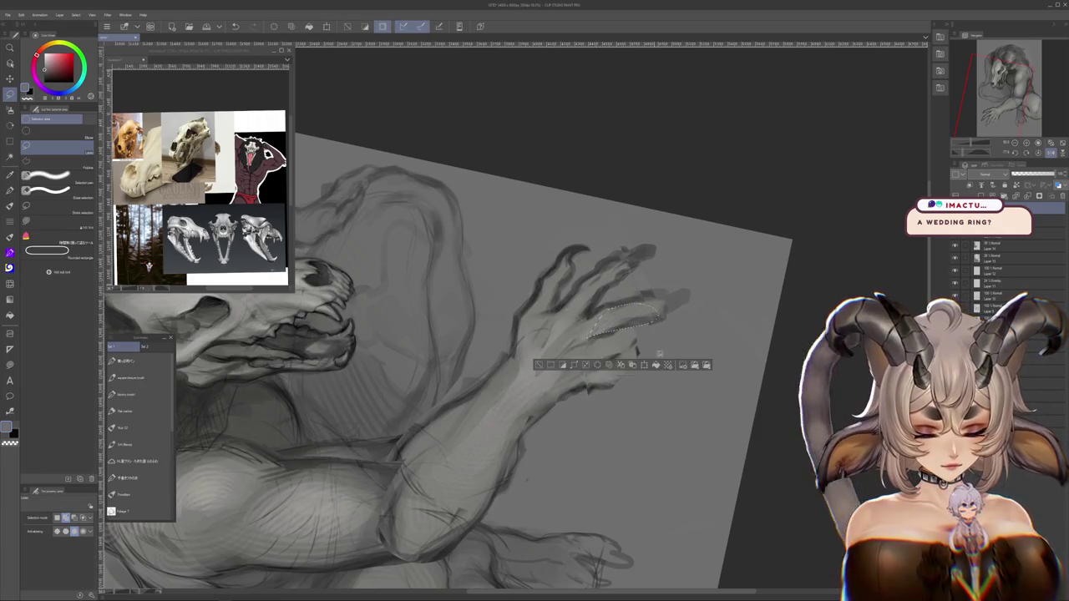
key(ctrl+d)
Tilt and zoom the view onto the arm and hand with the pen brush ready
drag(653, 351, 713, 409)
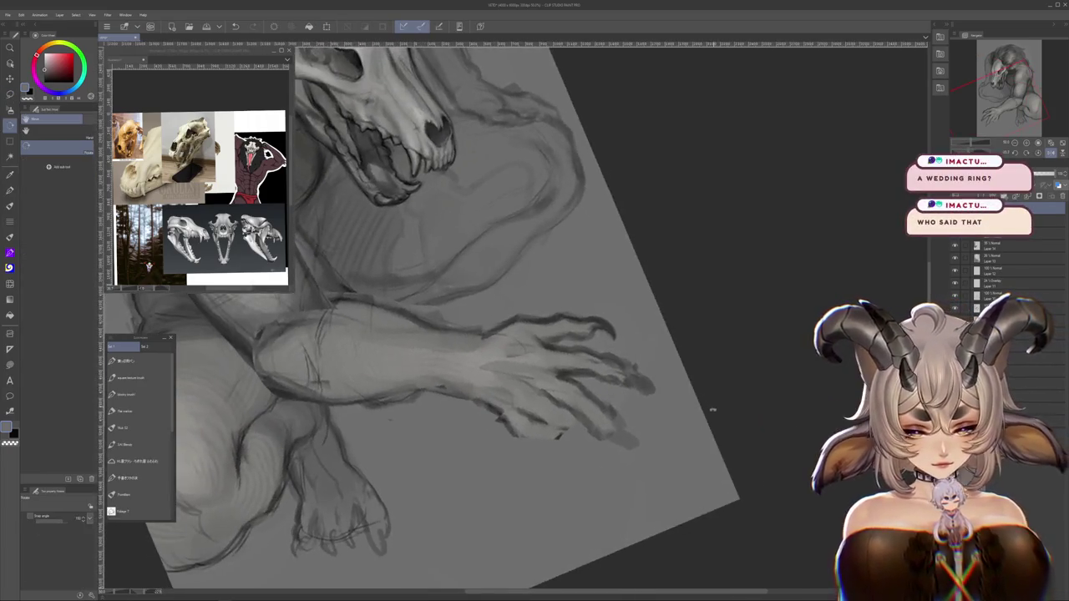
key(m)
drag(622, 359, 678, 412)
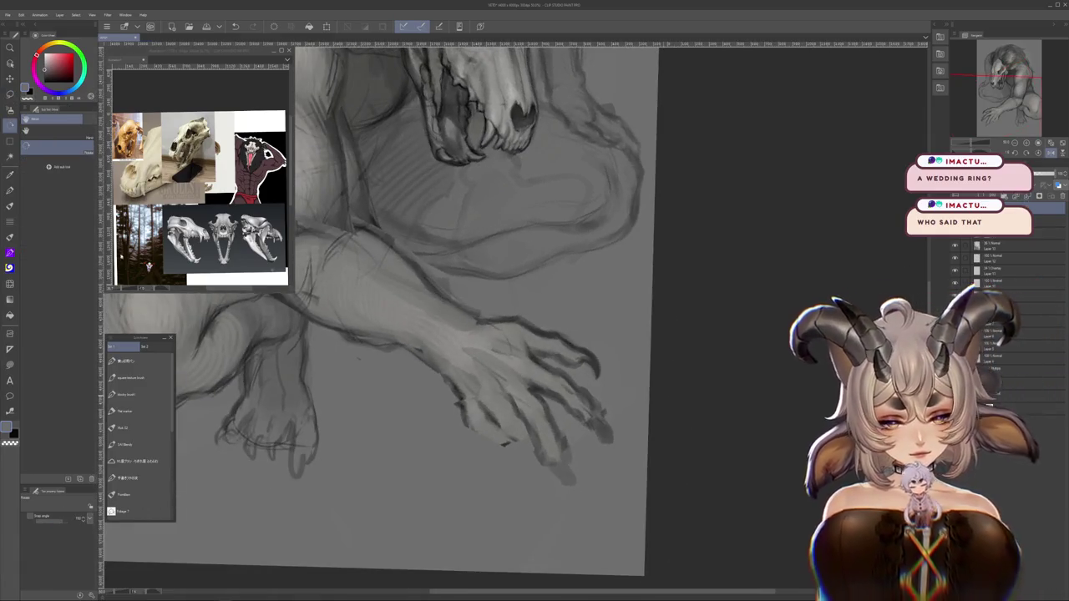
key(b)
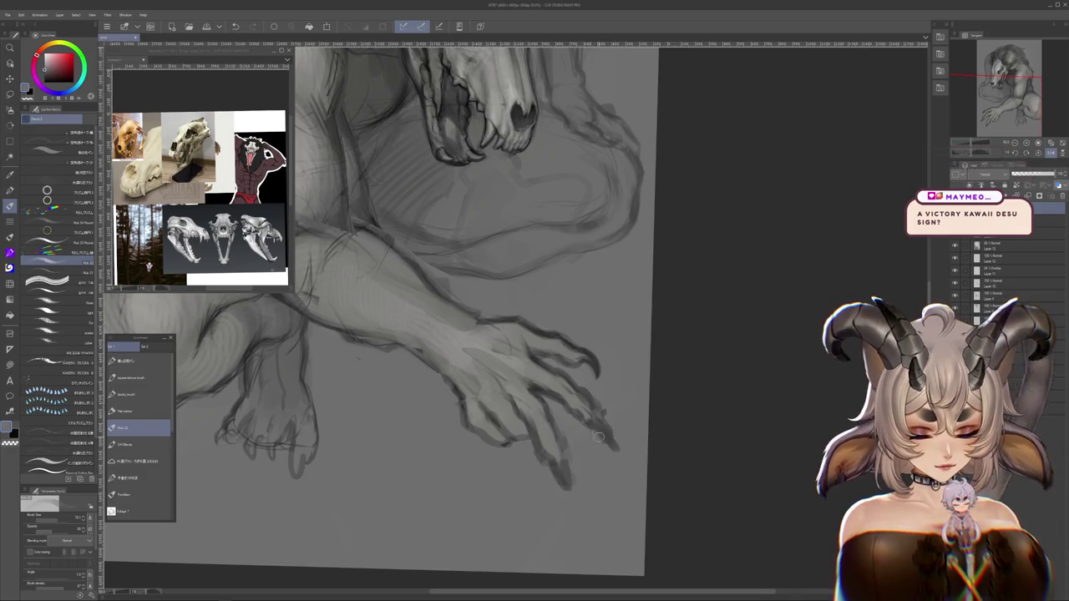
drag(678, 381, 310, 331)
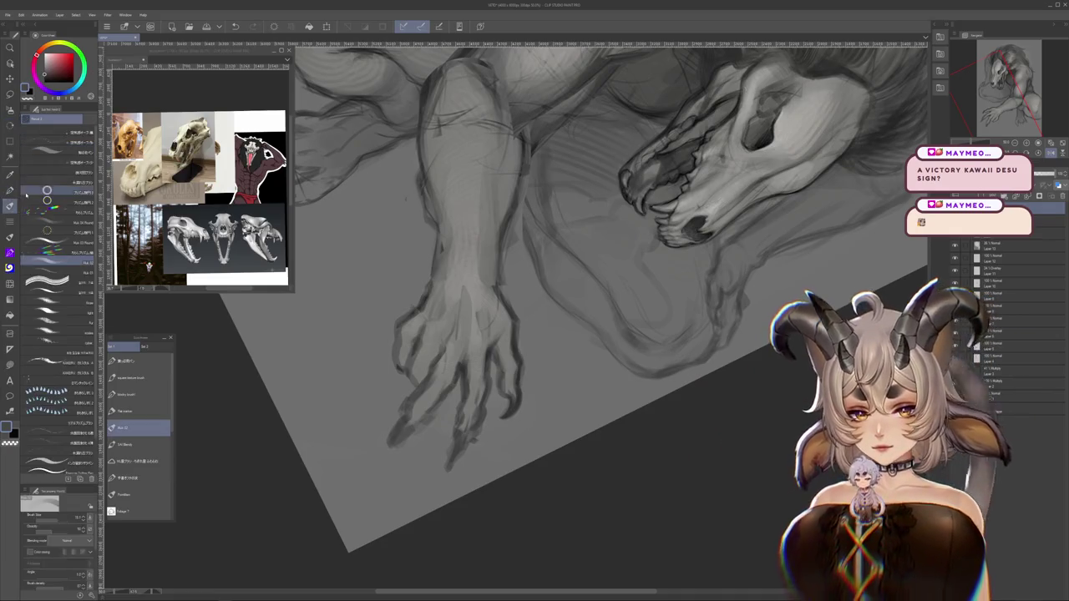
key(b)
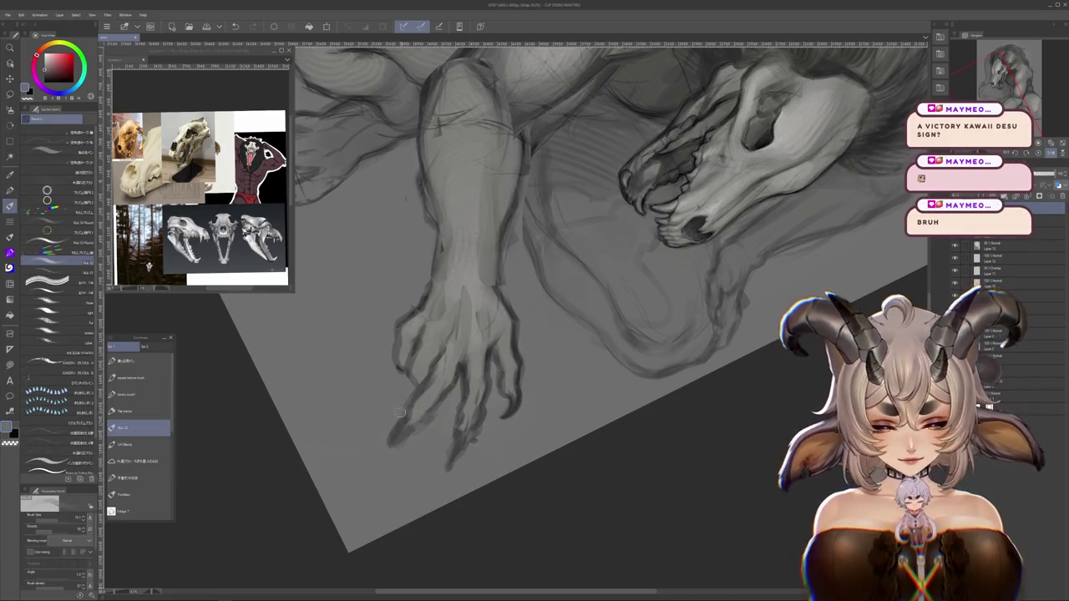
Paint muted grey-green strokes over the fingers and claws, then view the whole figure
alt+click(429, 428)
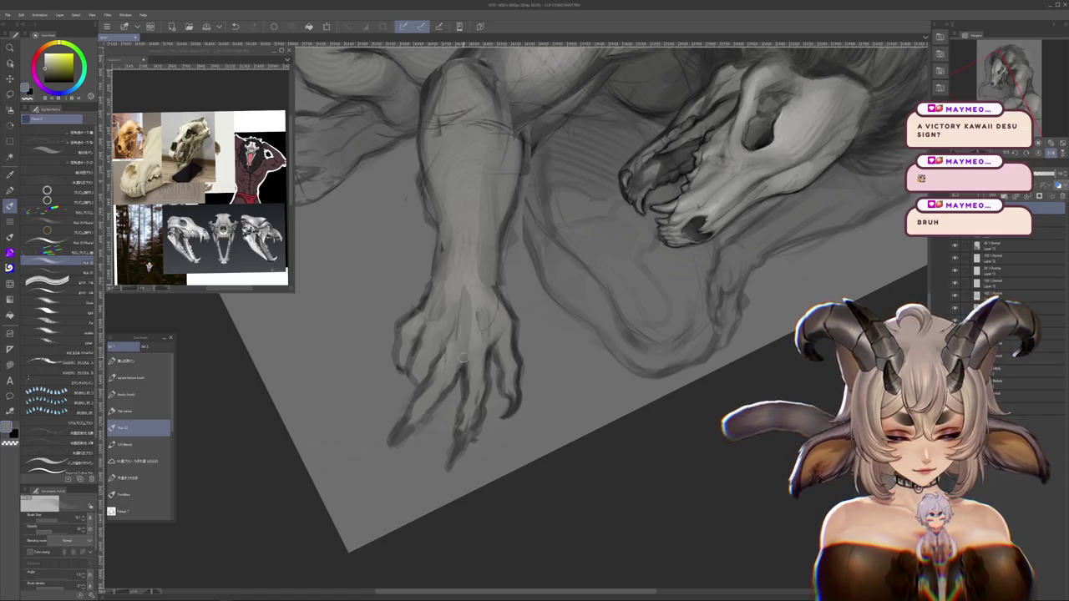
drag(454, 376, 787, 255)
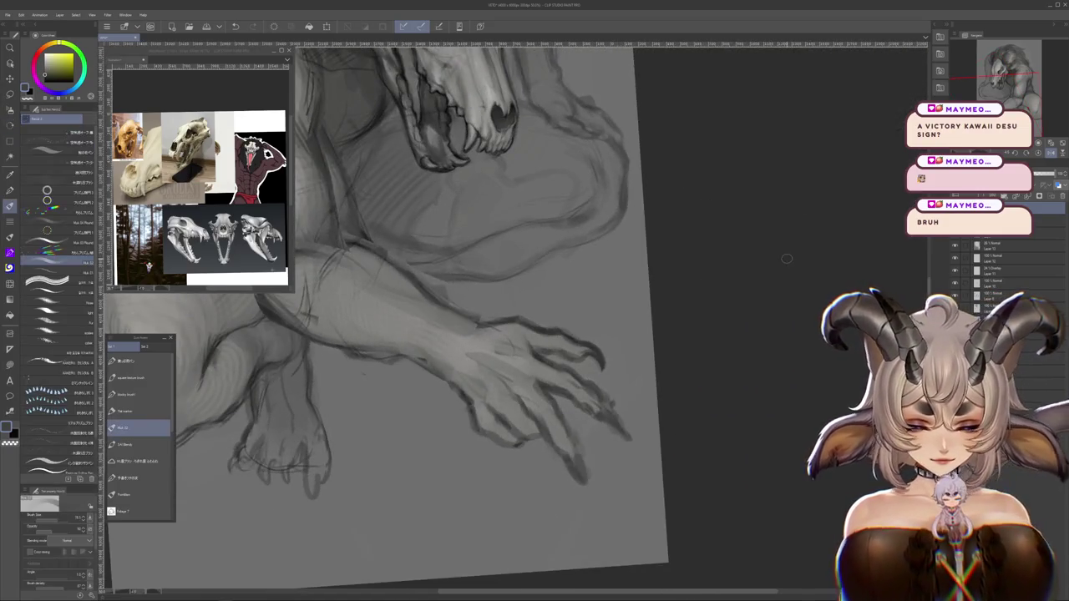
scroll(787, 256, down, 3)
scroll(626, 401, down, 3)
scroll(627, 400, up, 3)
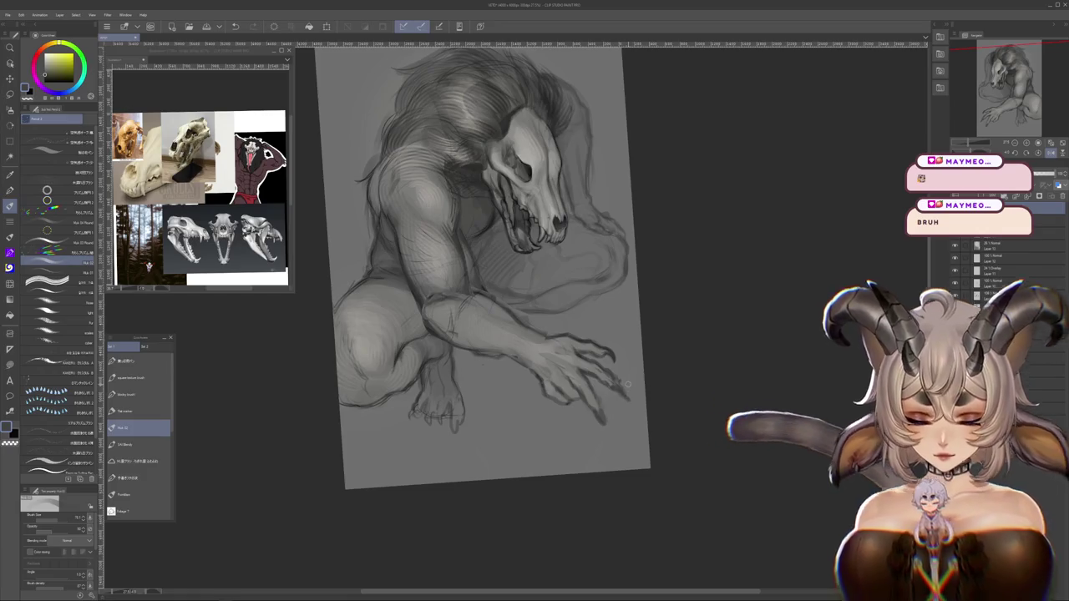
key(j)
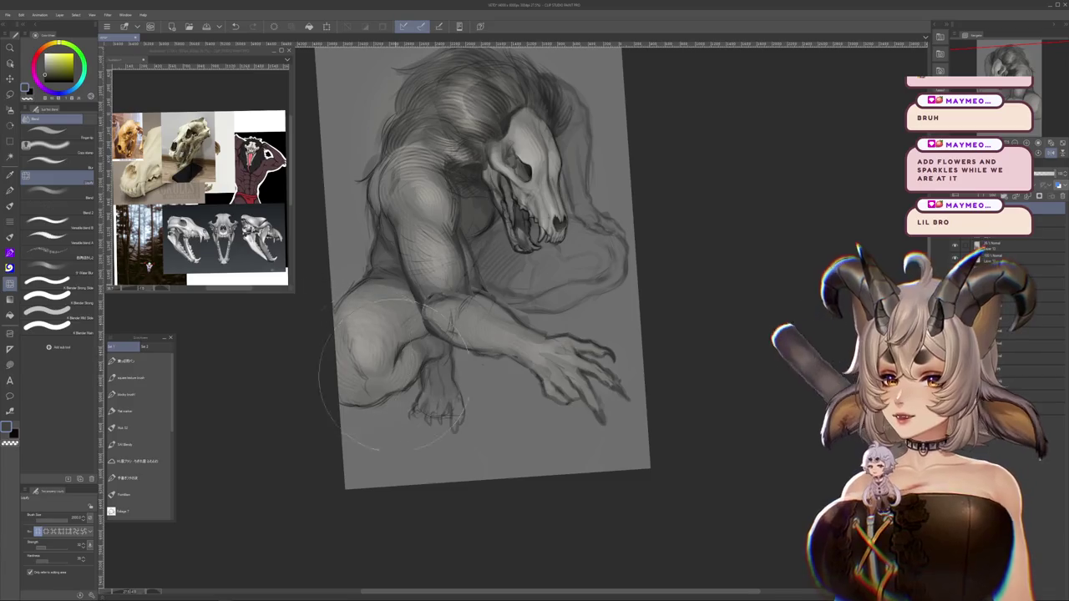
Blend the strokes on the bent knee and reaching hand, rotating and zooming as needed
scroll(463, 382, up, 1)
drag(391, 393, 364, 380)
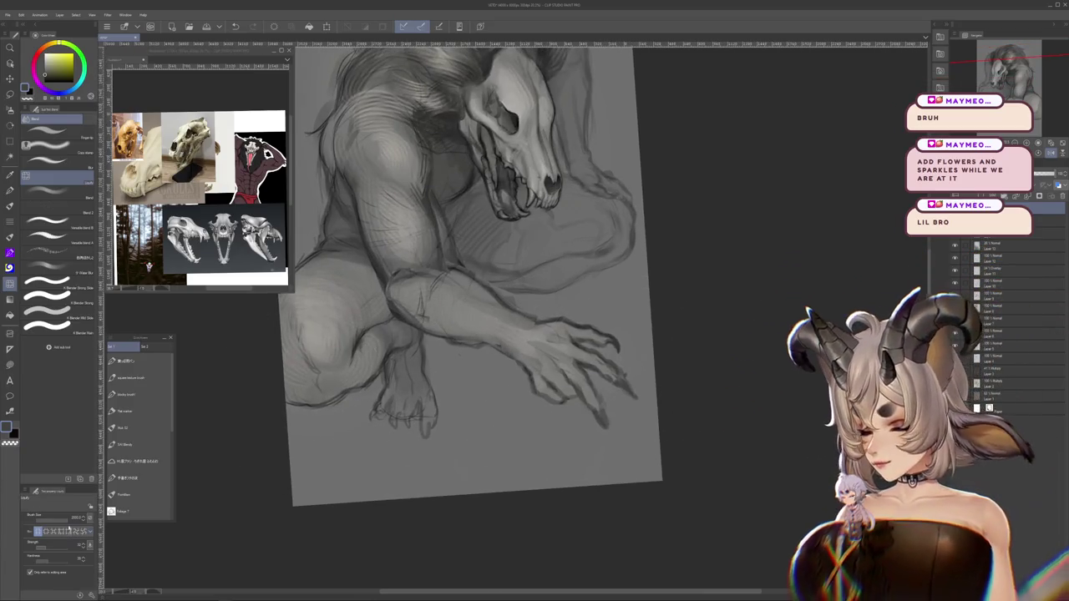
drag(567, 361, 585, 387)
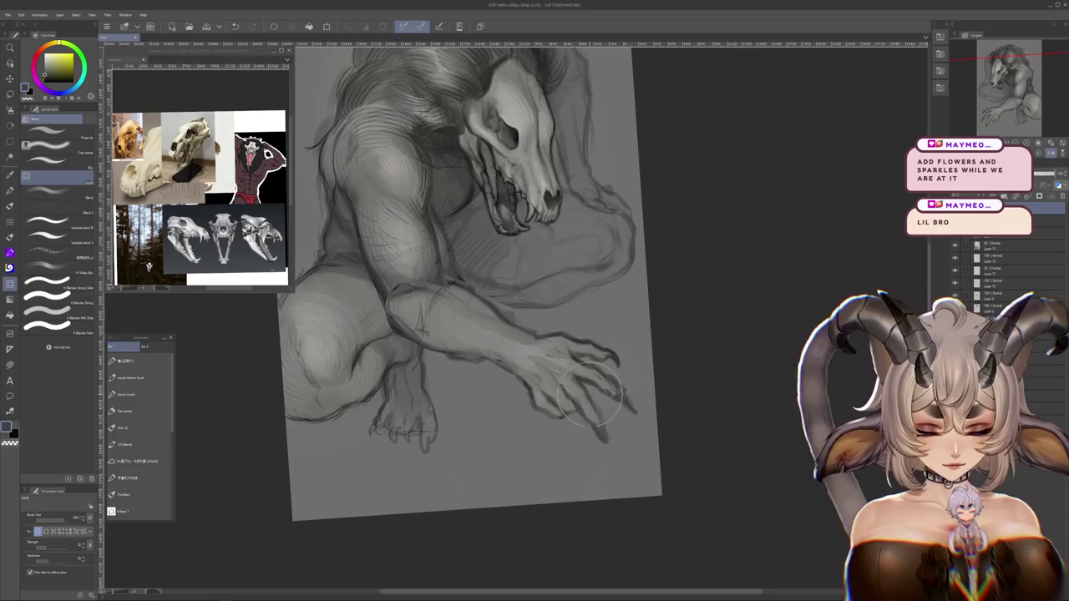
scroll(589, 394, down, 2)
scroll(561, 415, up, 1)
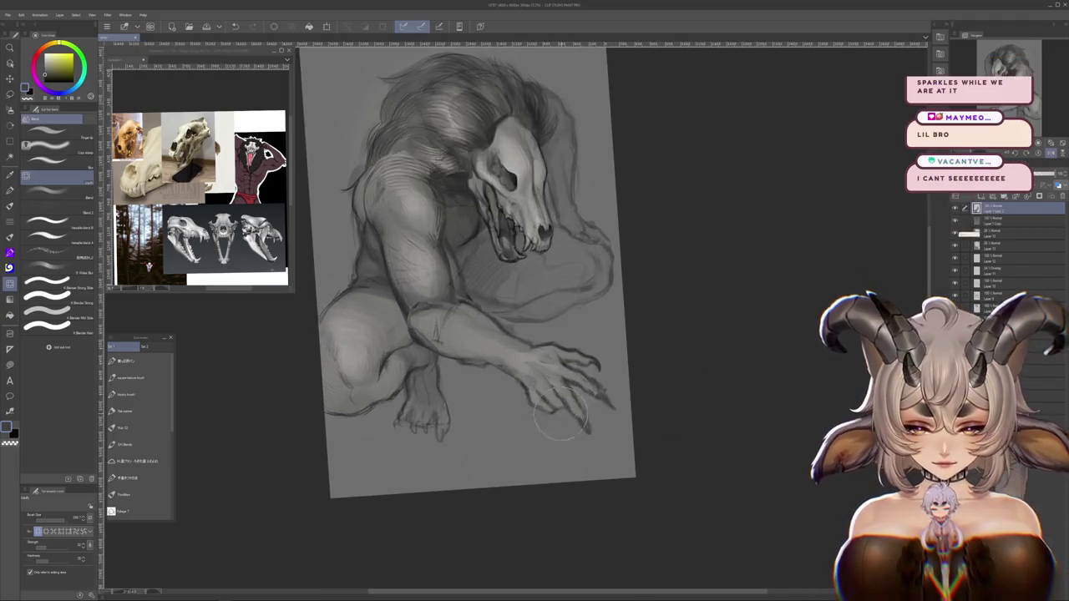
scroll(592, 441, up, 2)
drag(592, 441, 584, 437)
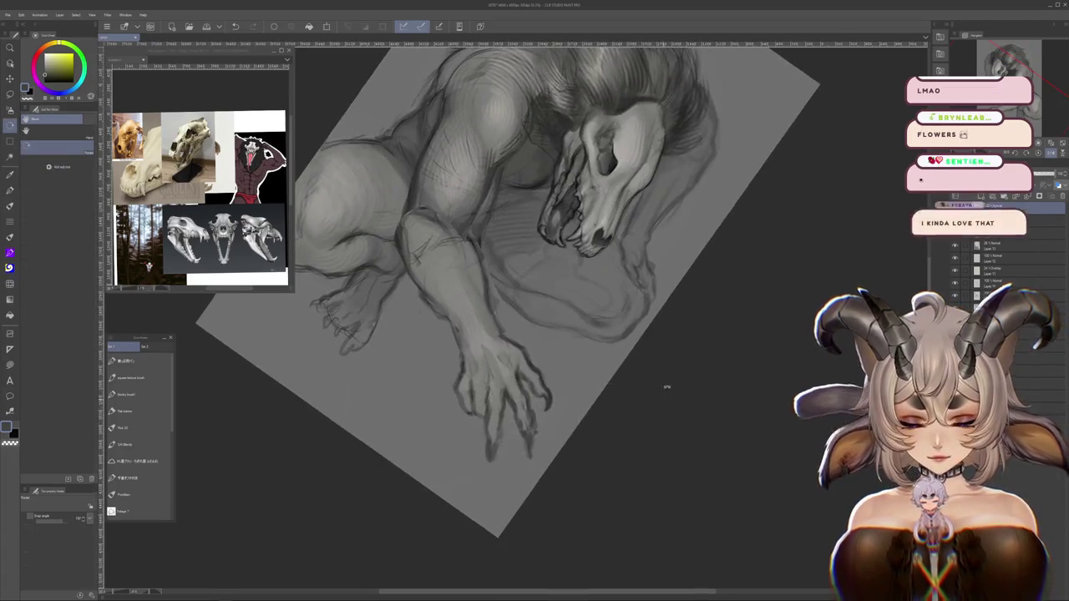
drag(663, 389, 666, 296)
scroll(650, 342, down, 3)
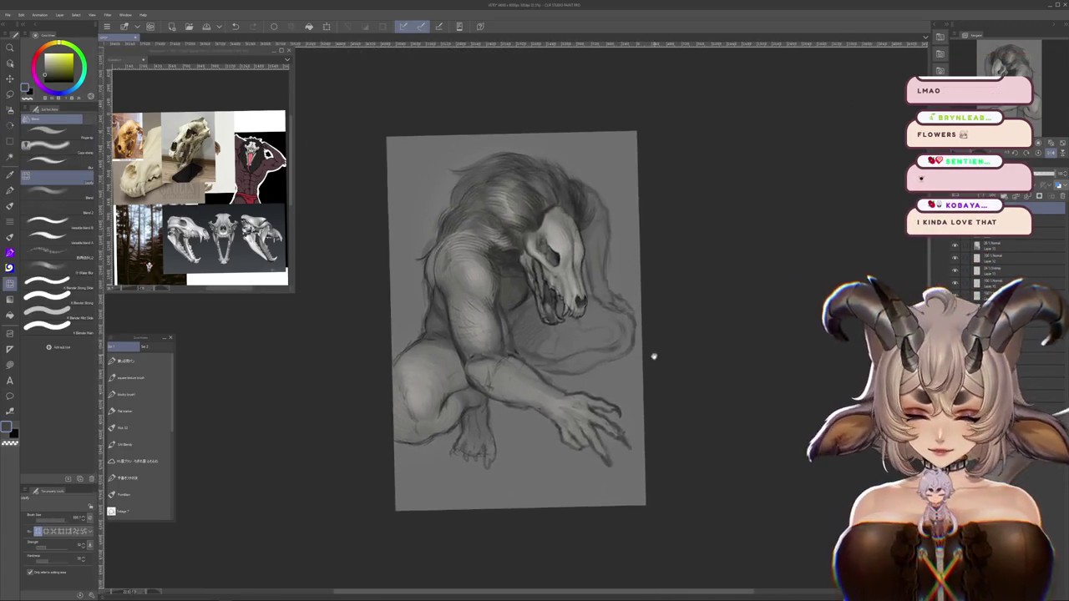
scroll(634, 346, up, 1)
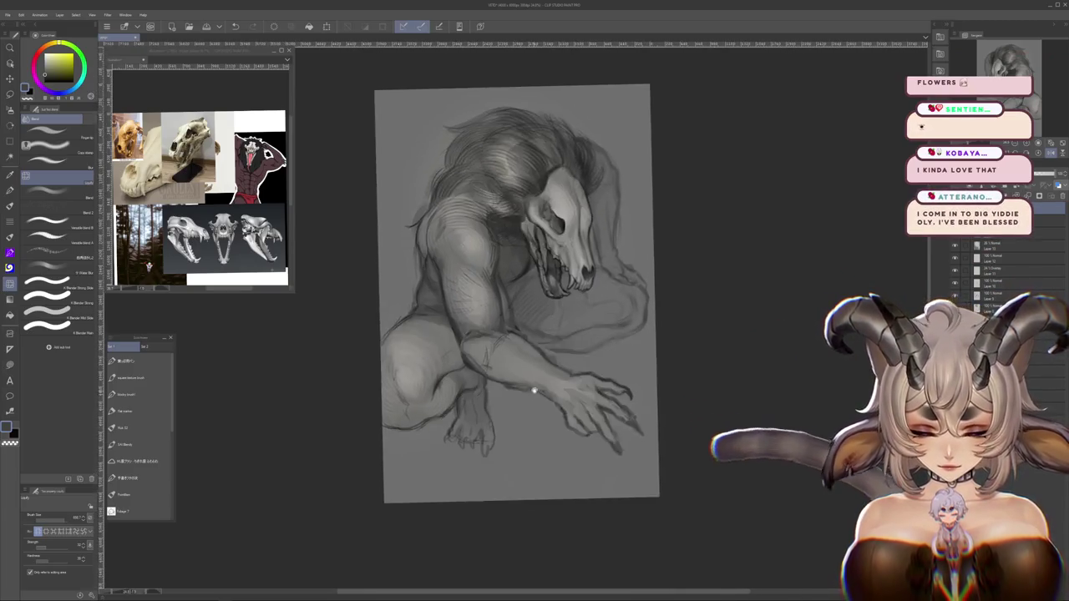
scroll(680, 336, down, 2)
scroll(679, 337, up, 1)
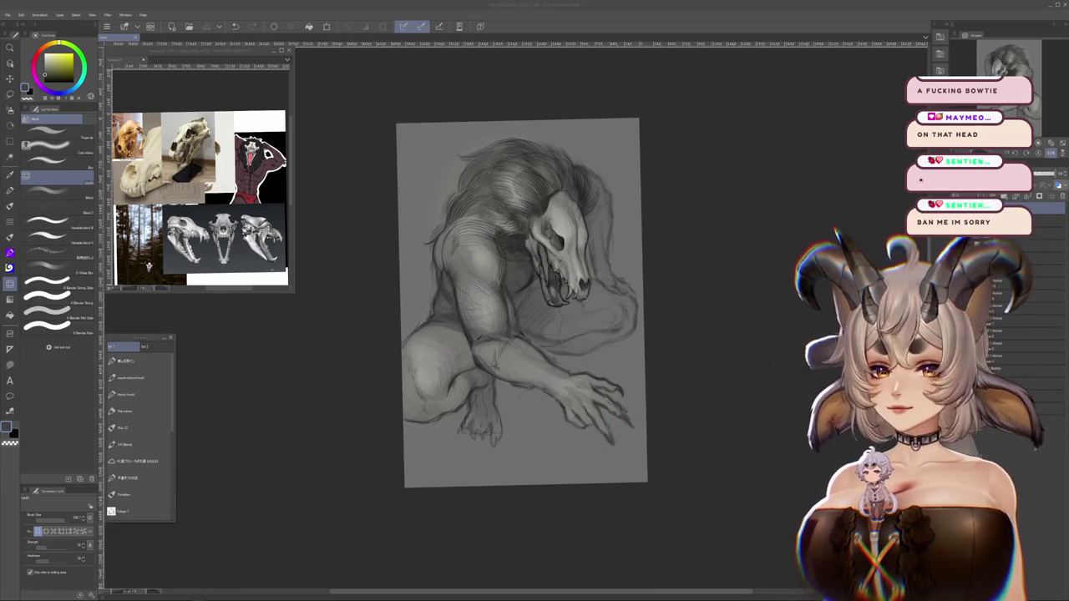
scroll(406, 340, up, 2)
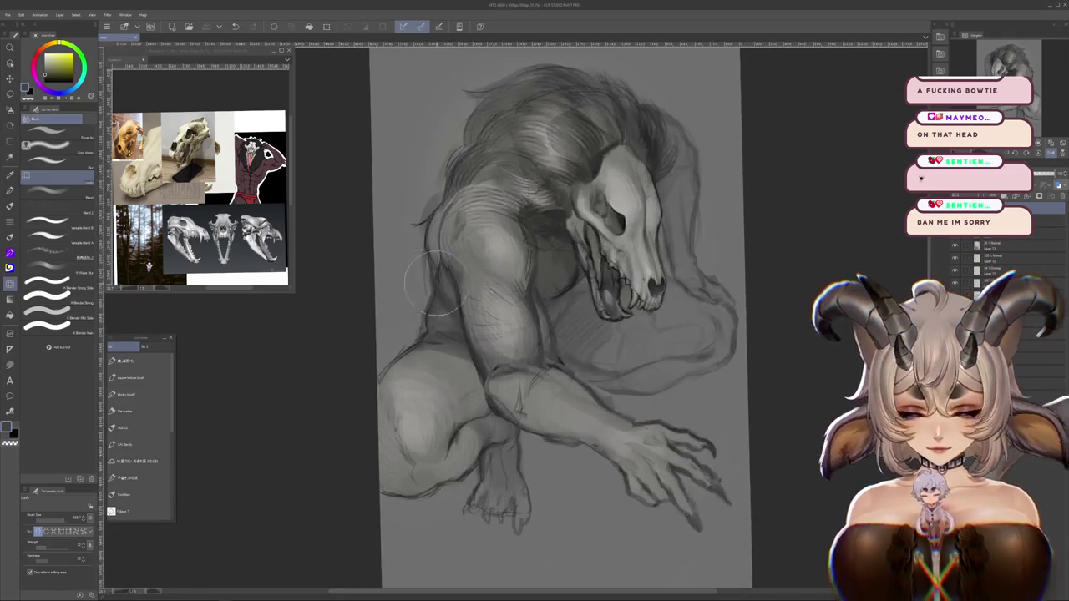
Switch to the Mix brush and frame the skull, mane and shoulders for shading
scroll(405, 340, up, 2)
drag(406, 340, 399, 323)
key(b)
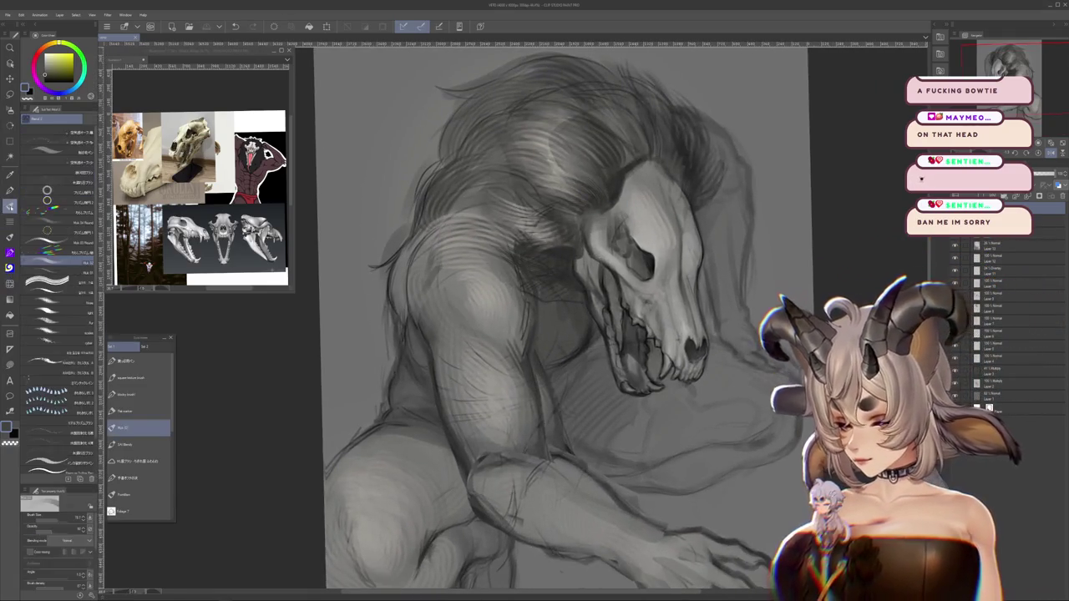
drag(439, 182, 423, 278)
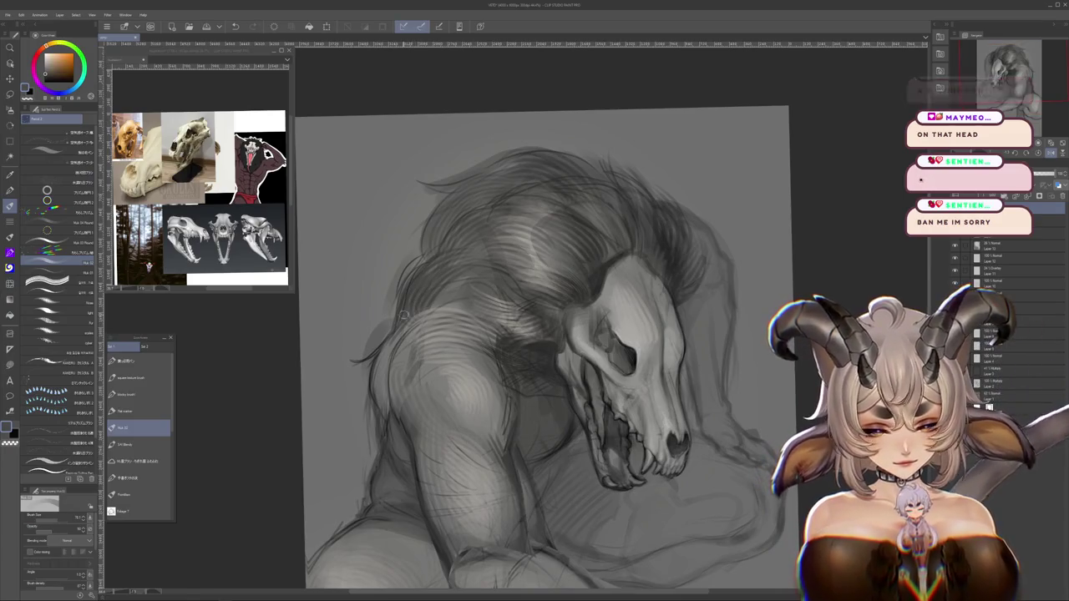
drag(543, 334, 545, 283)
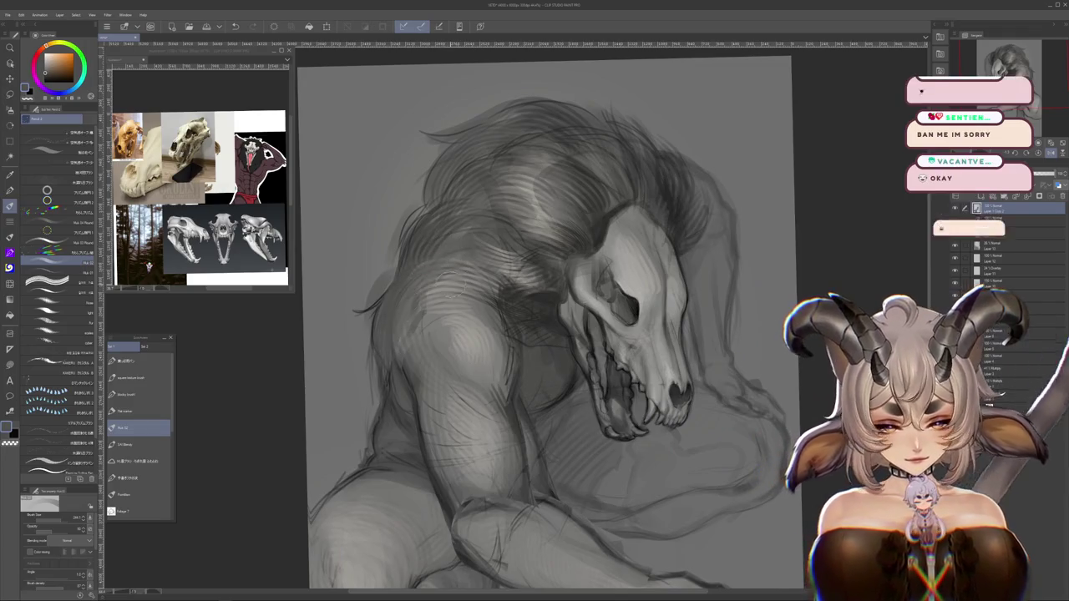
scroll(518, 267, down, 2)
scroll(582, 289, down, 2)
scroll(582, 292, down, 2)
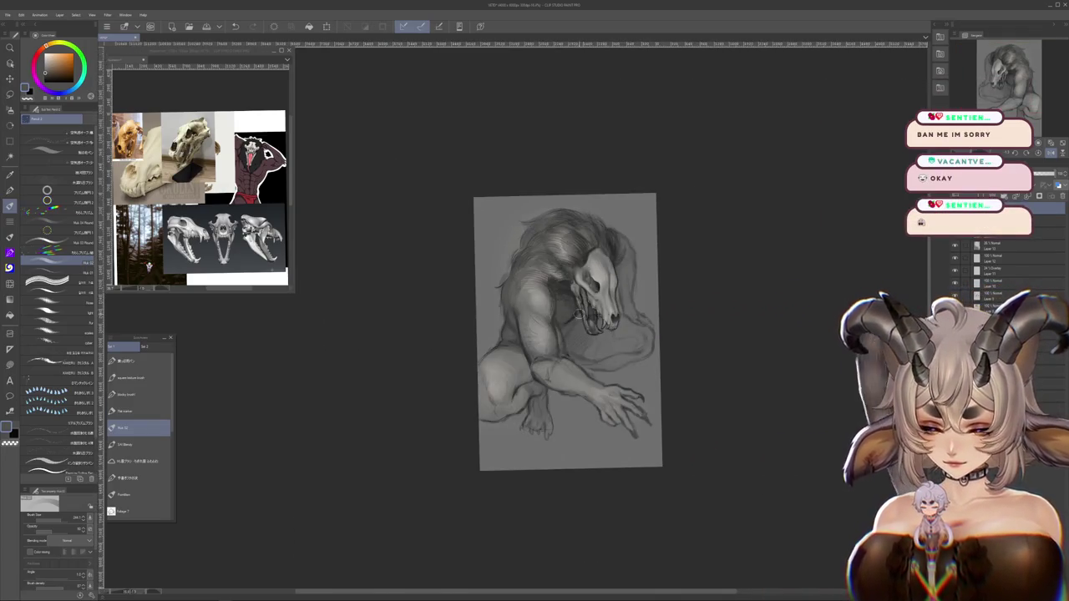
scroll(585, 342, up, 1)
scroll(585, 342, up, 1)
scroll(581, 346, up, 1)
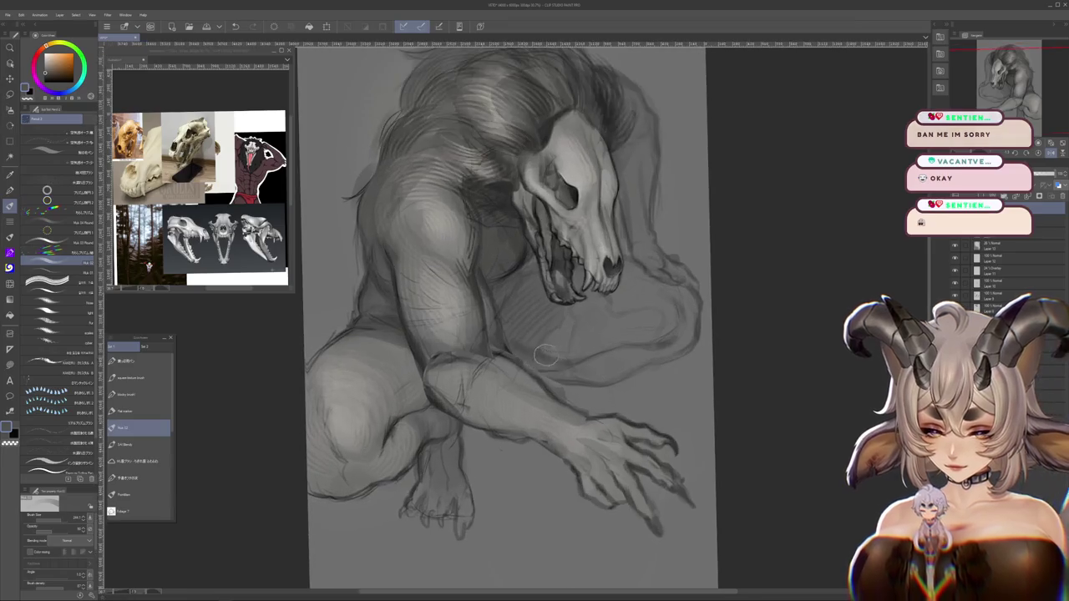
scroll(572, 354, up, 2)
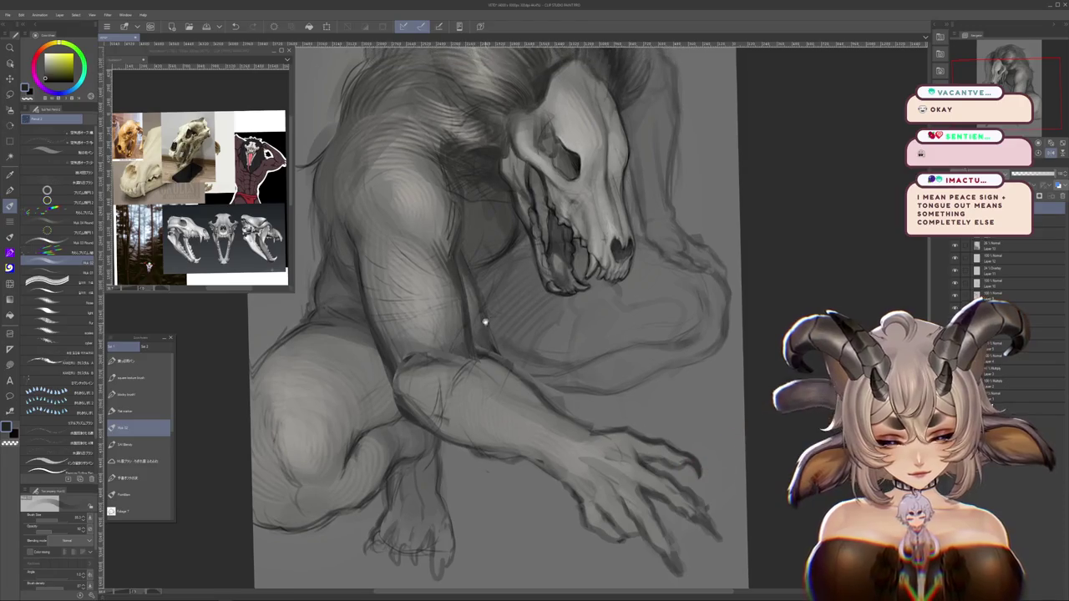
Pick a reddish grey and hatch shading along the shoulder and arm, then reset the rotation
drag(601, 429, 595, 389)
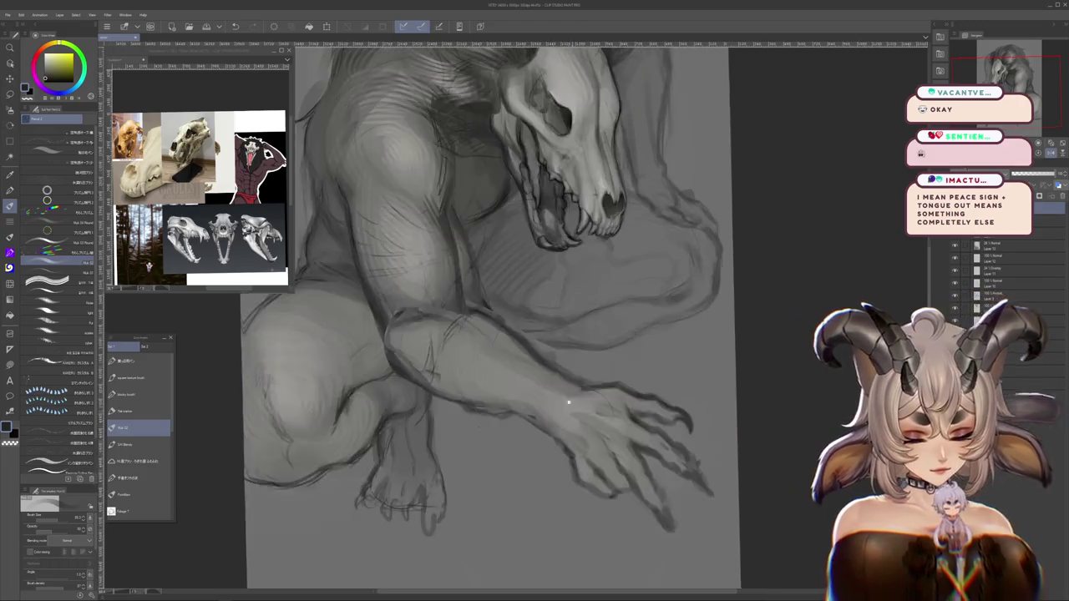
alt+click(497, 418)
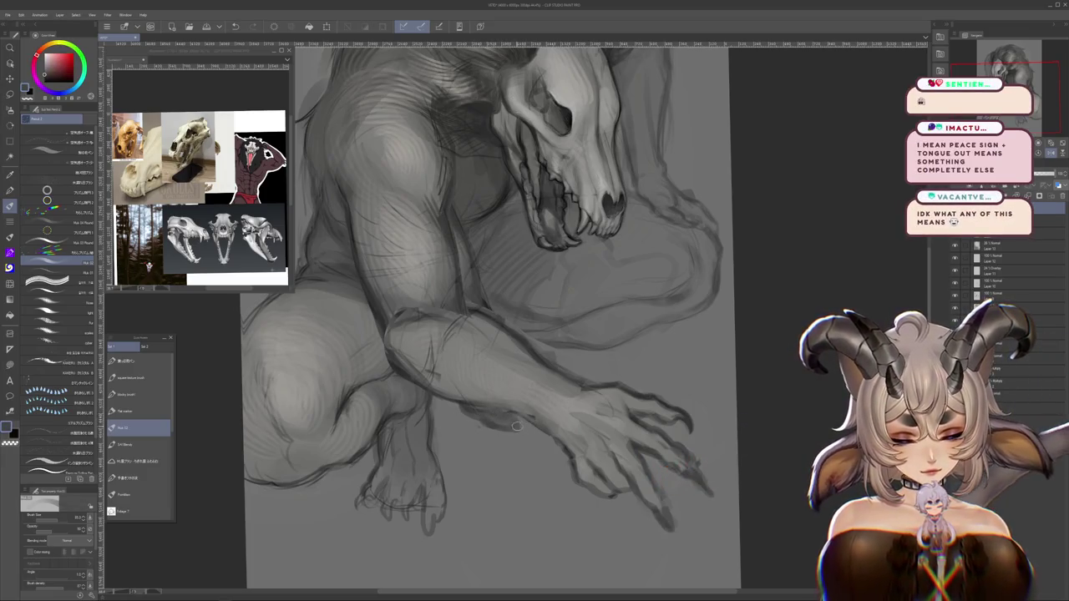
drag(635, 383, 640, 441)
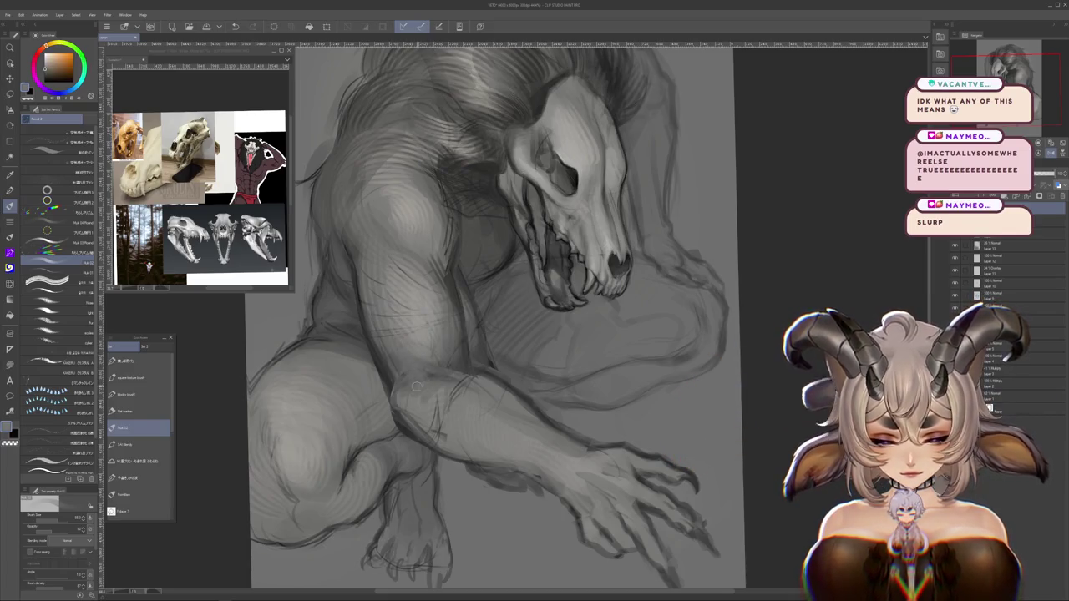
mouse_move(399, 391)
mouse_down()
mouse_move(556, 376)
mouse_move(615, 386)
mouse_up()
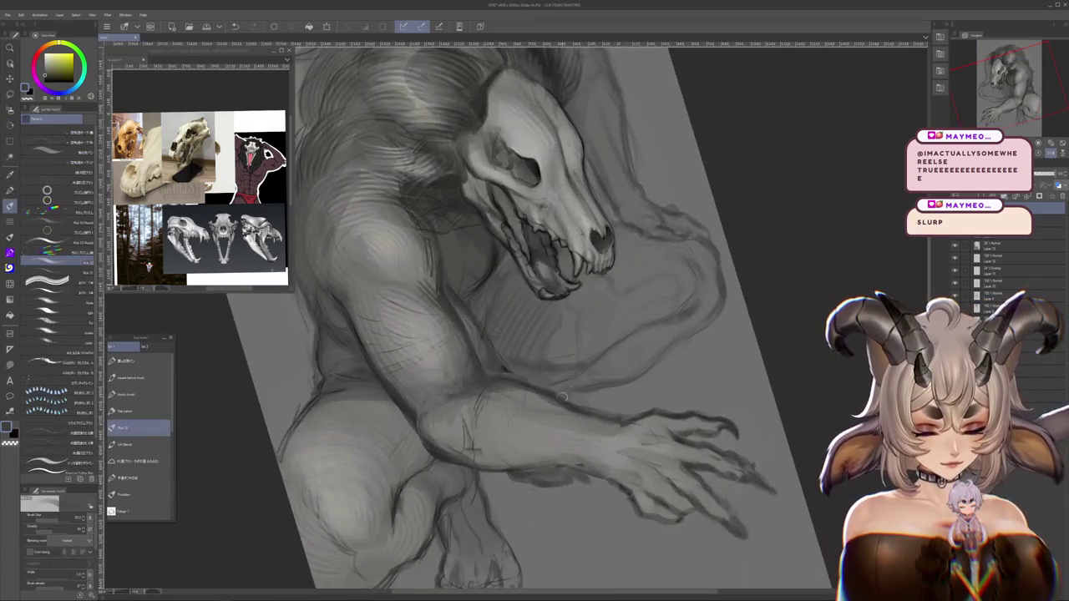
drag(616, 385, 673, 415)
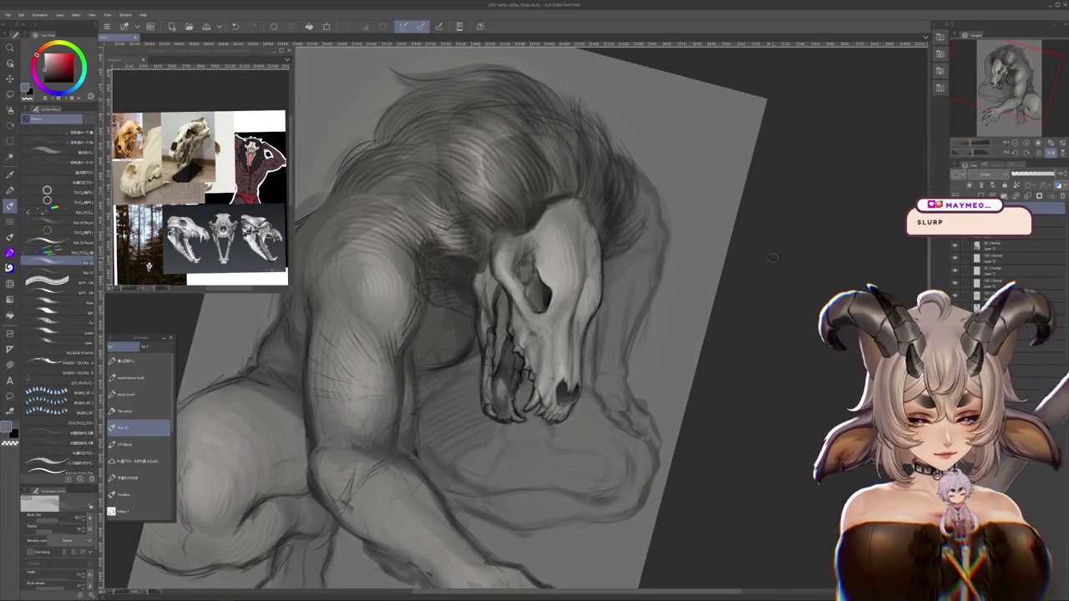
scroll(690, 354, down, 5)
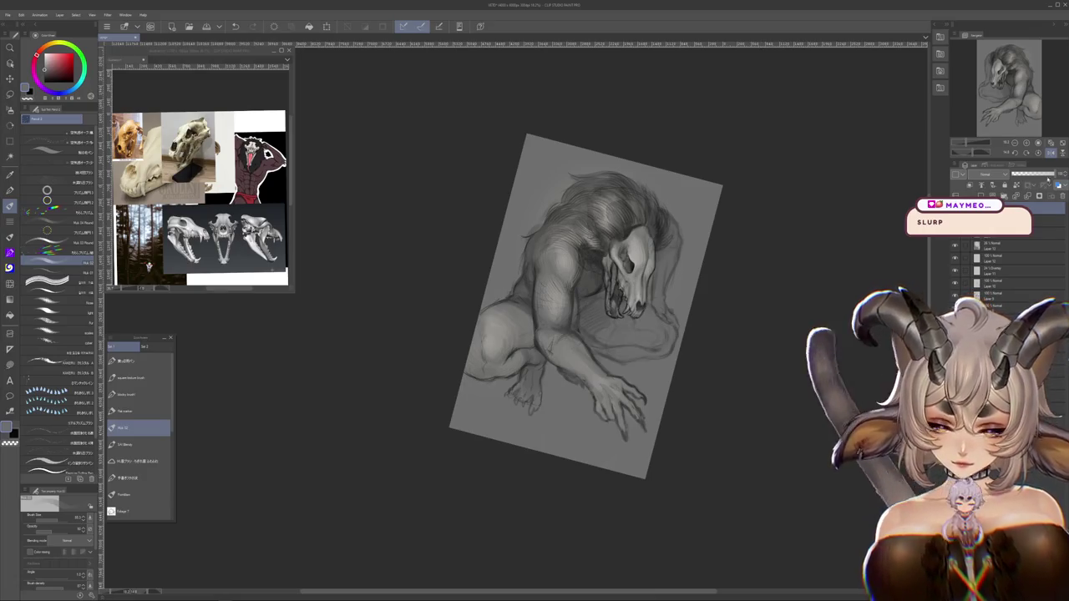
key(ctrl+0)
scroll(739, 275, up, 3)
scroll(740, 275, up, 2)
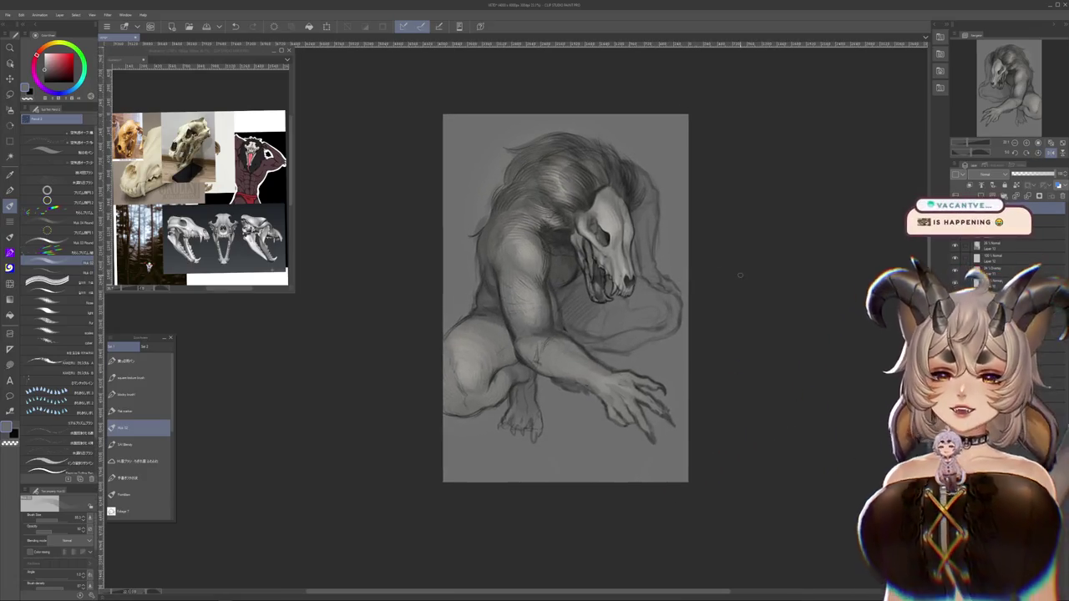
Switch to the Blend sub-tool and blend the hatched shading on the back behind the arm
scroll(740, 274, up, 2)
scroll(723, 236, up, 1)
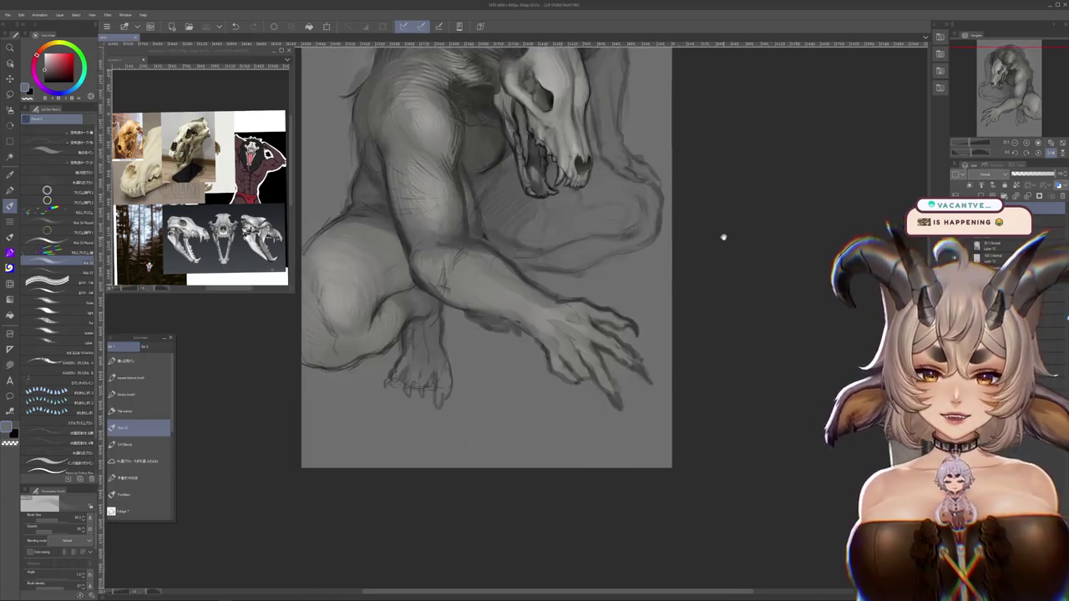
key(j)
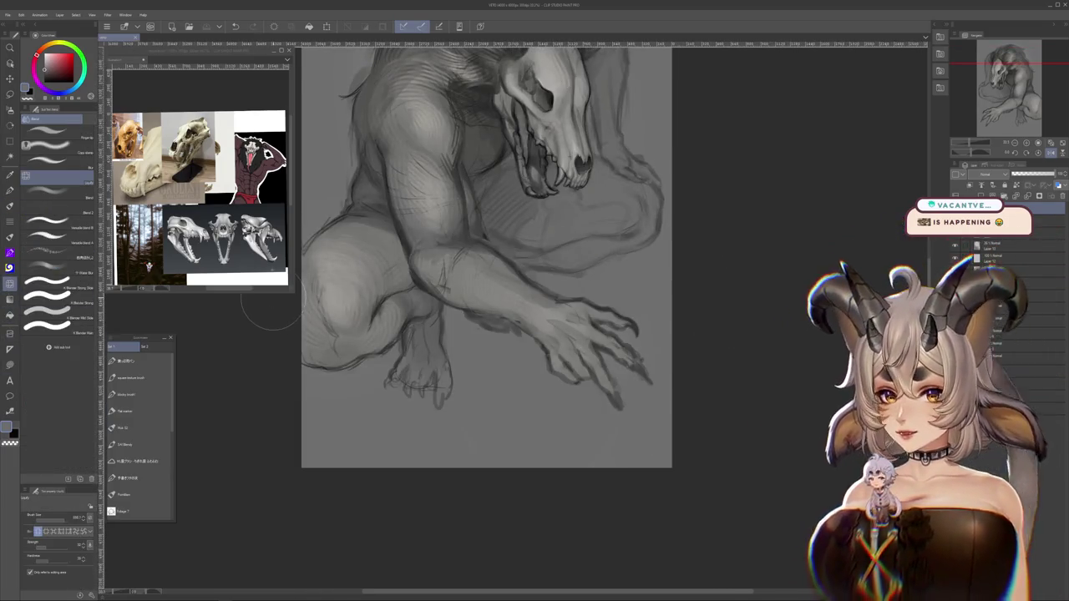
scroll(847, 210, down, 1)
scroll(818, 279, down, 1)
scroll(818, 276, down, 1)
scroll(818, 274, up, 1)
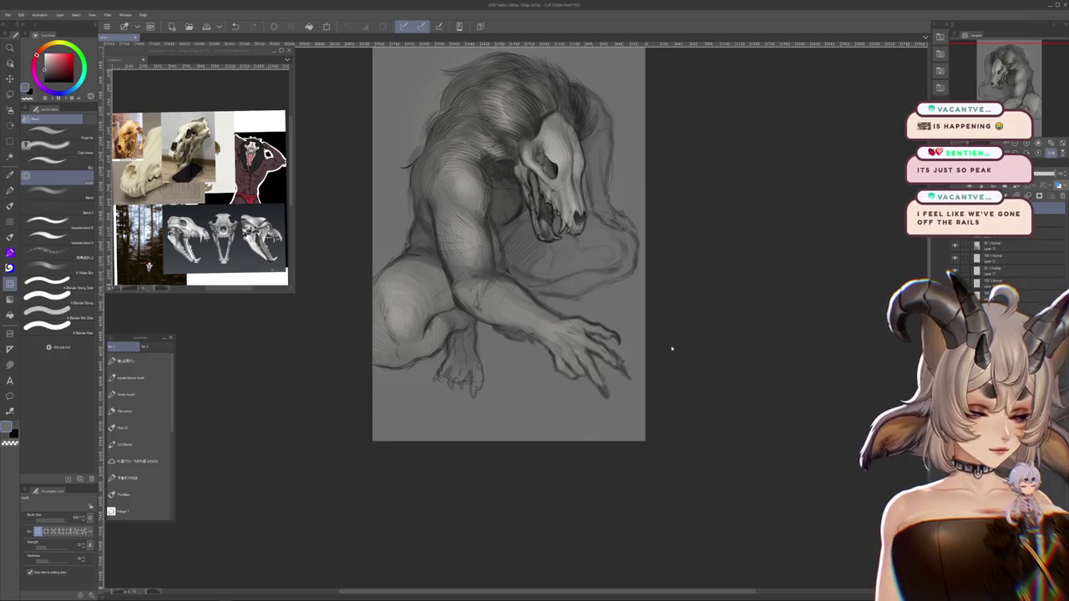
key(ctrl+z)
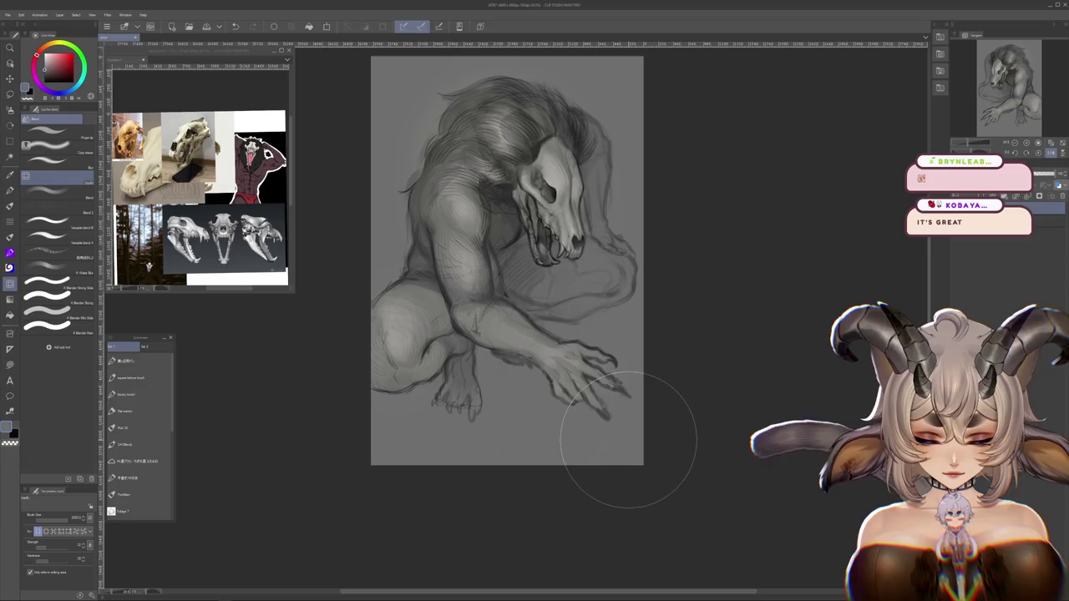
Rotate and zoom the canvas to a working angle, then bring the whole figure back upright
scroll(672, 418, down, 1)
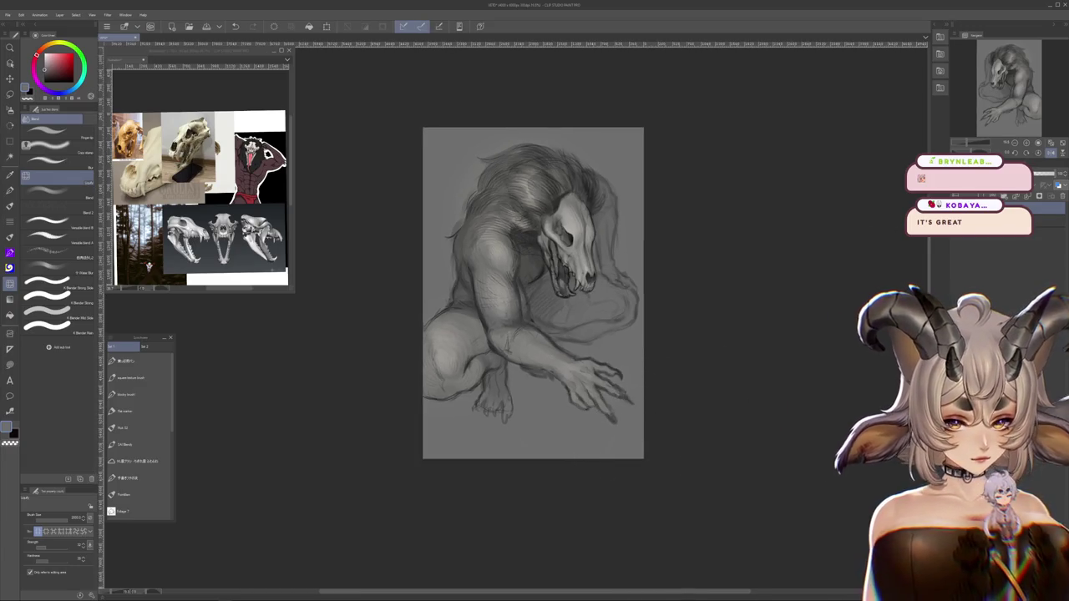
scroll(685, 334, down, 1)
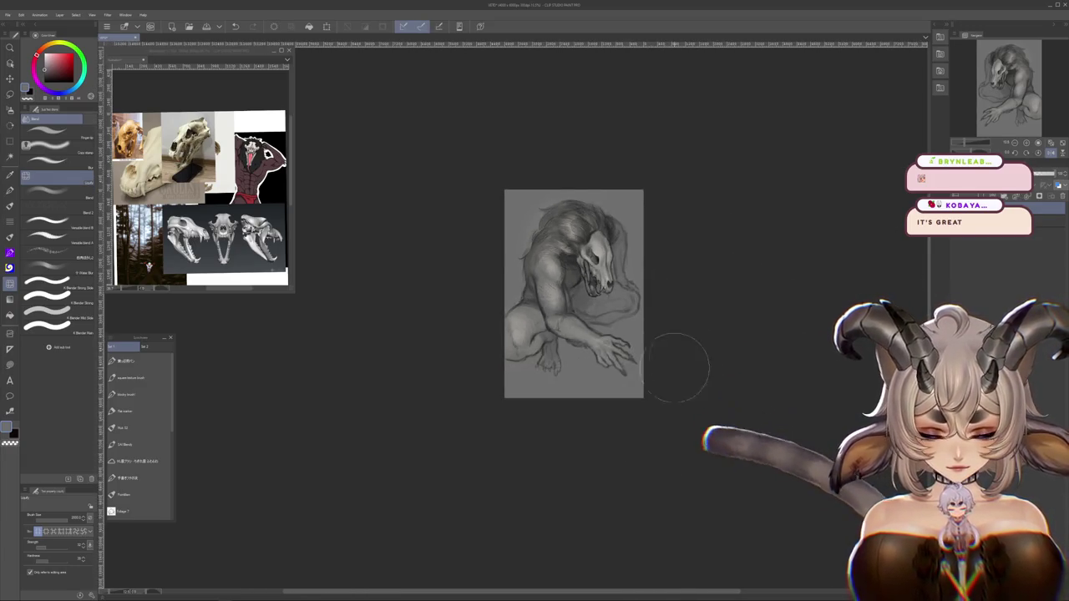
scroll(639, 375, down, 1)
key(minus)
scroll(477, 466, up, 1)
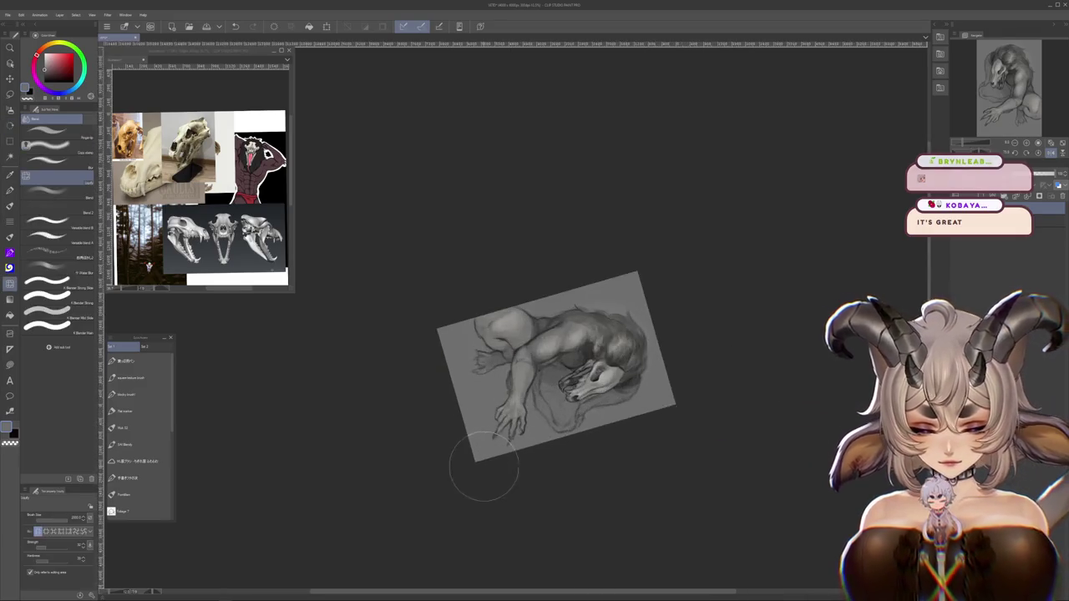
scroll(499, 451, up, 2)
scroll(499, 451, up, 2)
scroll(573, 441, up, 2)
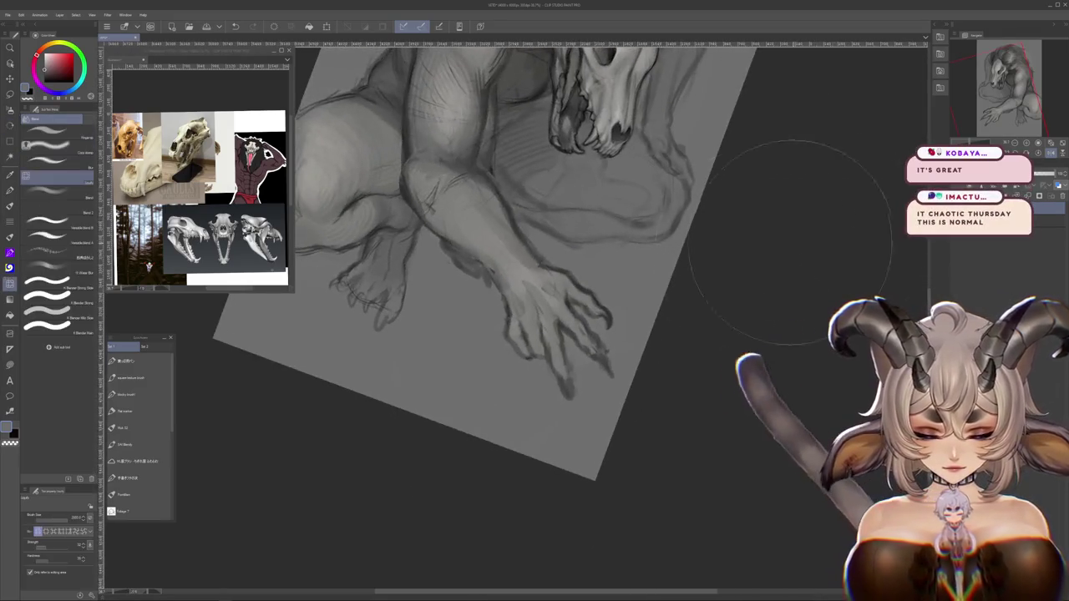
scroll(594, 352, down, 1)
scroll(595, 352, down, 2)
mouse_move(595, 250)
mouse_down()
mouse_move(595, 353)
mouse_move(628, 327)
mouse_up()
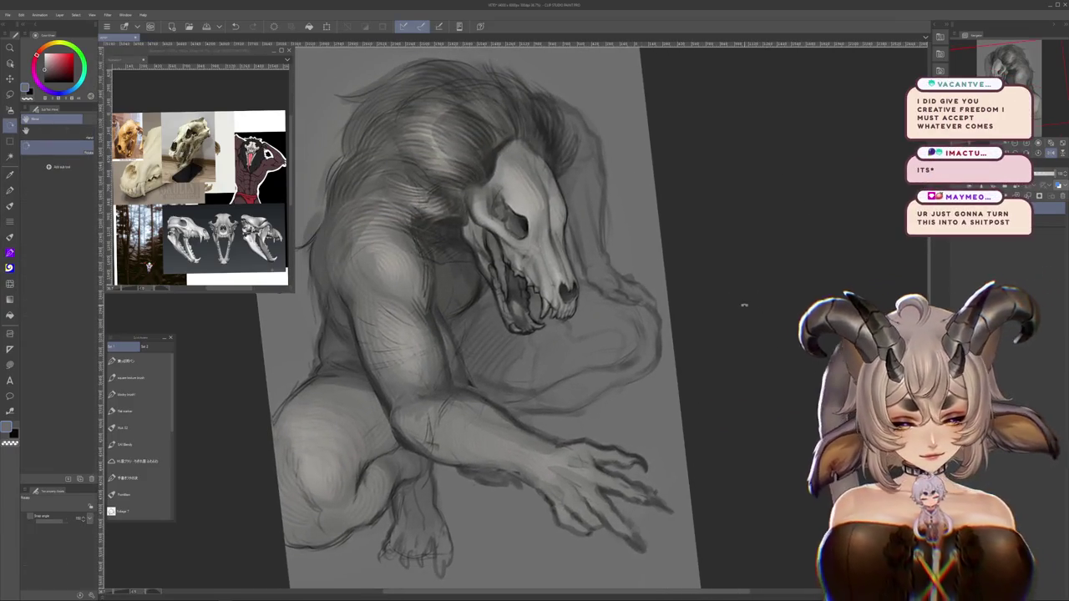
key(b)
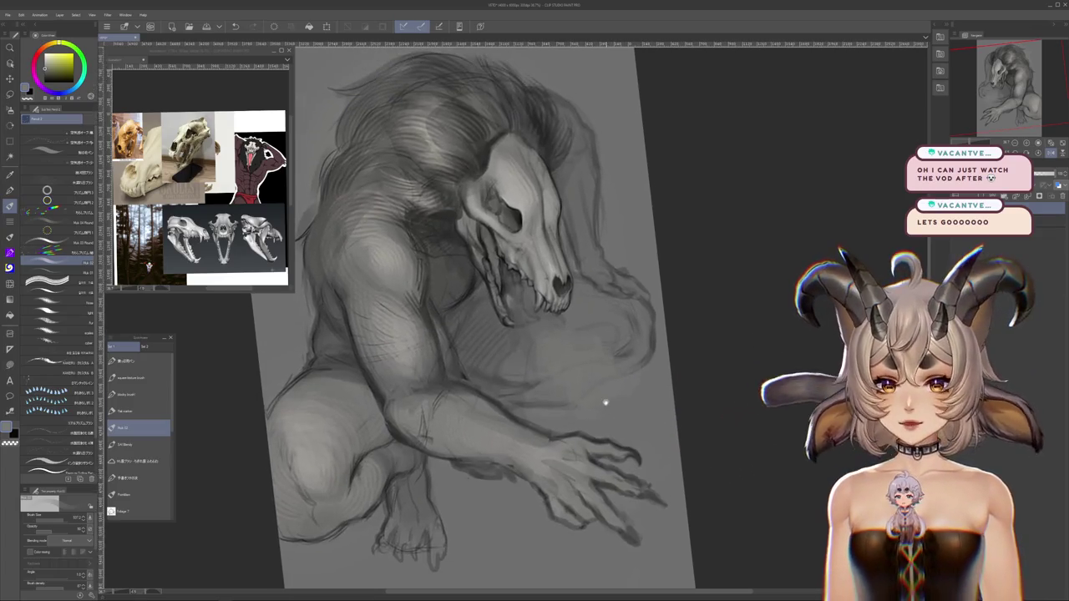
Paint a grey smudge below the jaw and darker shading on the forearm
drag(607, 405, 614, 420)
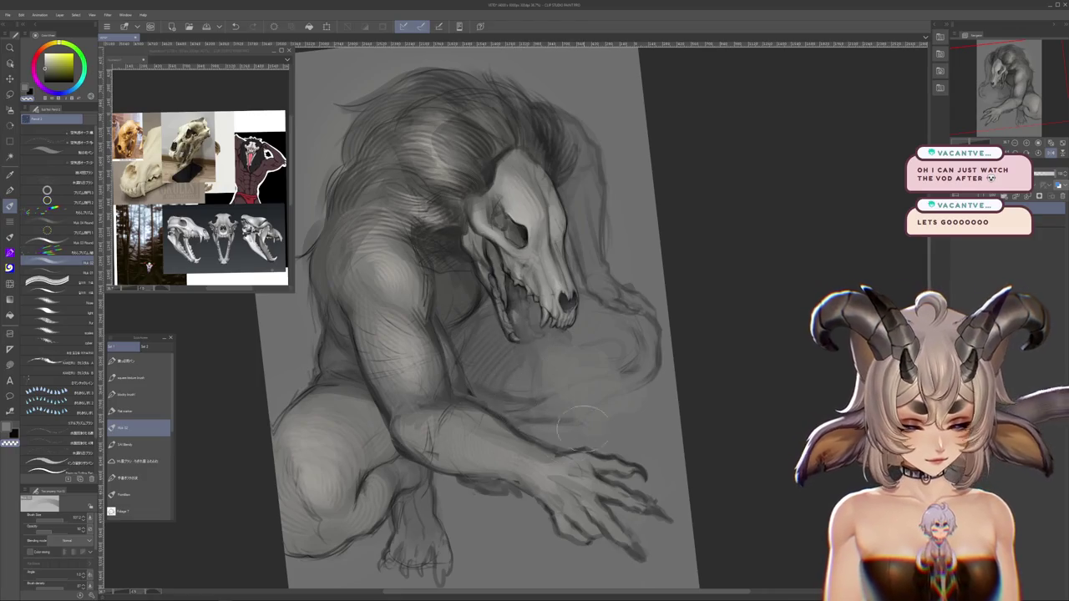
drag(547, 342, 576, 392)
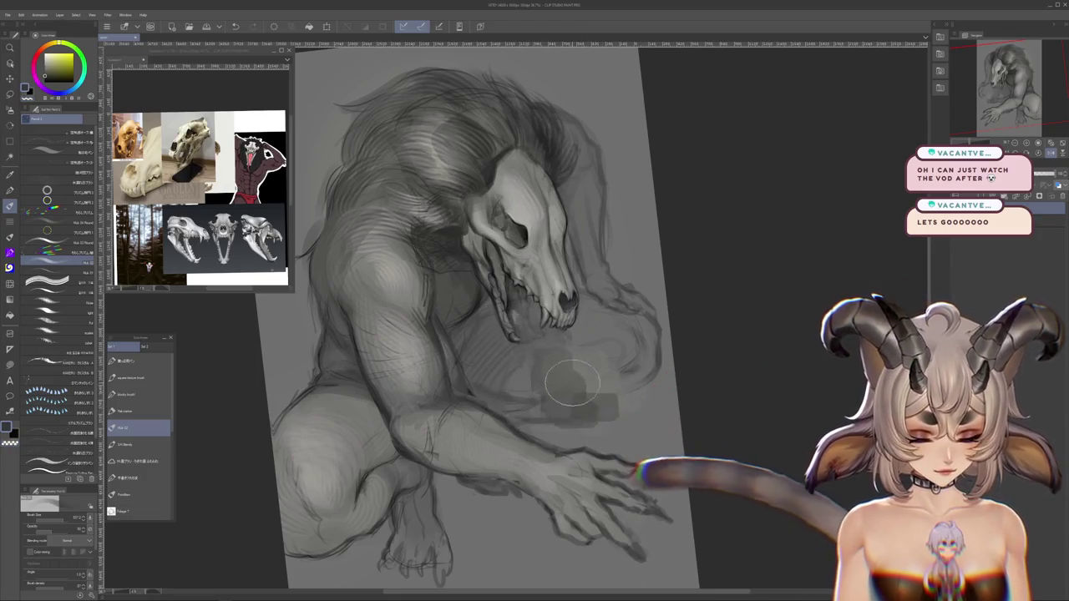
alt+click(584, 390)
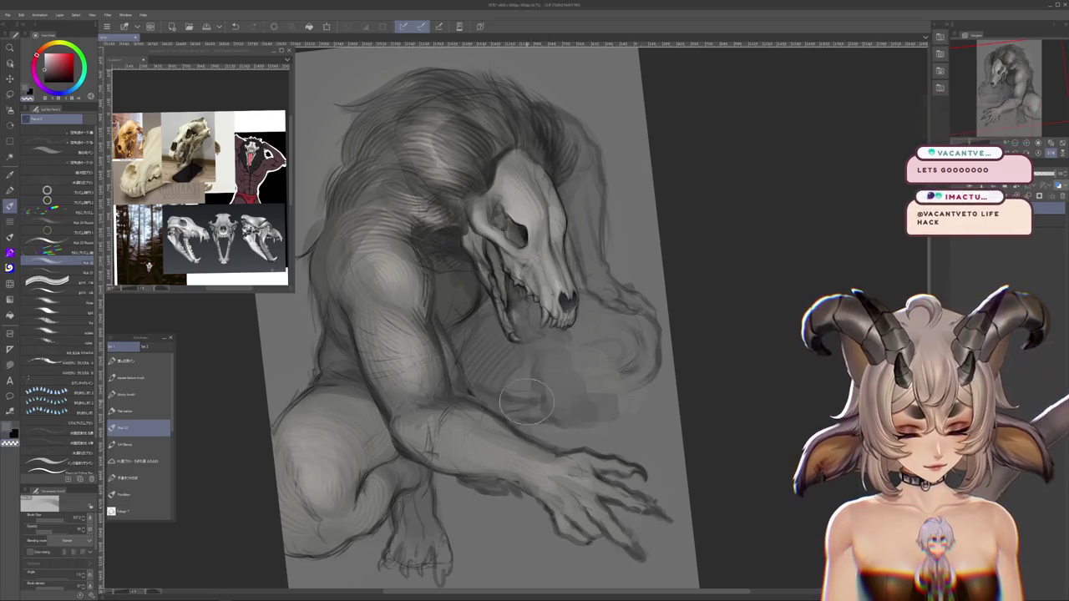
drag(492, 384, 562, 434)
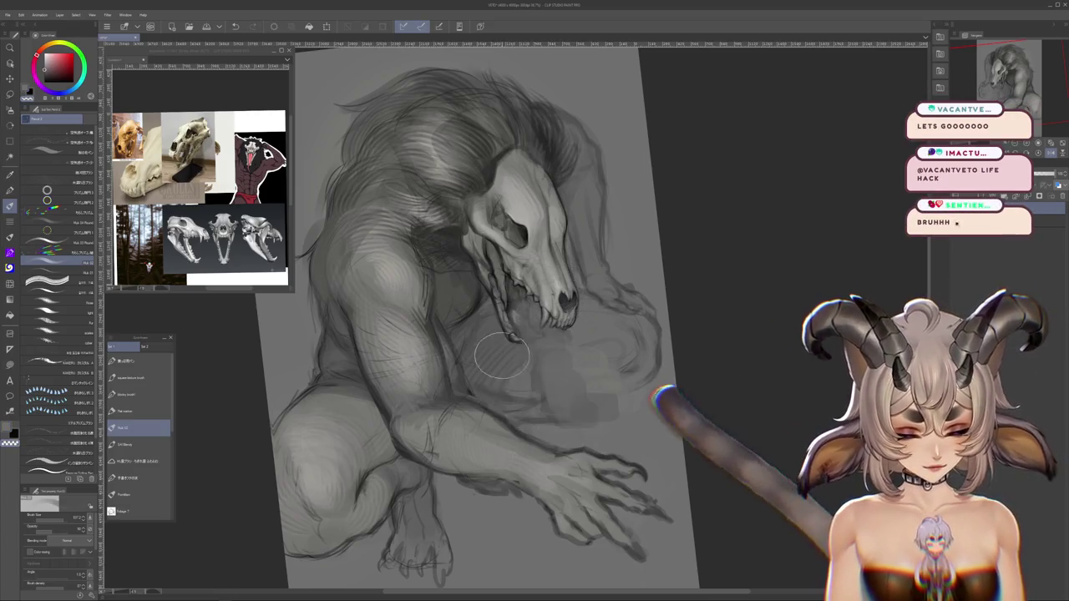
scroll(598, 395, down, 2)
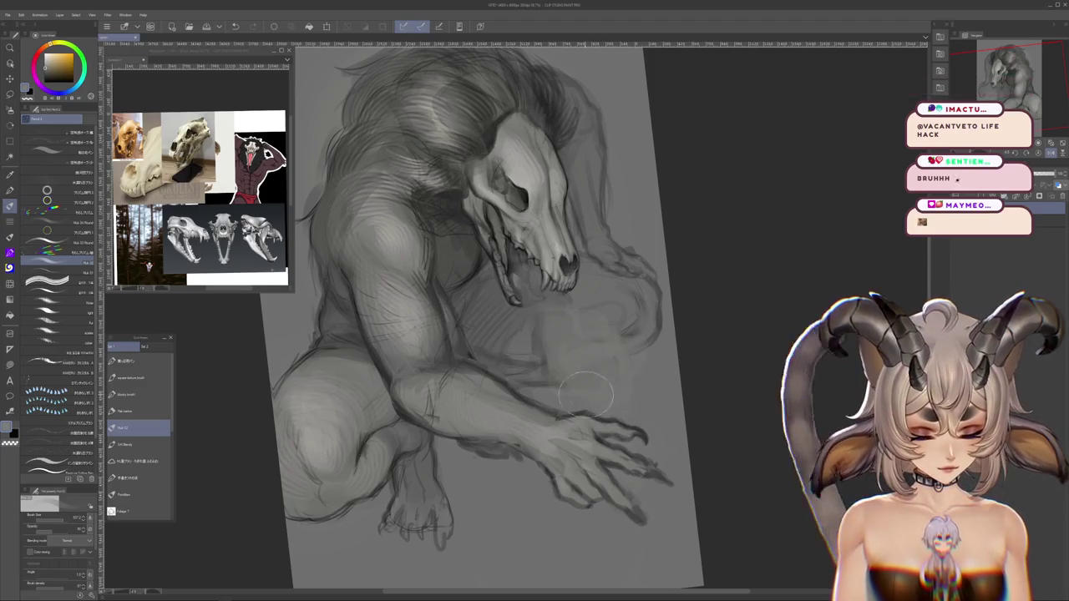
scroll(587, 286, down, 3)
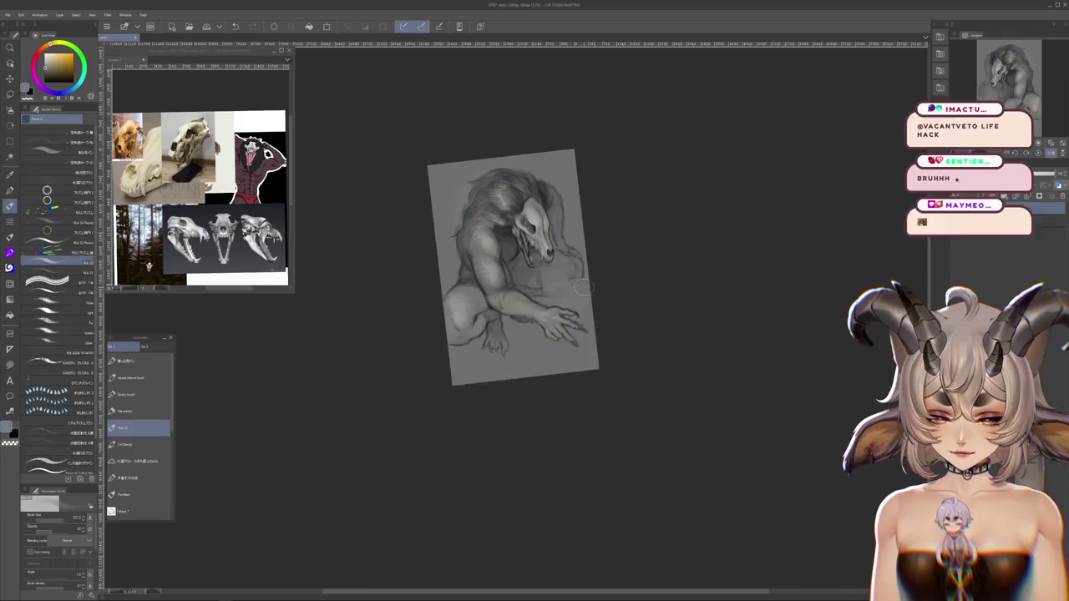
scroll(587, 286, up, 5)
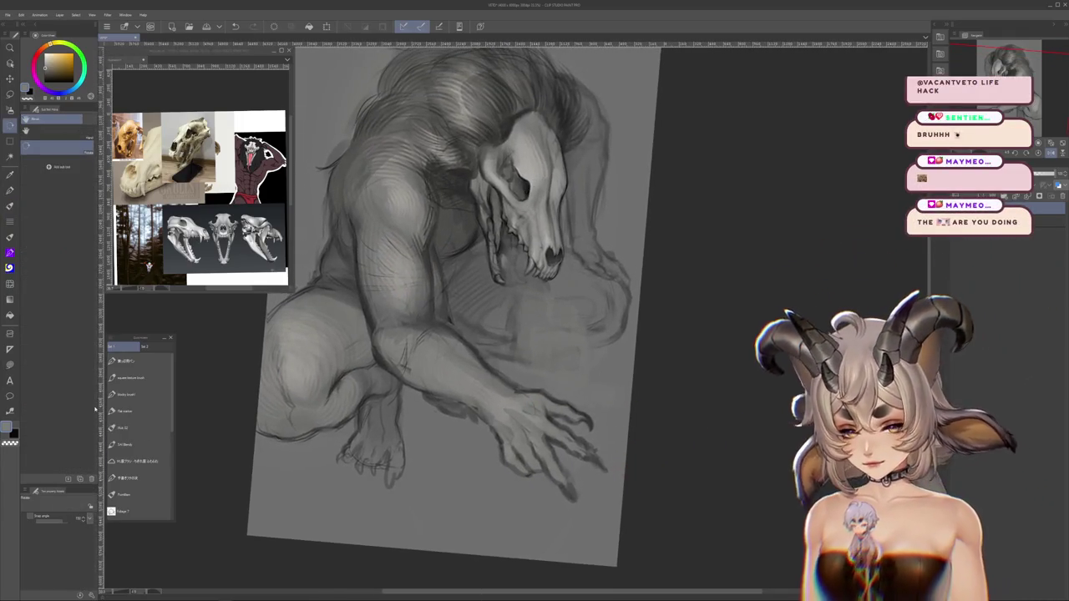
Switch to a much larger brush and rotate the canvas sideways and back to near upright
click(142, 428)
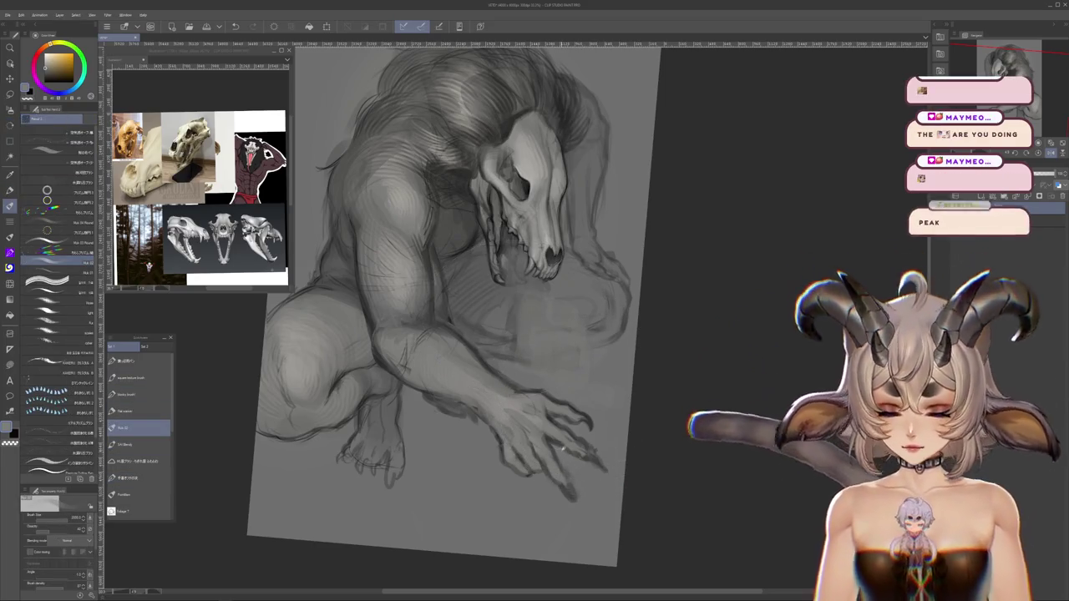
drag(63, 526, 78, 506)
drag(621, 364, 534, 467)
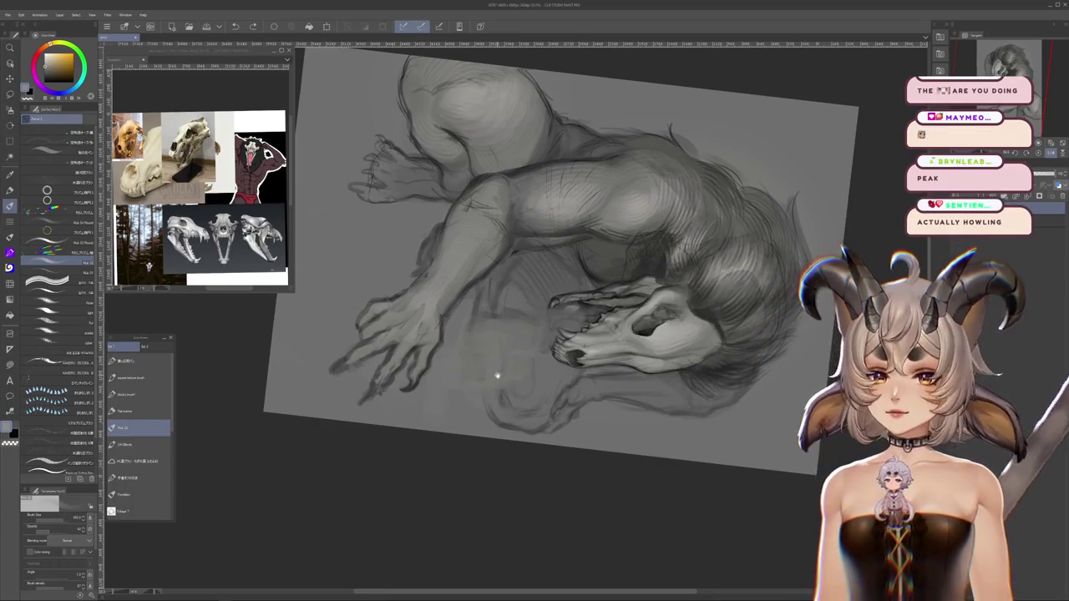
drag(496, 375, 496, 417)
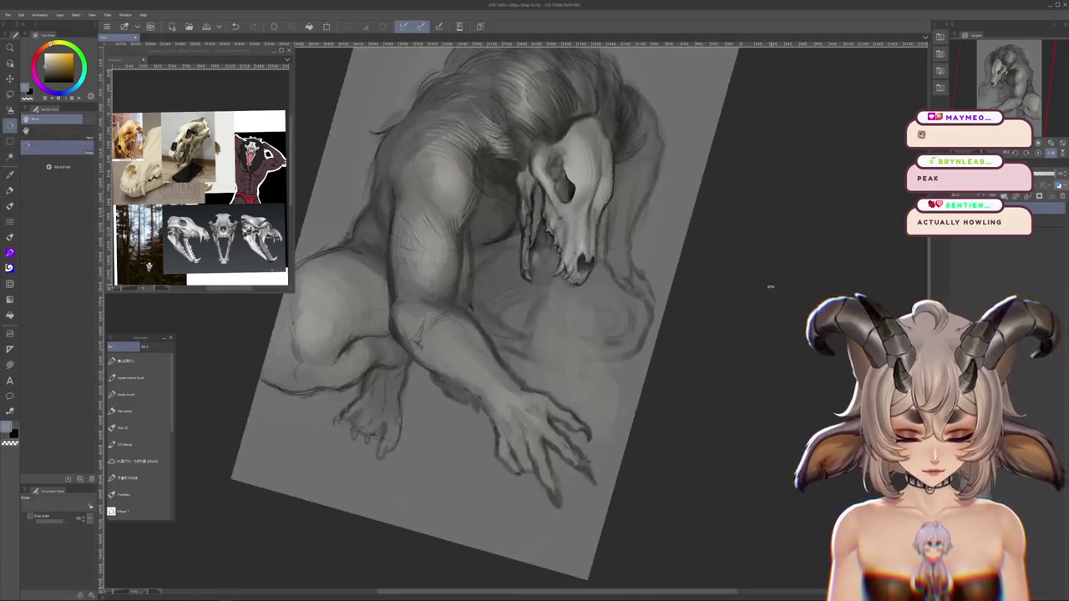
drag(448, 474, 727, 279)
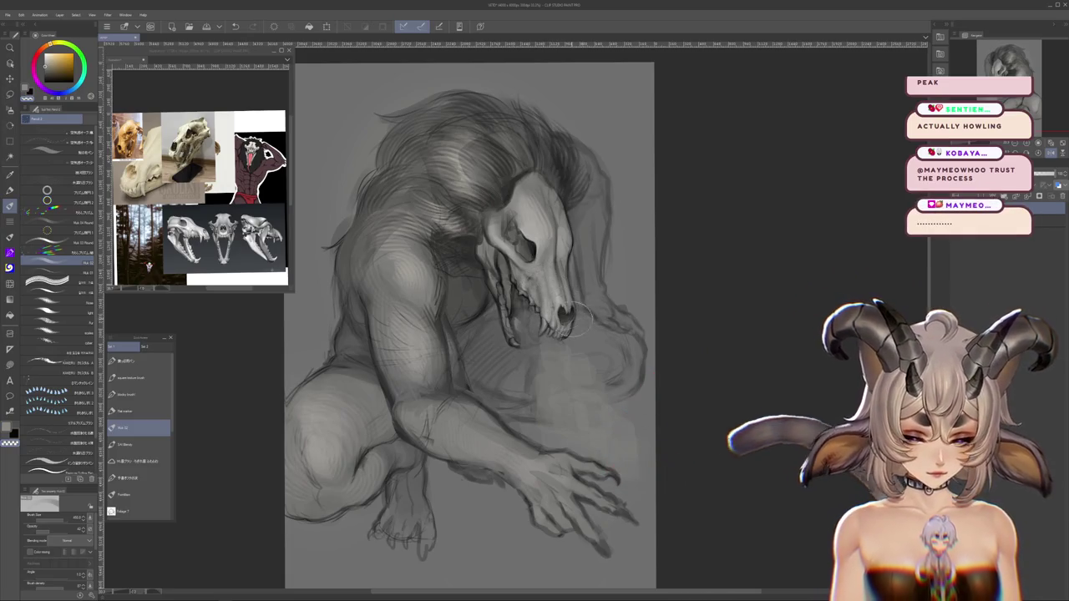
drag(574, 309, 516, 319)
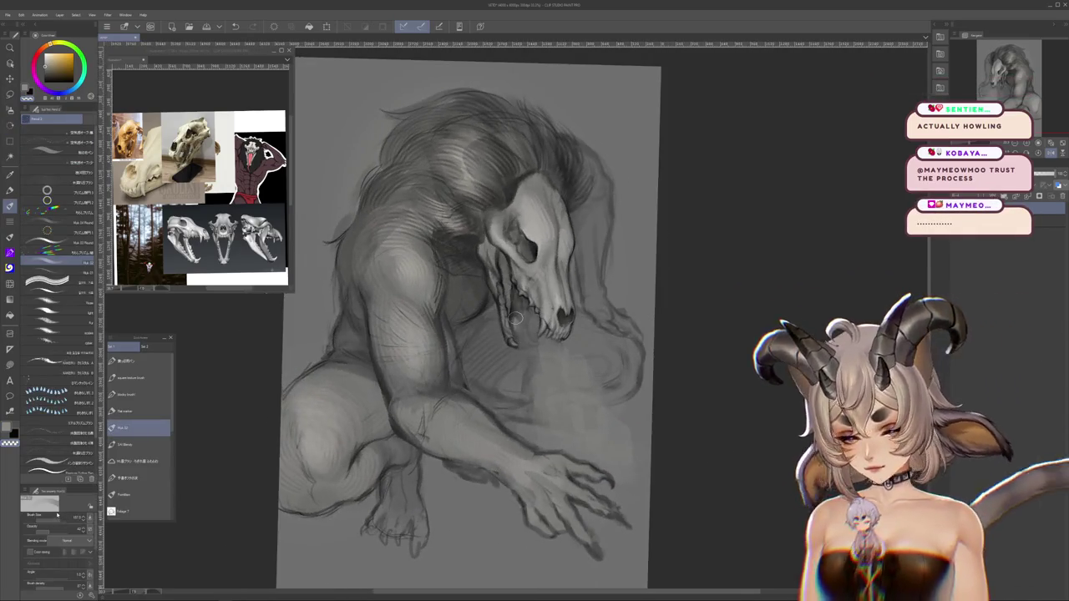
scroll(660, 223, down, 2)
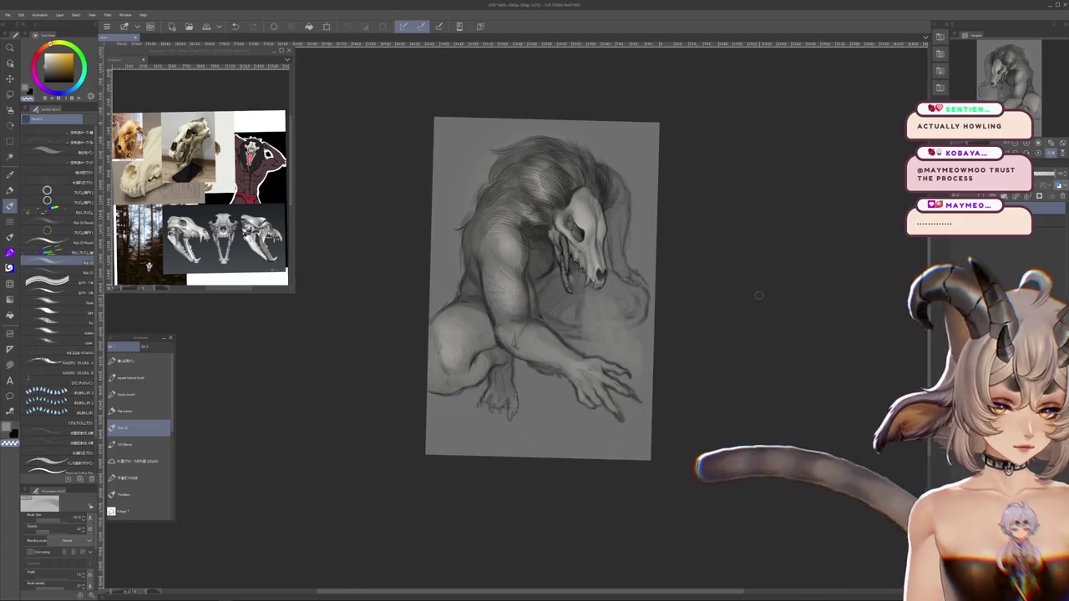
Blend the new grey patch under the jaw with the Blend tool, zooming in on the skull
scroll(628, 302, up, 2)
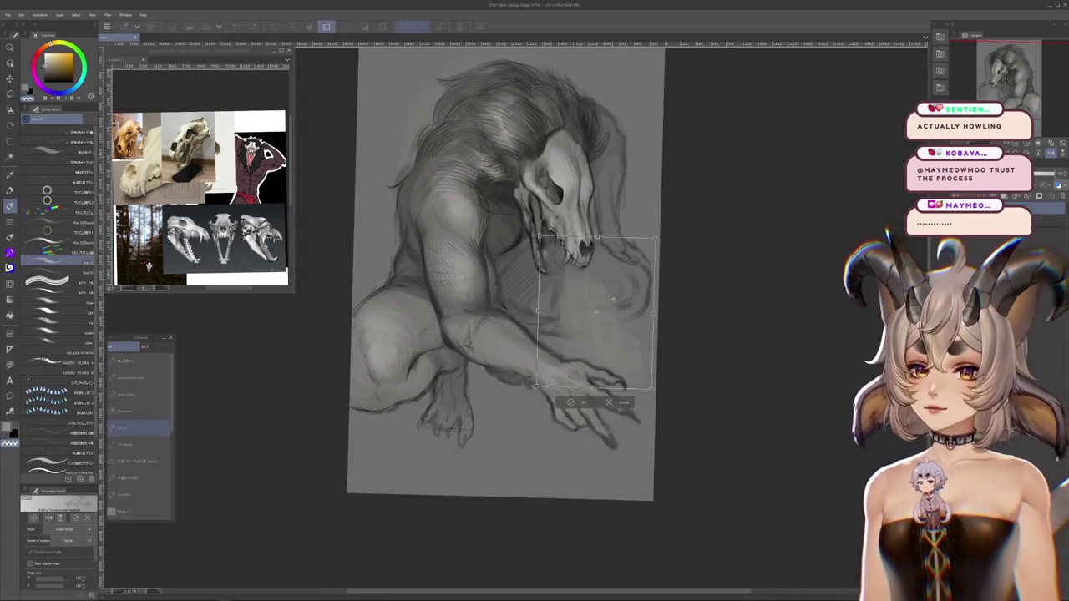
key(j)
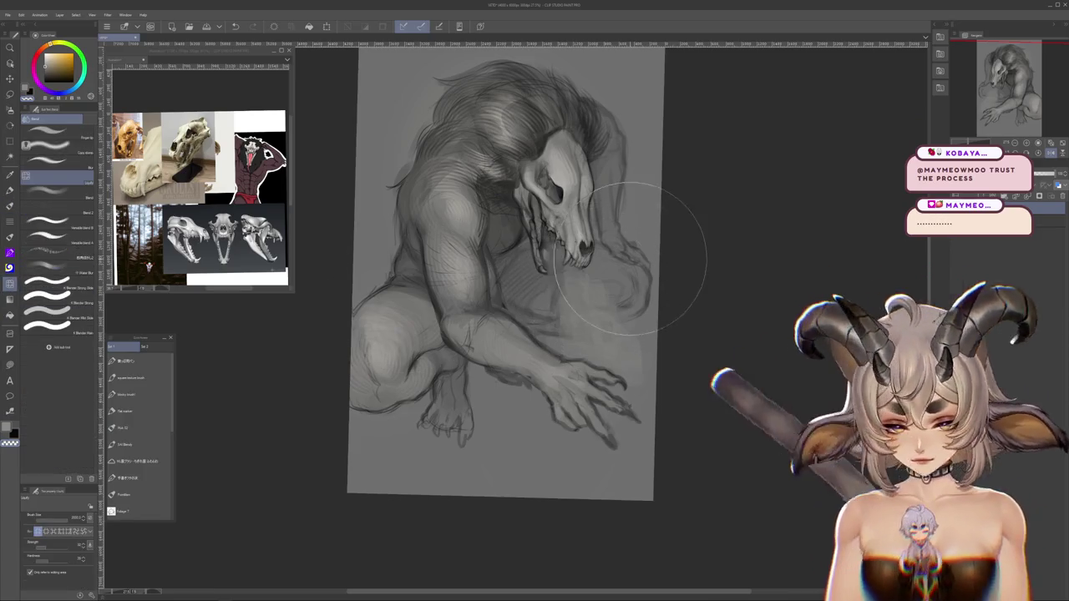
scroll(651, 326, down, 2)
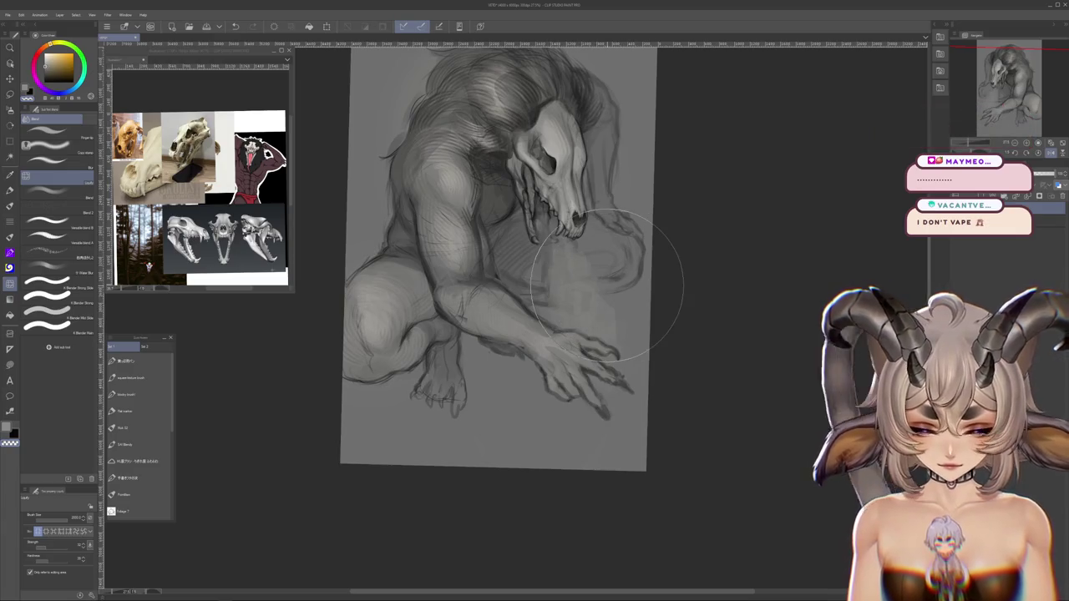
scroll(659, 330, down, 2)
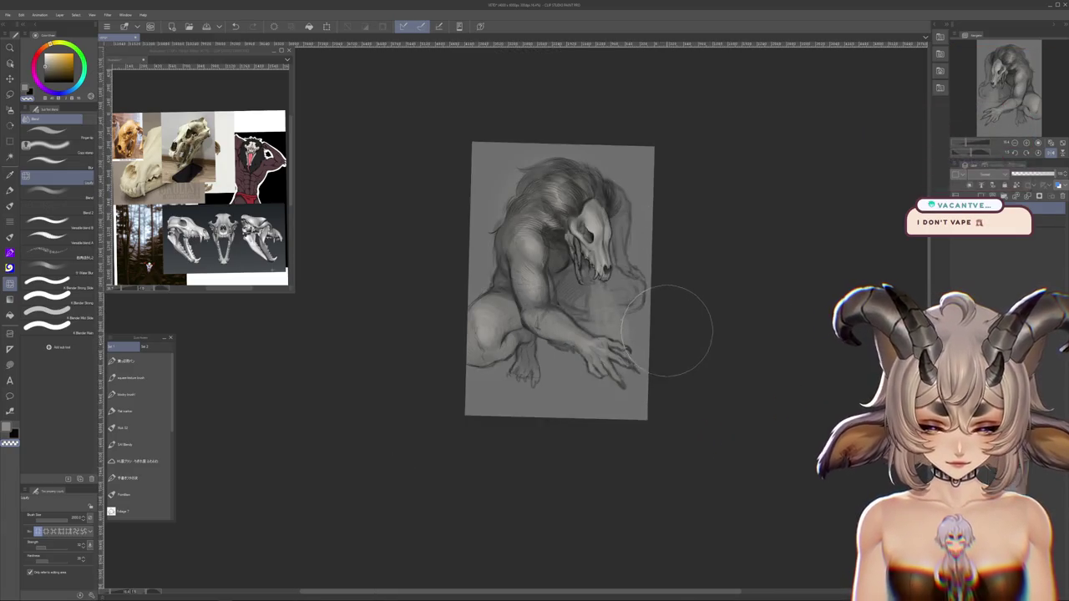
scroll(869, 221, up, 2)
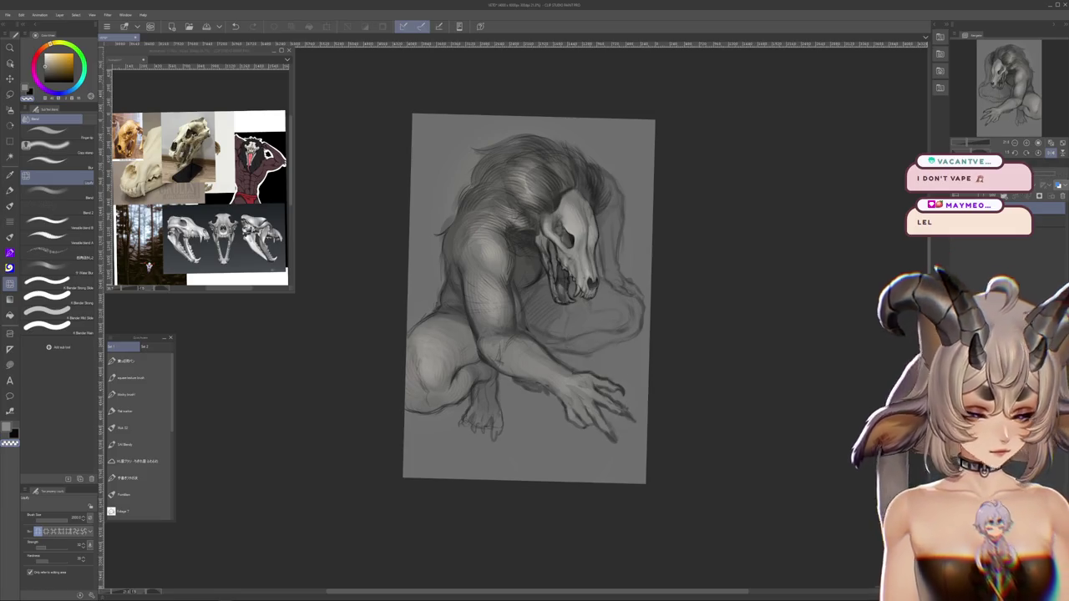
scroll(458, 267, up, 1)
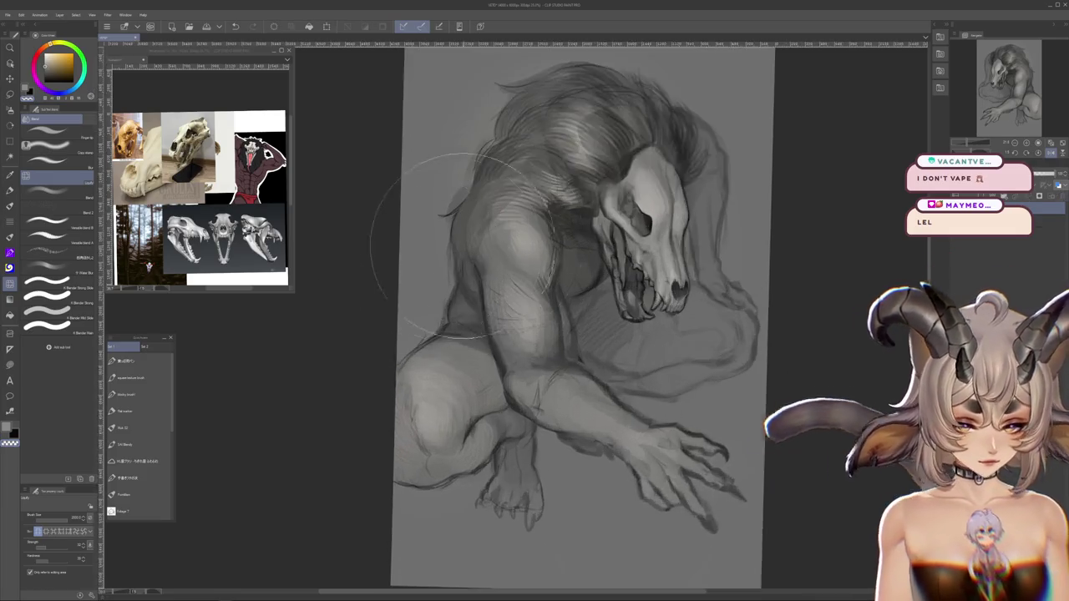
scroll(458, 267, up, 1)
scroll(200, 192, up, 2)
scroll(201, 192, down, 1)
scroll(200, 192, up, 2)
scroll(201, 192, up, 1)
scroll(201, 192, up, 1)
scroll(200, 192, up, 1)
scroll(235, 212, down, 2)
scroll(236, 212, down, 2)
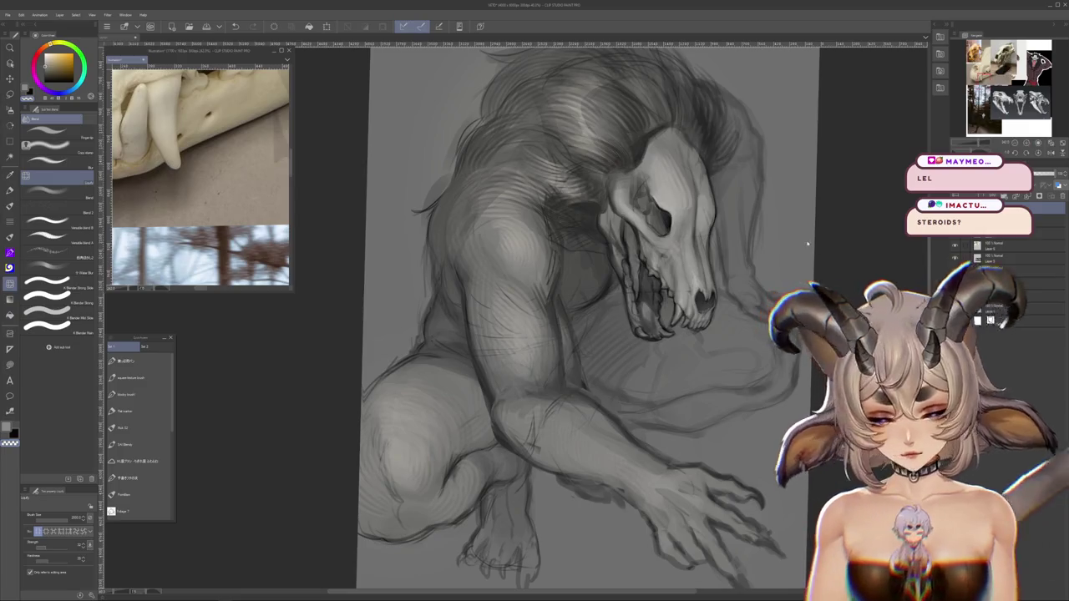
scroll(689, 221, up, 1)
scroll(689, 218, up, 1)
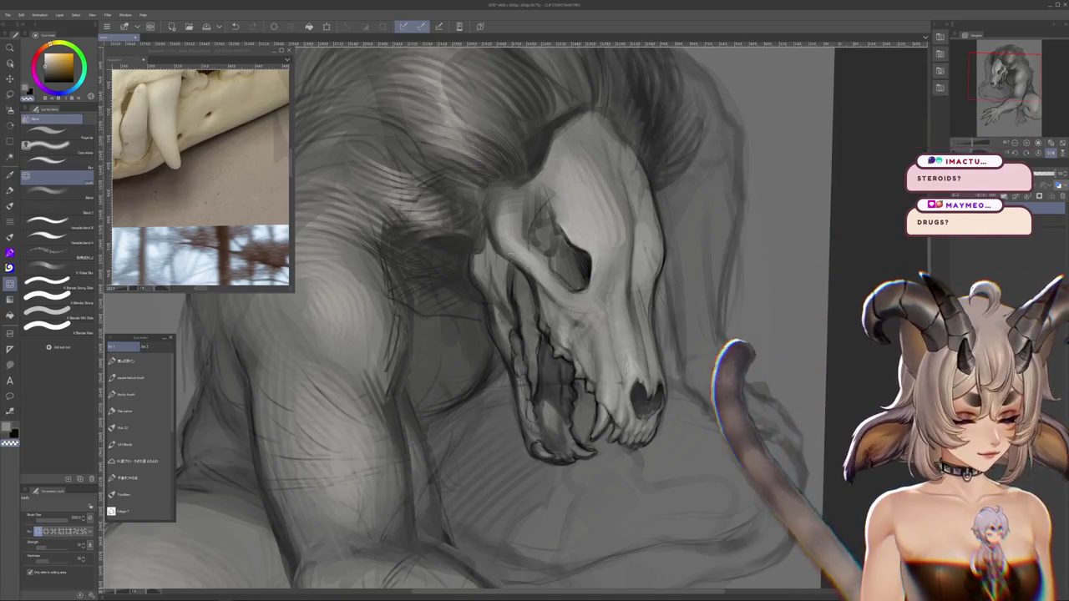
Pick red and a soft airbrush, then airbrush a glow into the skull's eye socket
click(1002, 150)
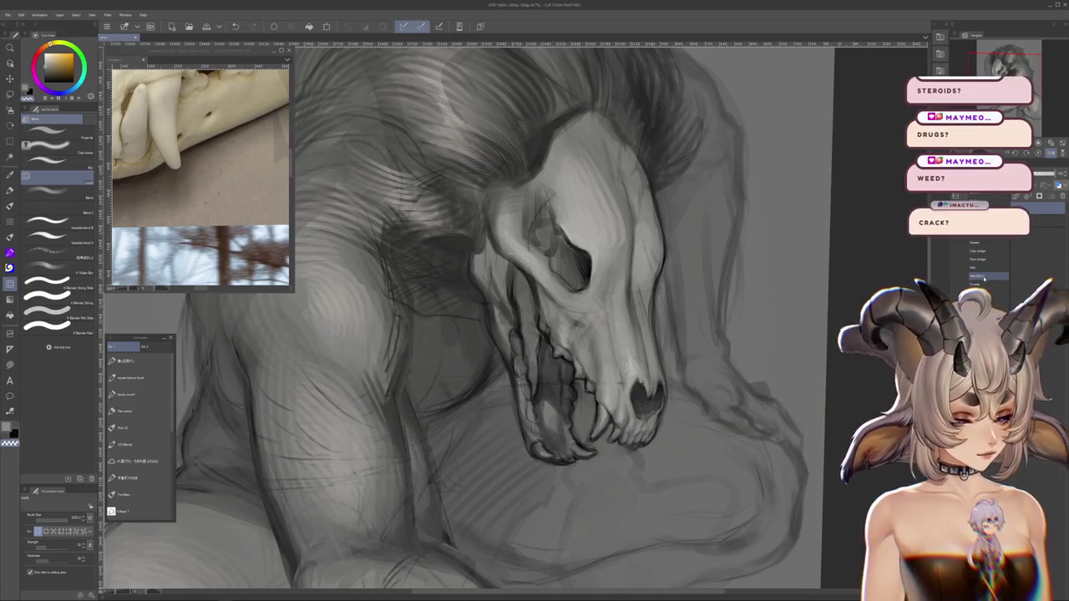
click(978, 276)
key(b)
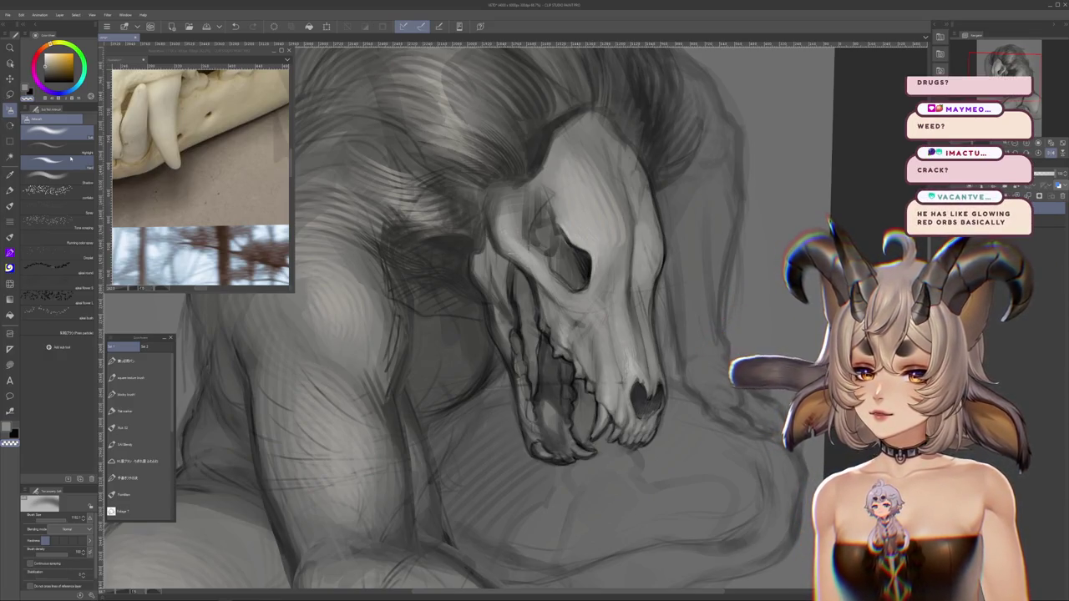
click(39, 49)
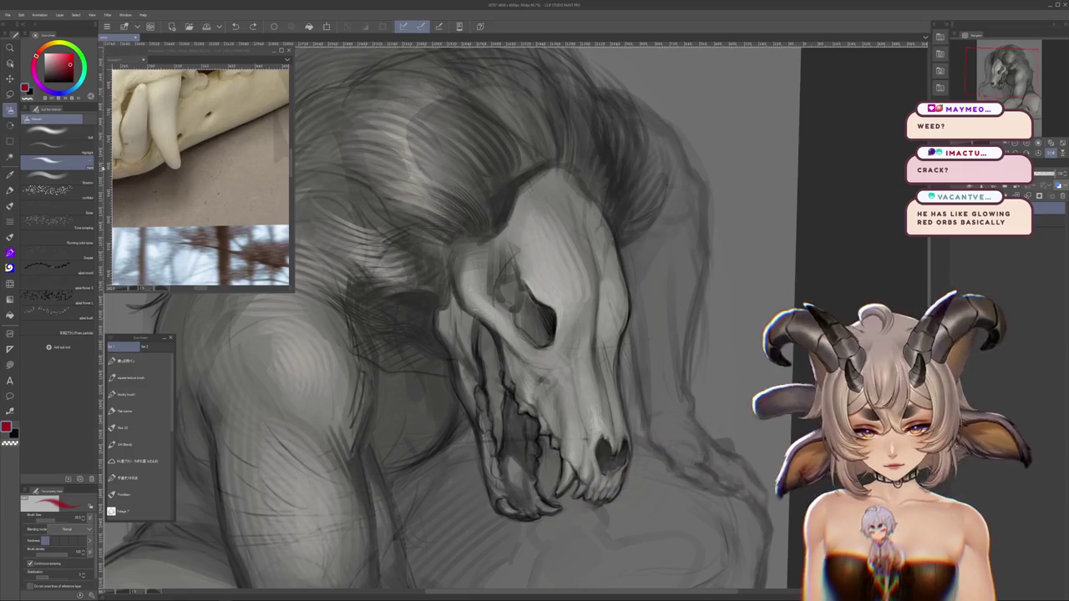
click(56, 132)
drag(526, 297, 542, 347)
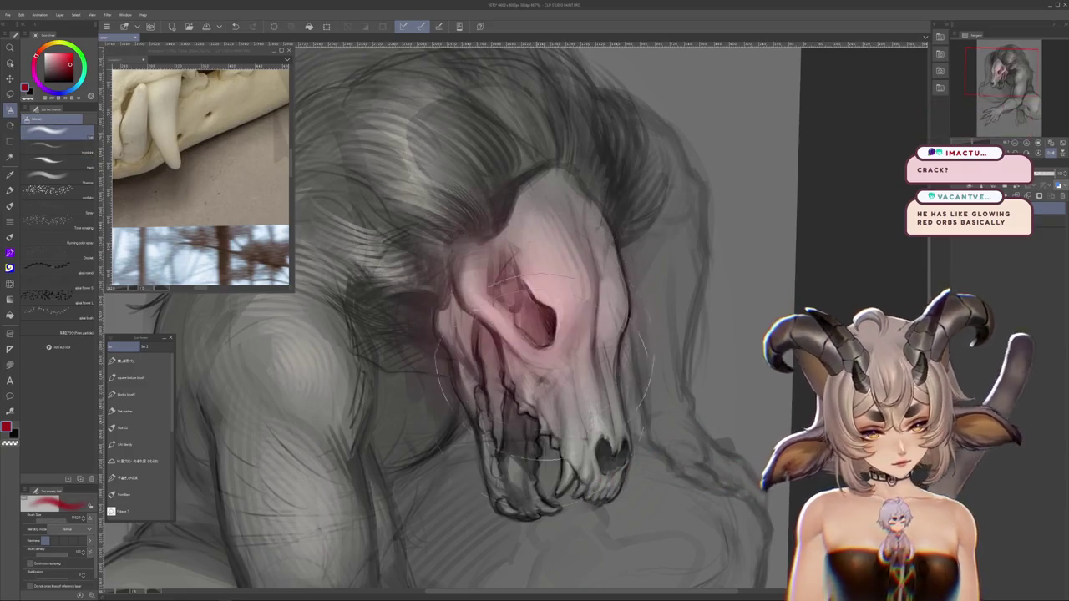
key(ctrl+z)
drag(505, 293, 542, 334)
key(ctrl+z)
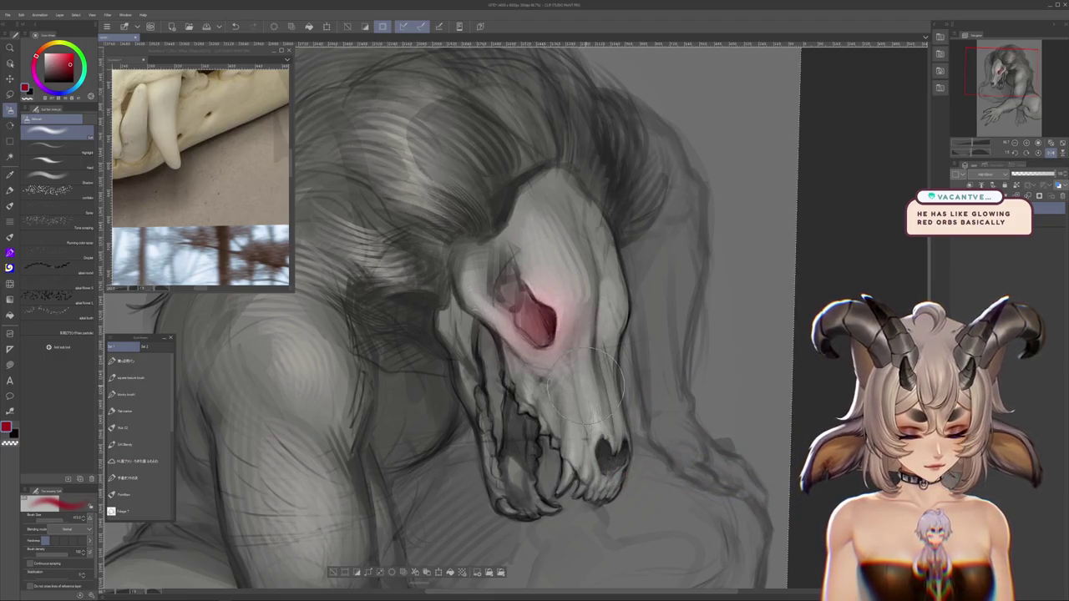
Lighten the bone around the eye socket with a pen brush
key(p)
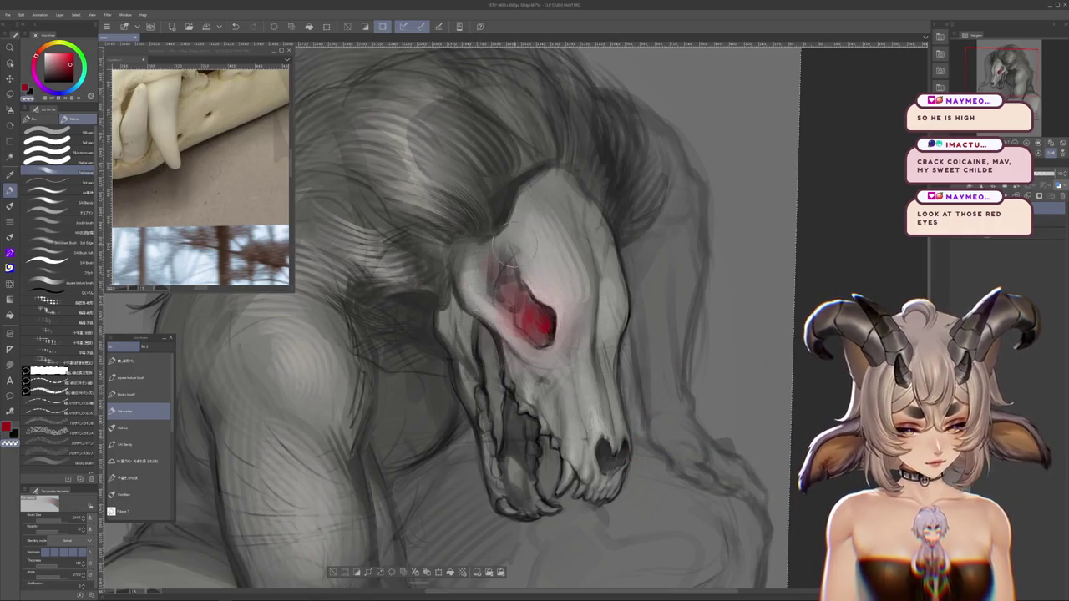
scroll(582, 188, down, 3)
scroll(582, 188, down, 2)
scroll(467, 334, up, 3)
scroll(434, 309, up, 2)
scroll(434, 309, up, 1)
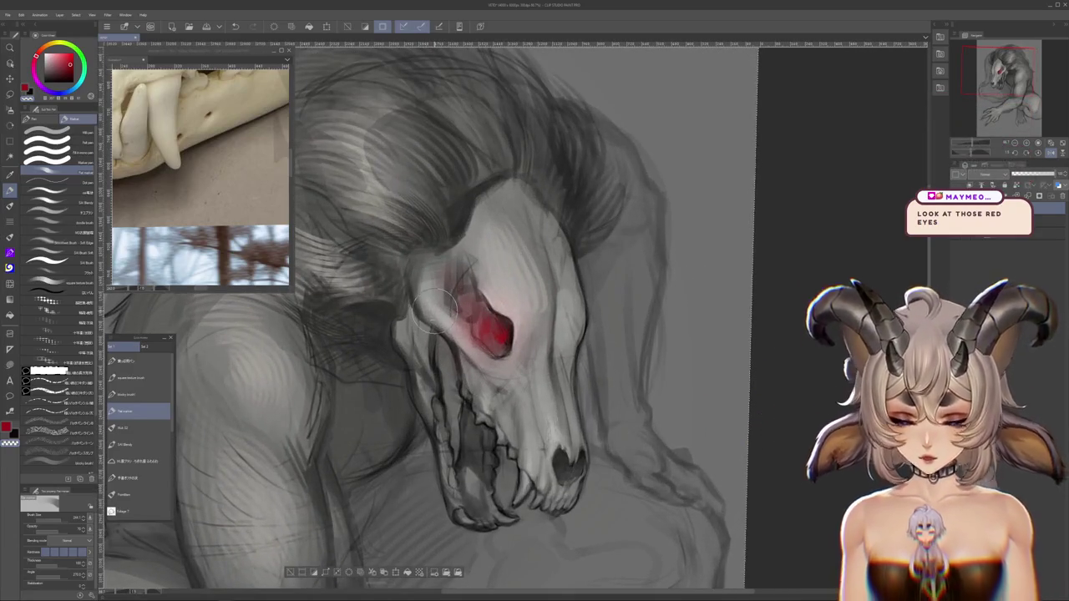
drag(436, 311, 457, 335)
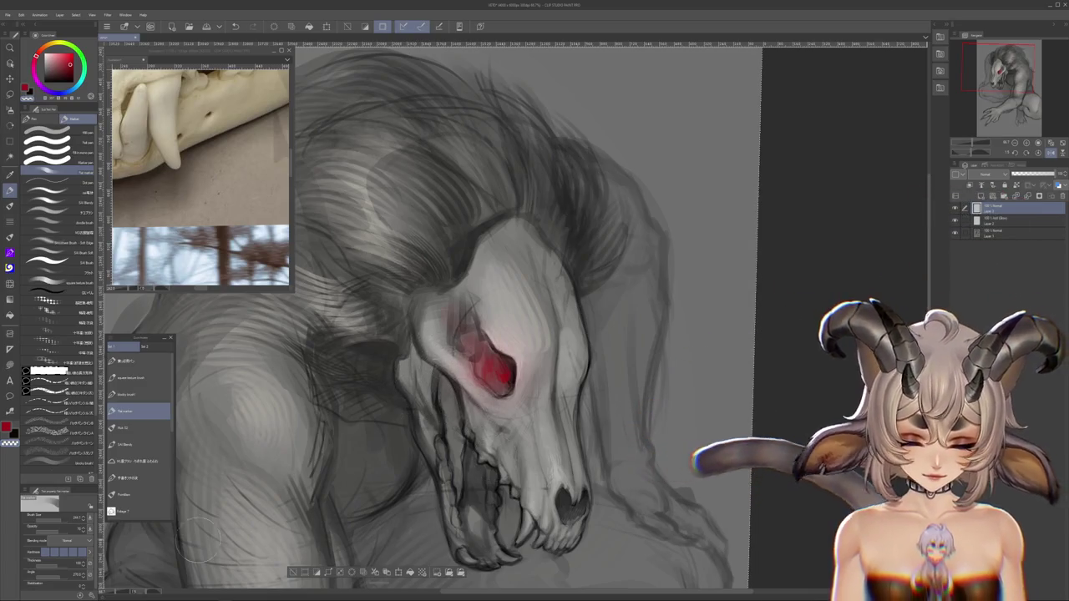
drag(516, 317, 543, 288)
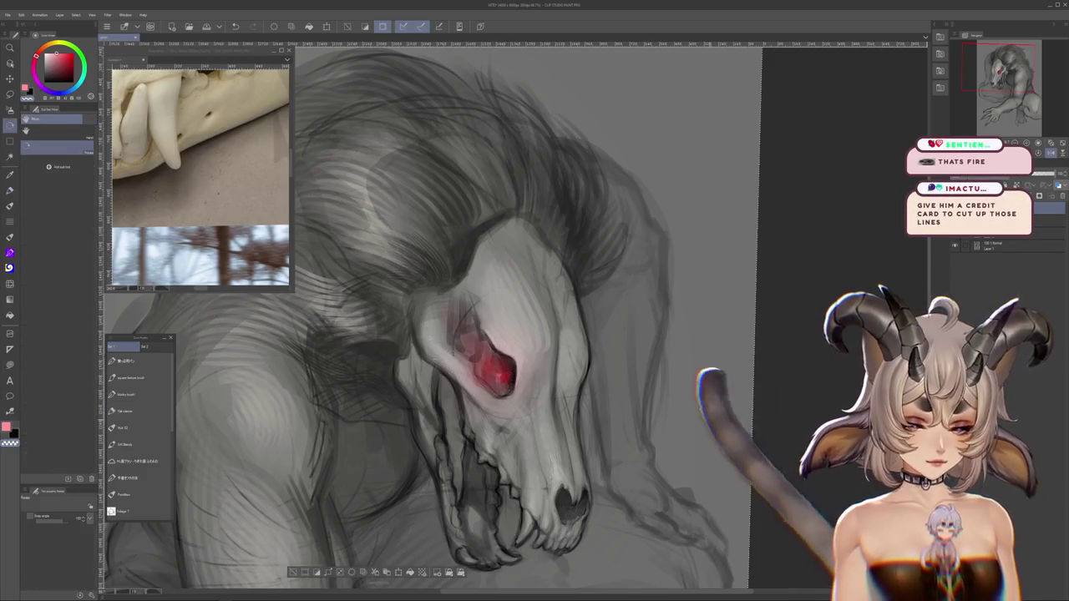
drag(507, 376, 472, 360)
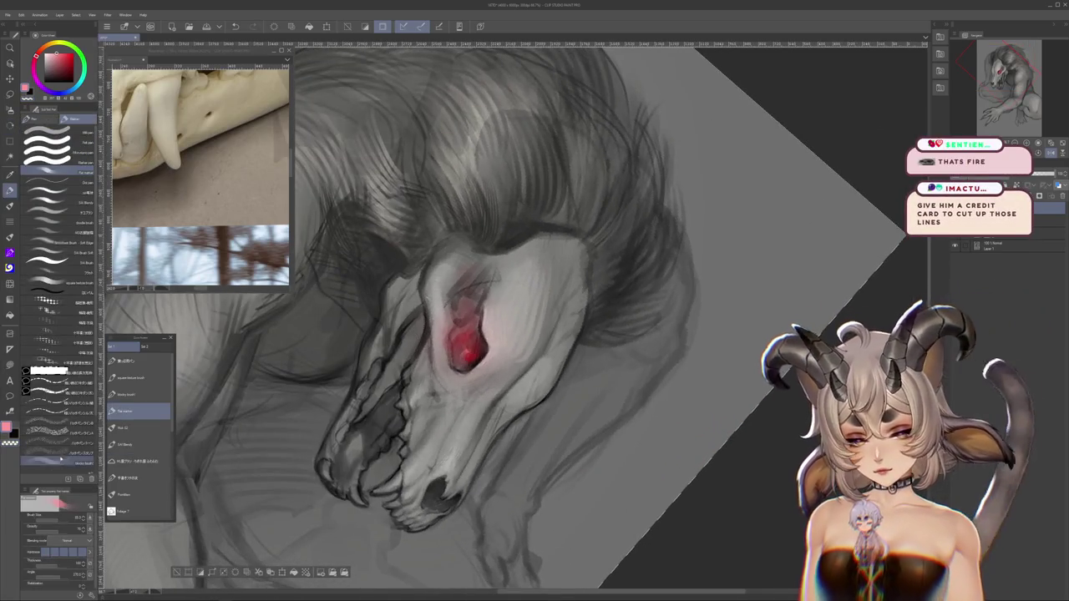
click(54, 429)
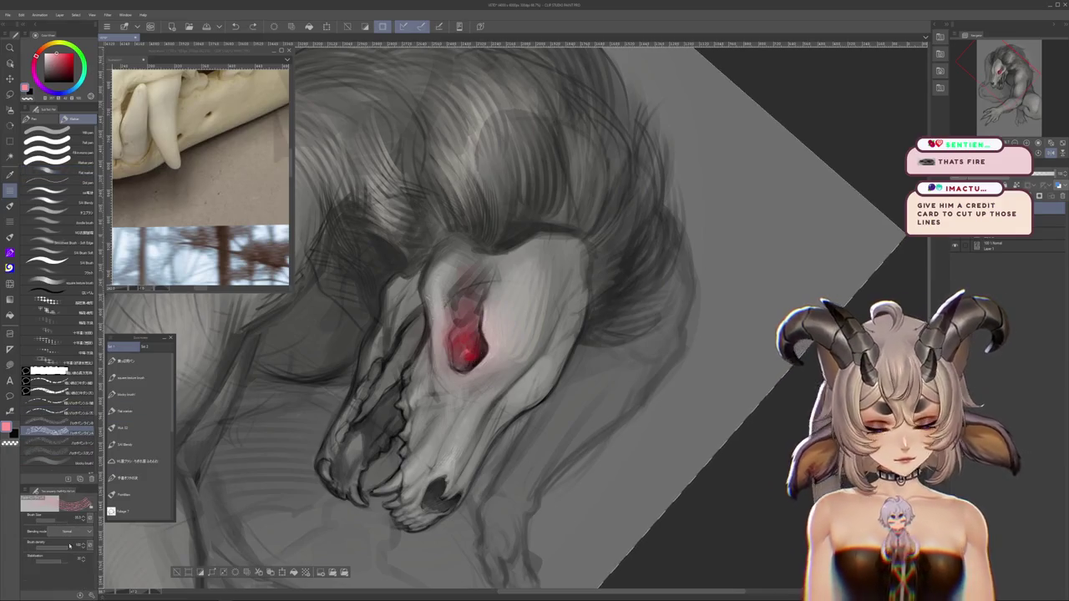
click(10, 220)
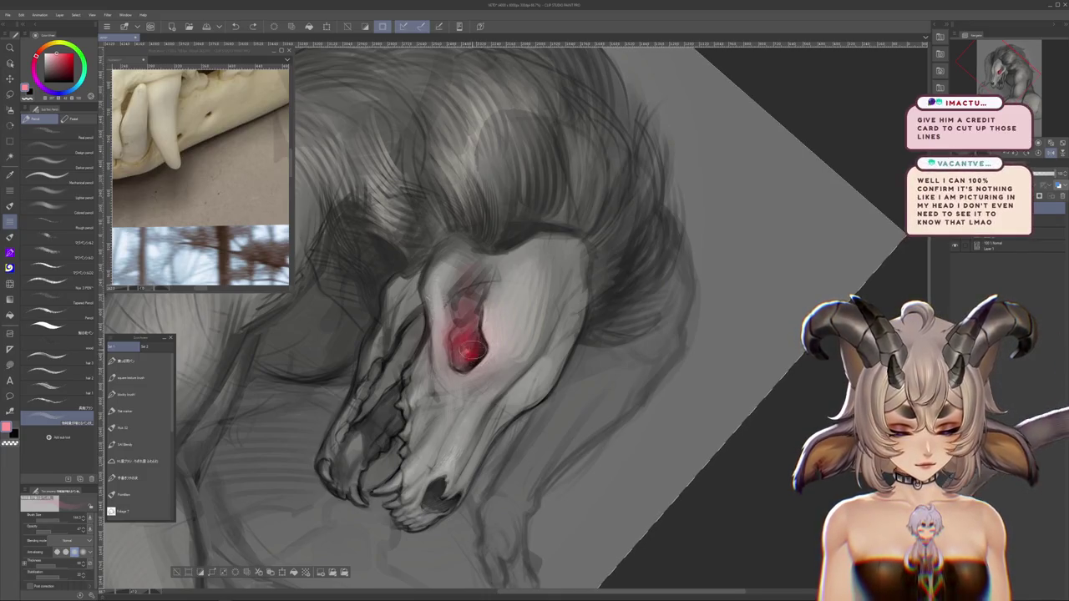
Turn the canvas upright, recentre on the head and zoom around the skull to inspect it
drag(536, 330, 773, 391)
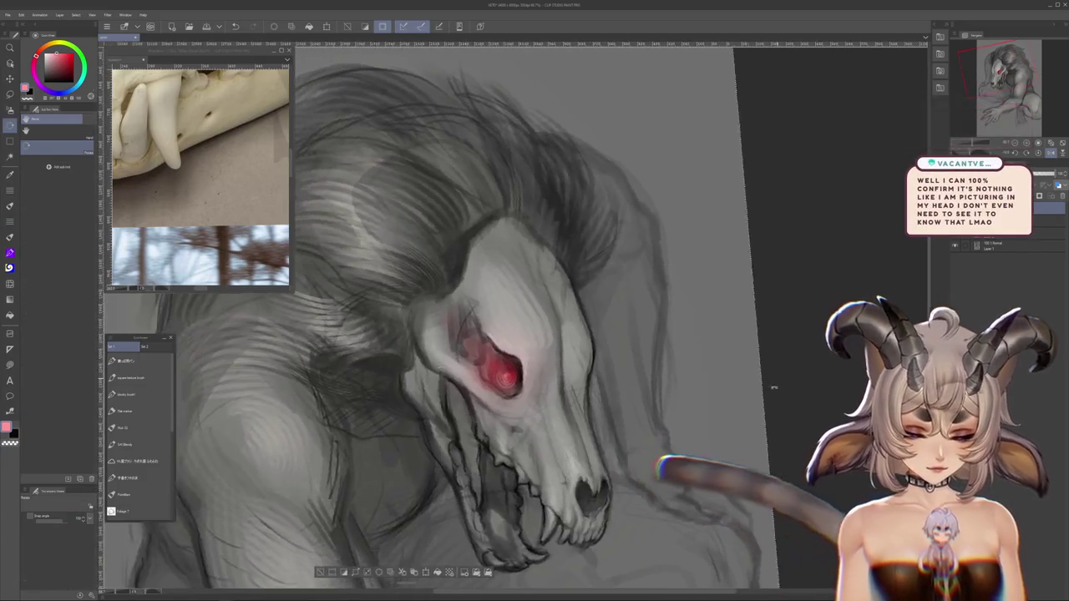
scroll(621, 217, down, 5)
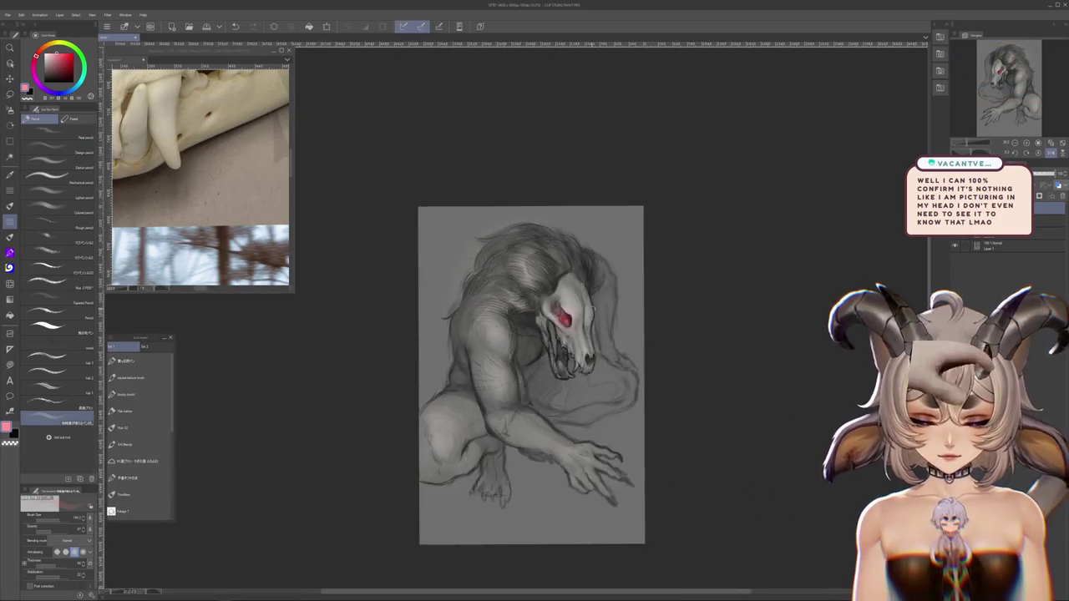
scroll(622, 216, up, 5)
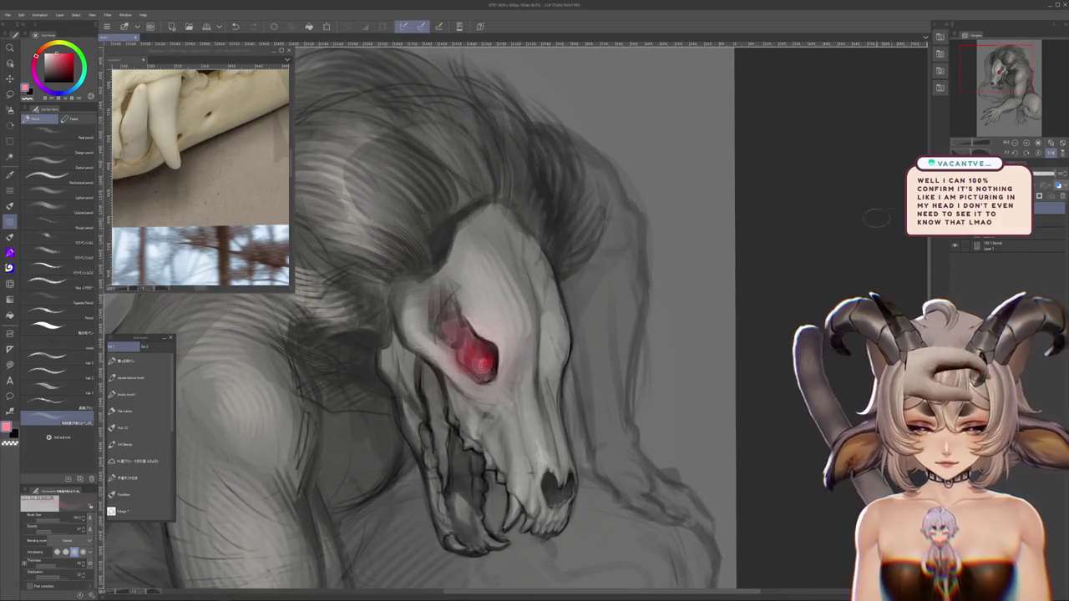
drag(801, 227, 863, 215)
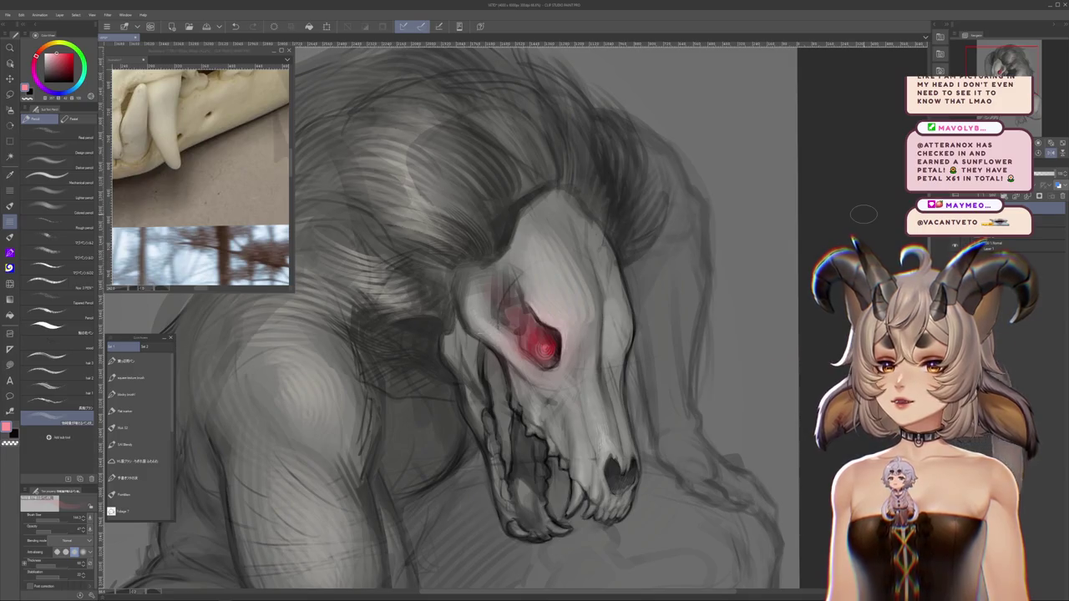
scroll(866, 216, down, 2)
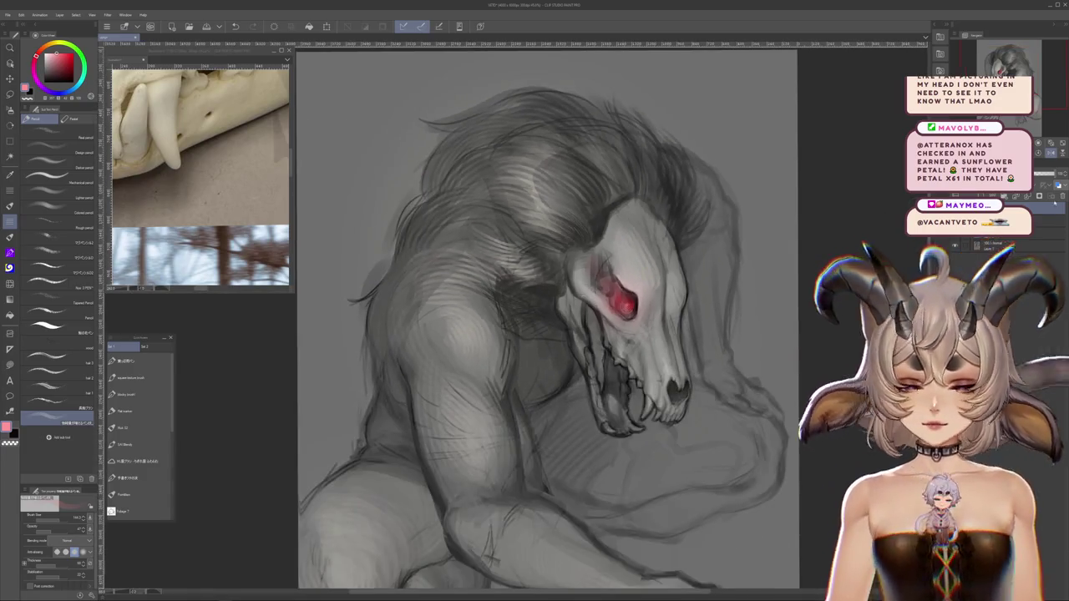
scroll(730, 242, down, 5)
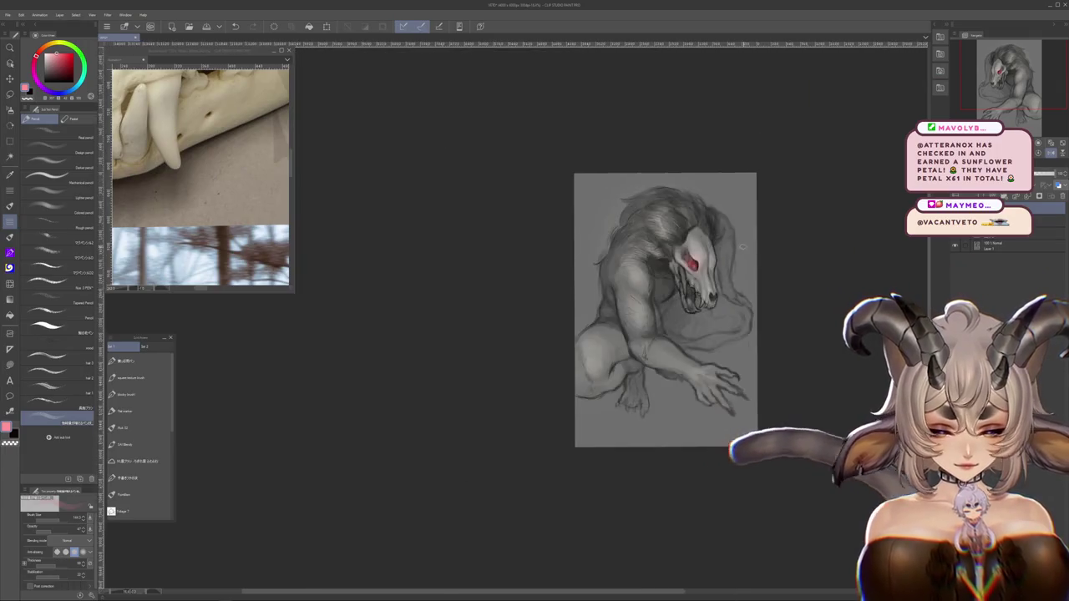
scroll(730, 241, up, 2)
scroll(729, 242, up, 2)
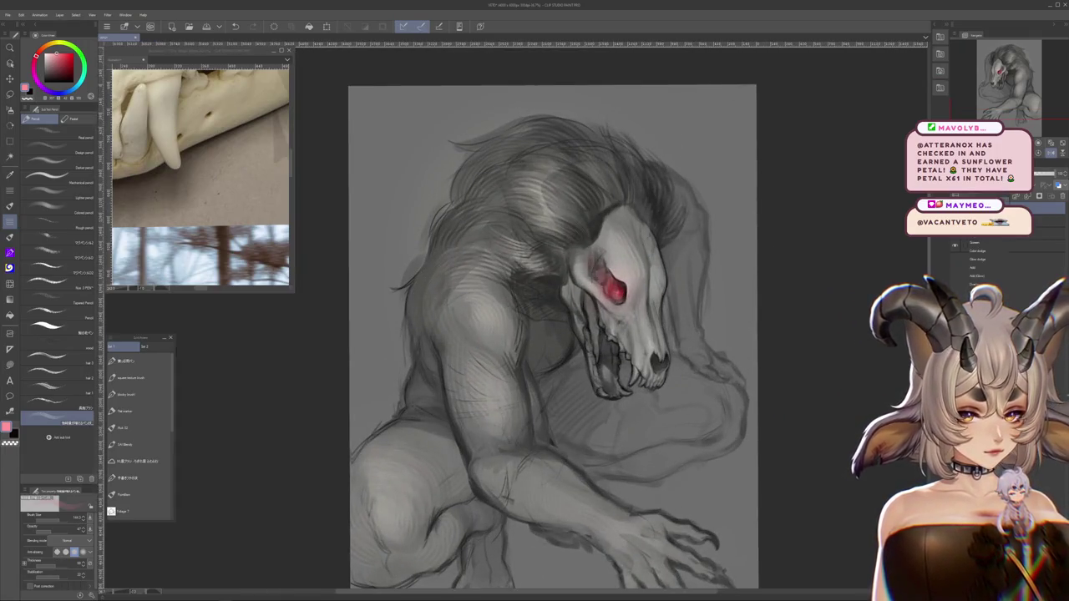
scroll(656, 288, up, 2)
scroll(656, 289, up, 2)
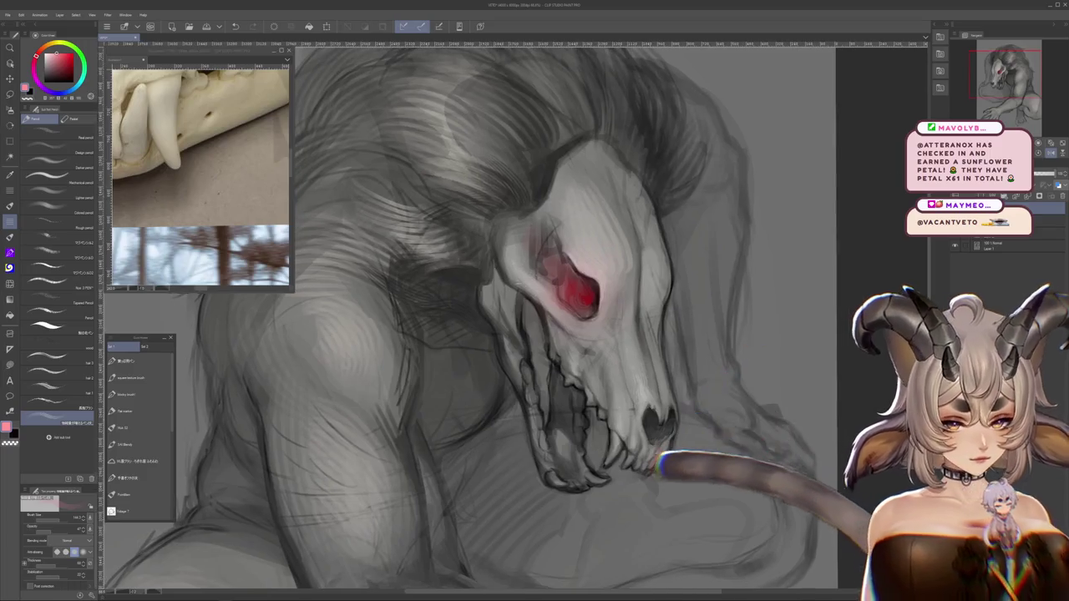
scroll(818, 218, down, 1)
scroll(819, 220, down, 2)
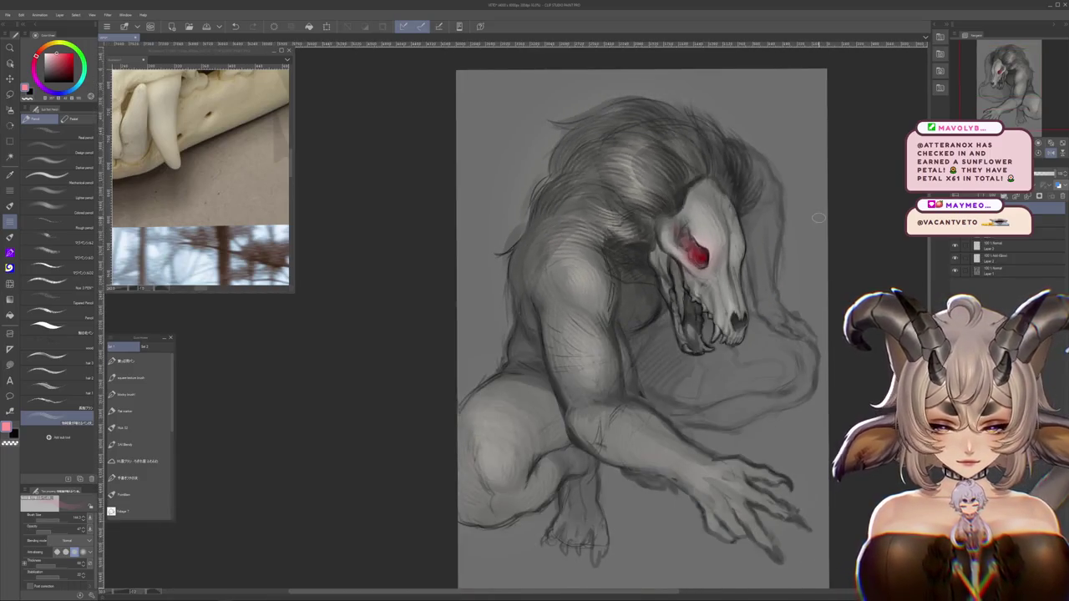
scroll(817, 218, up, 1)
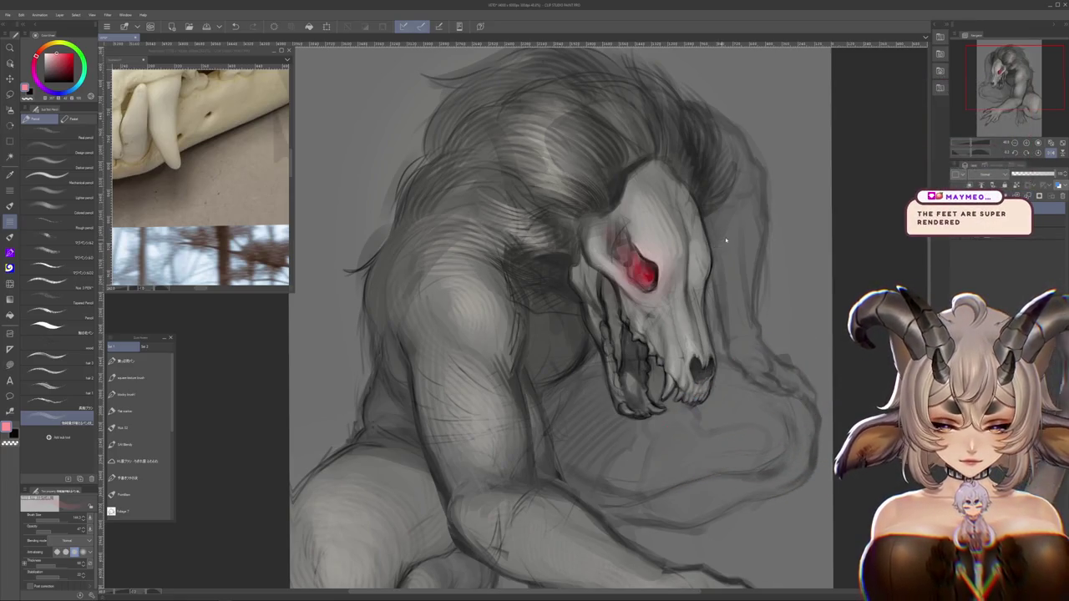
scroll(725, 240, down, 3)
scroll(809, 232, up, 1)
scroll(809, 231, up, 2)
scroll(810, 231, up, 1)
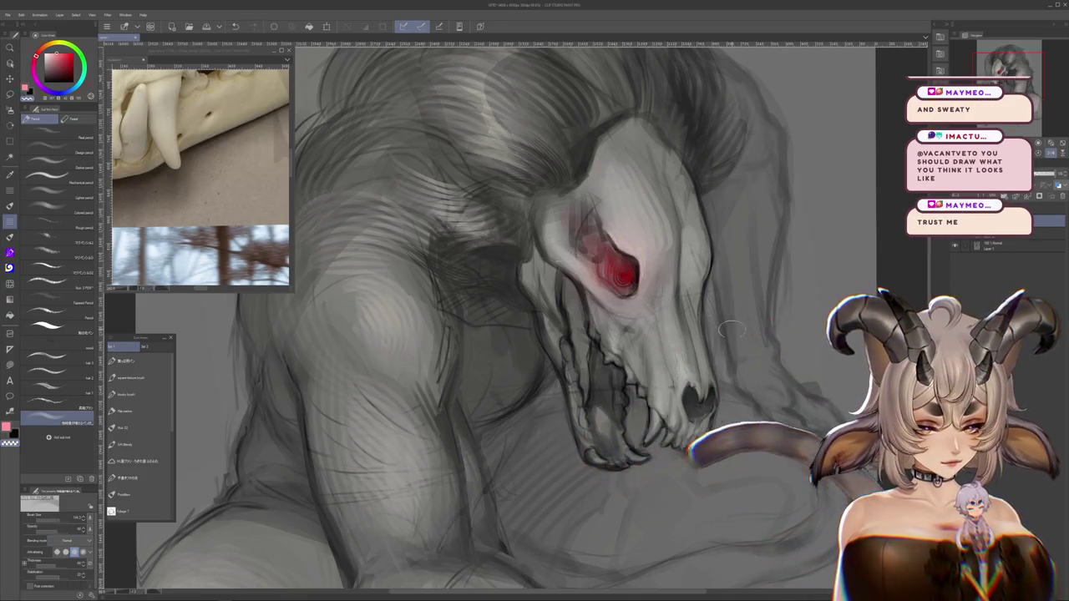
drag(628, 333, 600, 392)
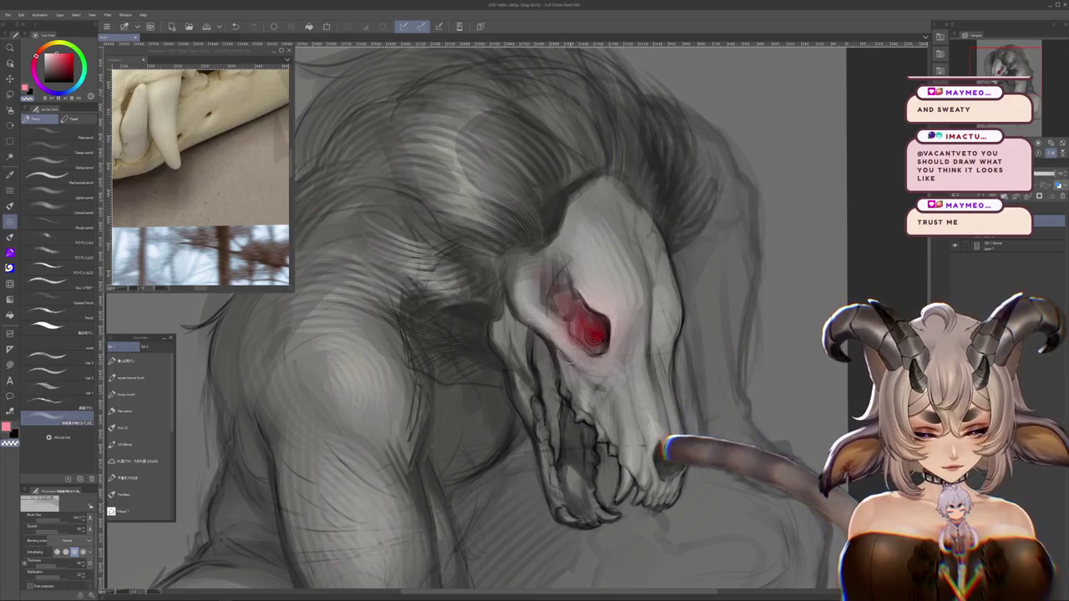
scroll(719, 510, down, 2)
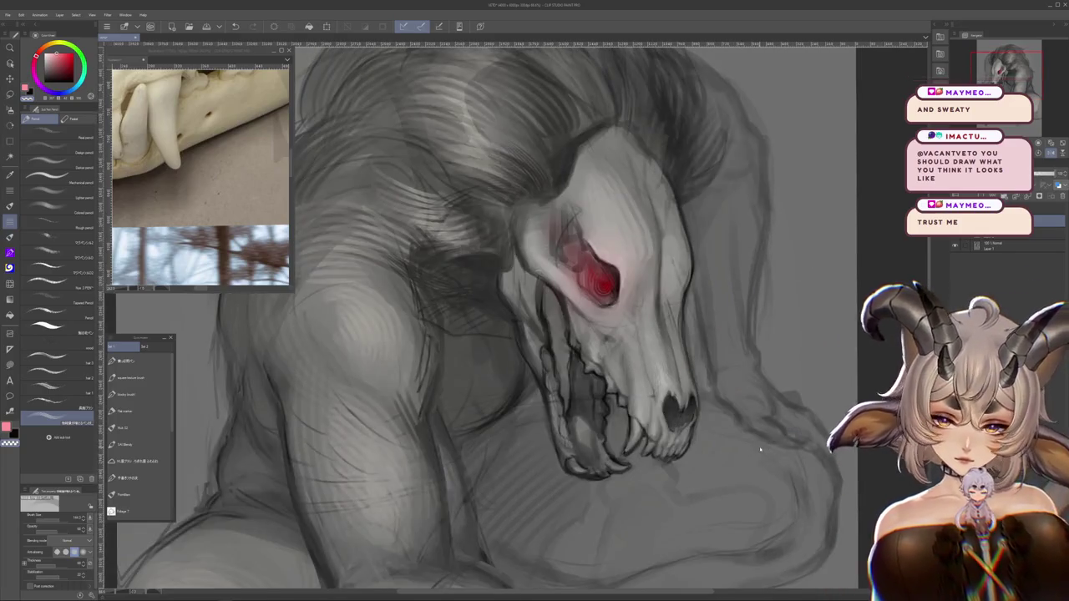
scroll(710, 376, down, 2)
scroll(701, 293, down, 3)
scroll(702, 292, down, 2)
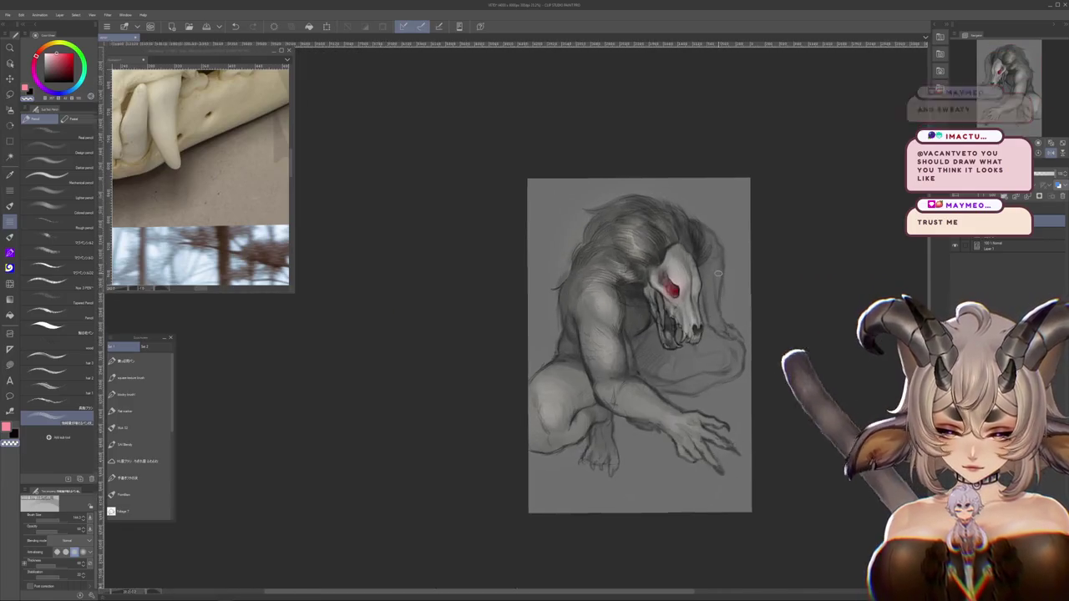
scroll(718, 276, up, 5)
scroll(719, 275, up, 2)
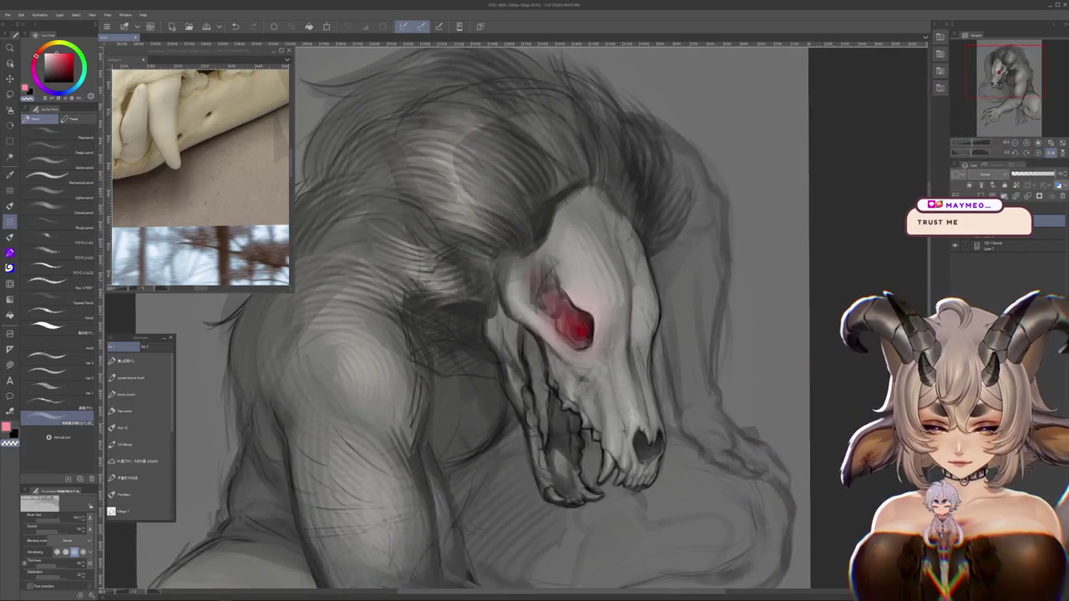
scroll(759, 250, down, 3)
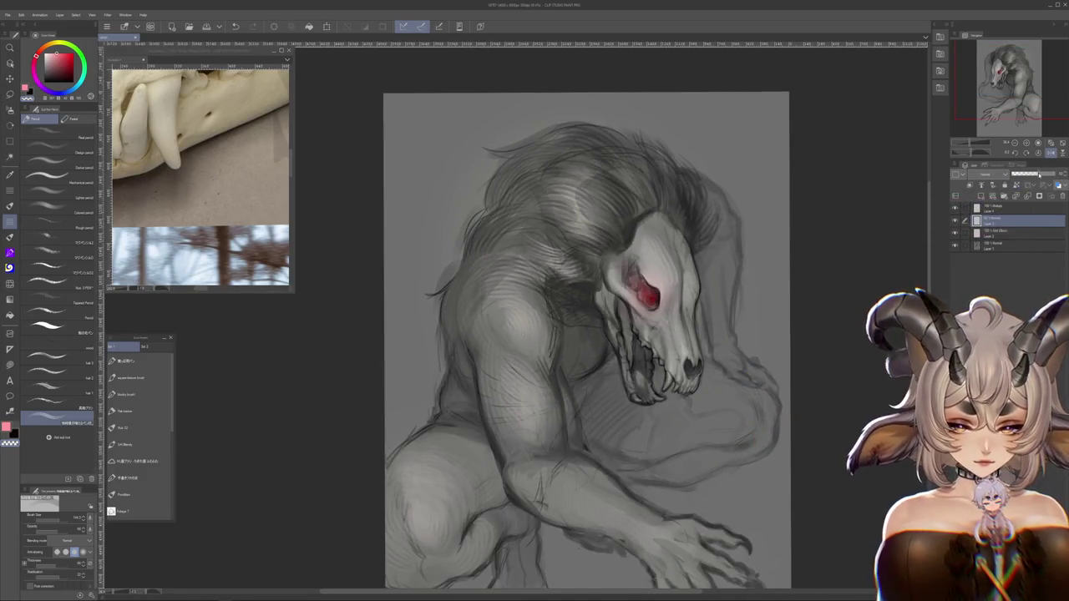
scroll(809, 236, up, 2)
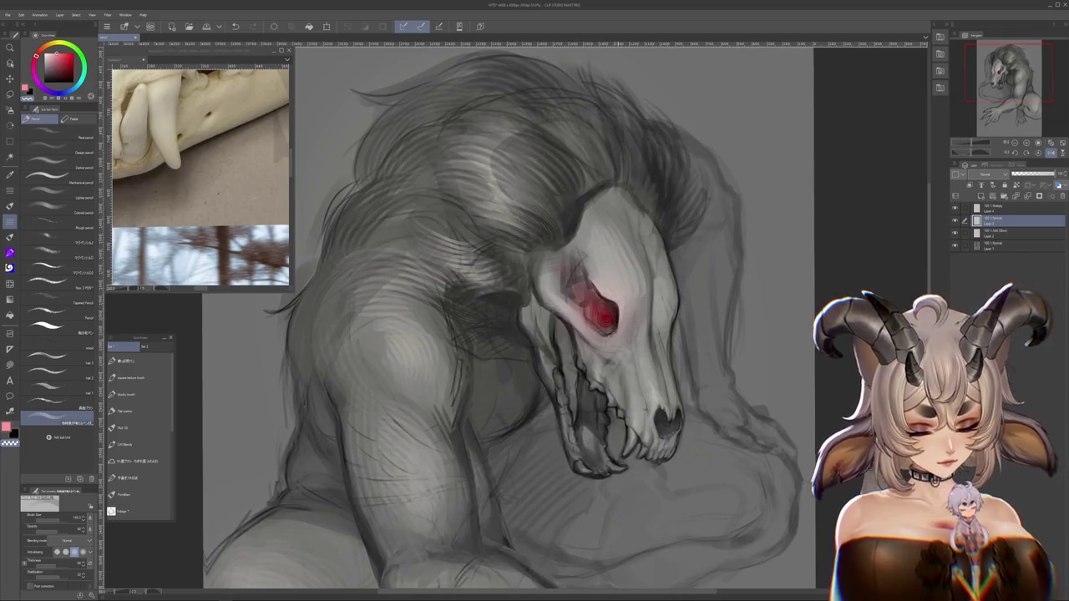
mouse_move(585, 334)
mouse_down()
mouse_move(635, 393)
mouse_move(618, 417)
mouse_up()
mouse_move(825, 407)
mouse_down()
mouse_move(751, 392)
mouse_move(755, 369)
mouse_up()
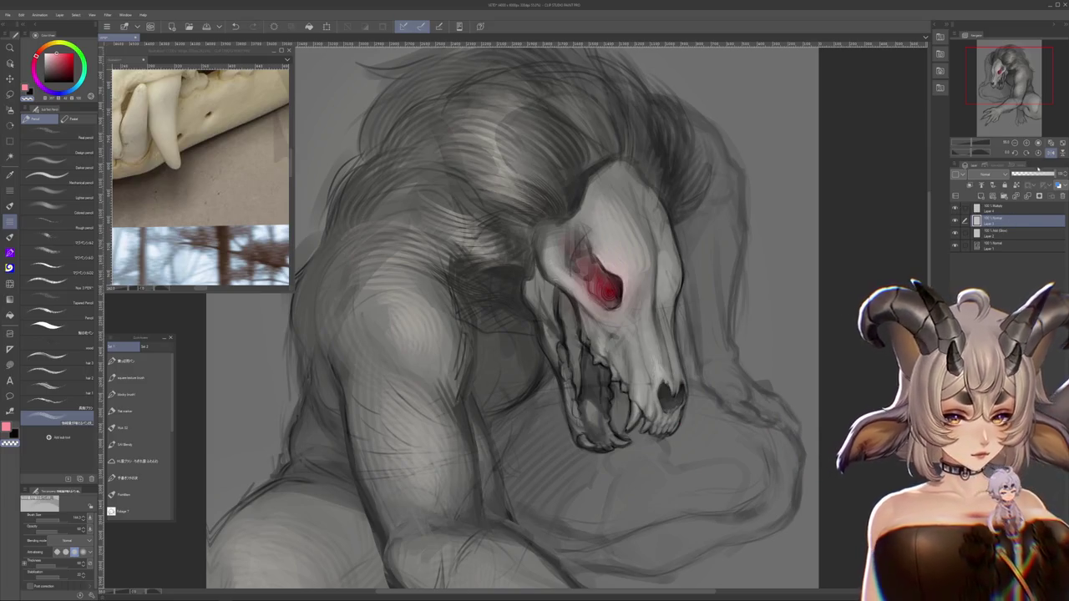
click(1018, 207)
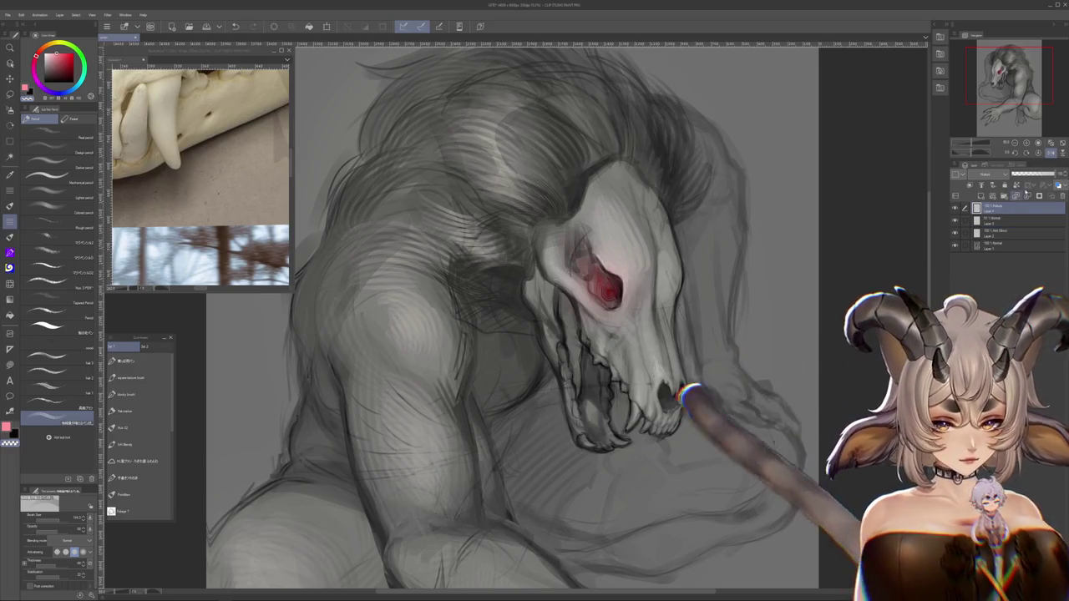
Select the third layer down and zoom in on the skull's red eye to refine it
scroll(302, 214, down, 1)
scroll(302, 214, down, 2)
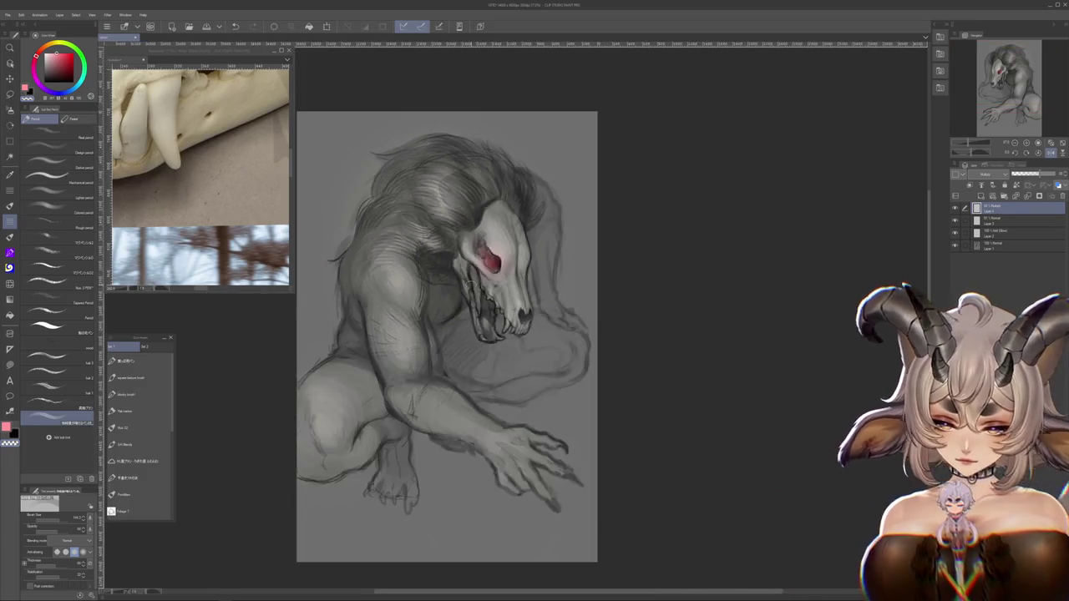
scroll(302, 214, up, 2)
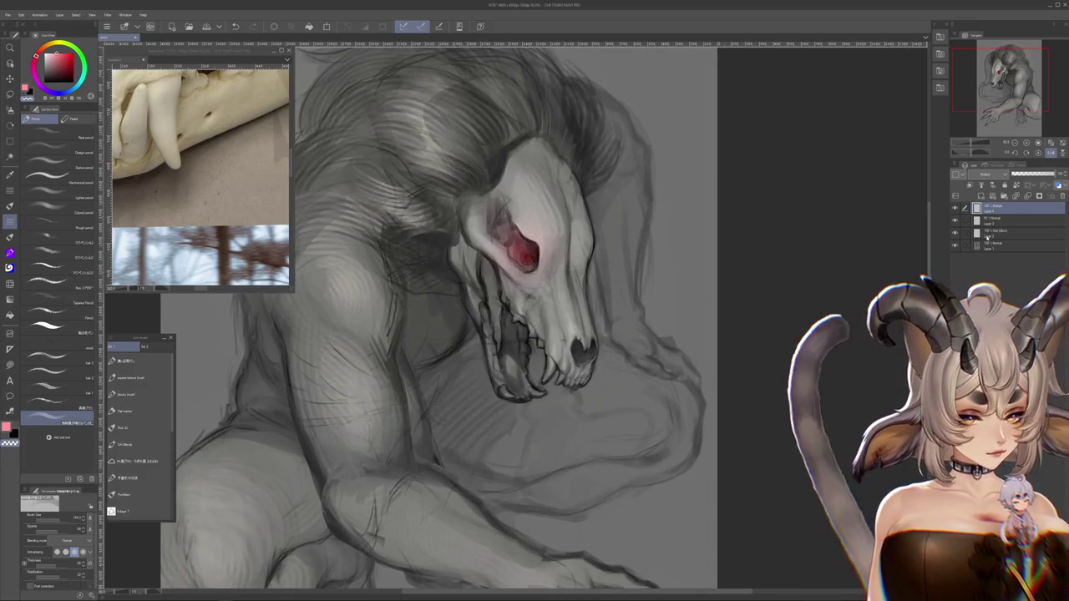
click(1002, 233)
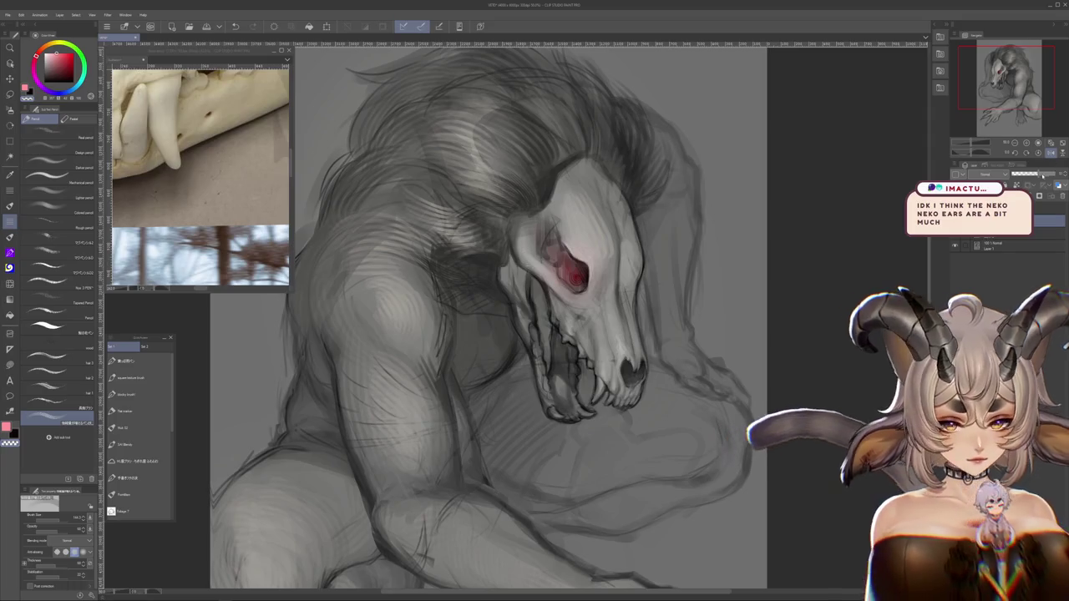
scroll(768, 235, down, 2)
scroll(767, 234, up, 2)
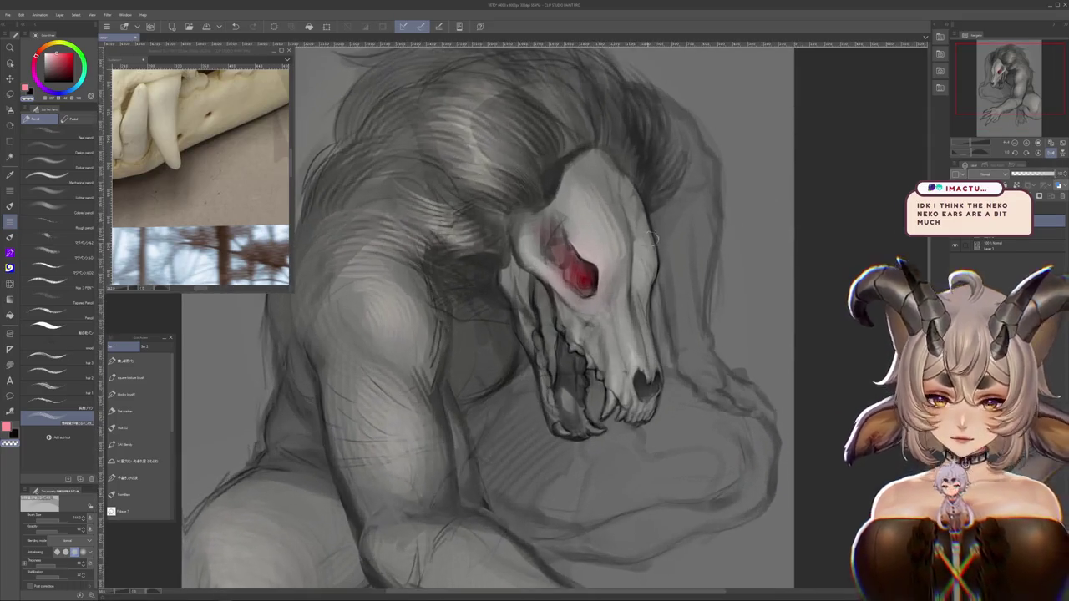
scroll(710, 234, up, 2)
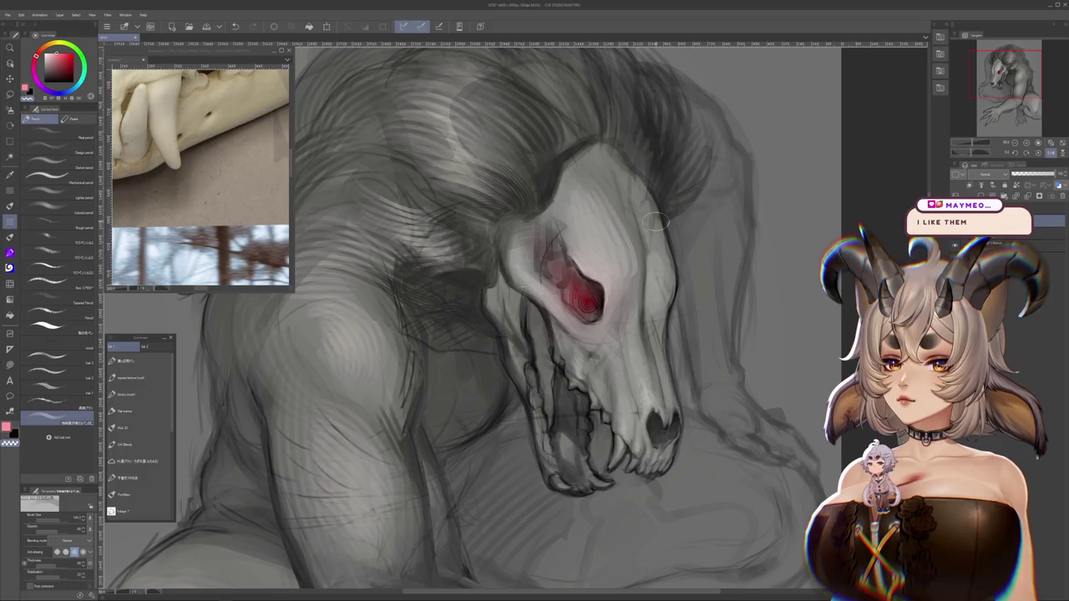
scroll(655, 222, down, 3)
scroll(655, 222, down, 2)
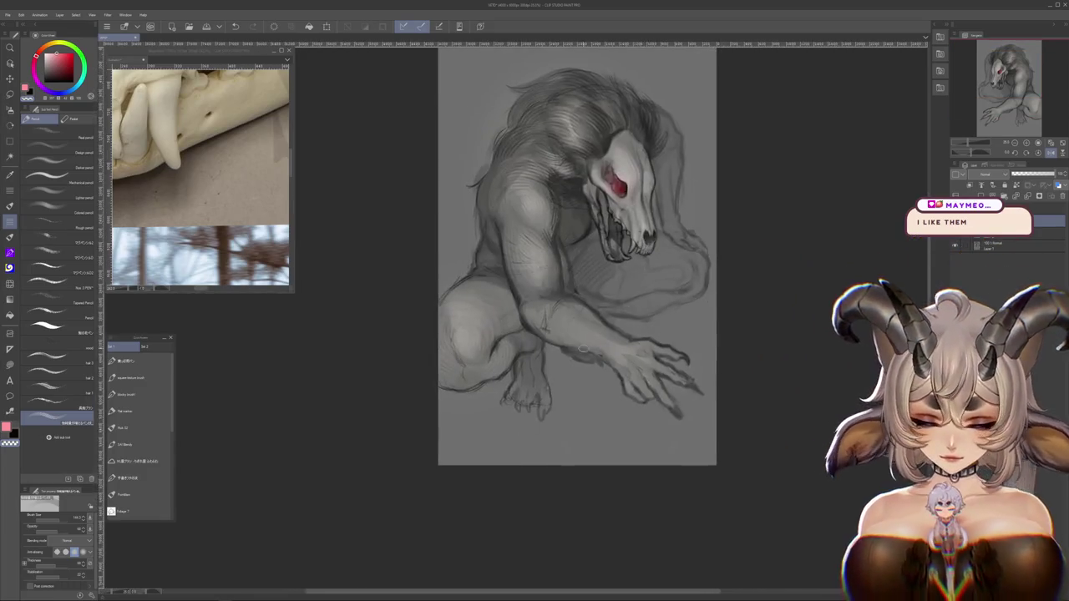
scroll(539, 409, up, 5)
scroll(539, 409, up, 2)
scroll(543, 405, up, 1)
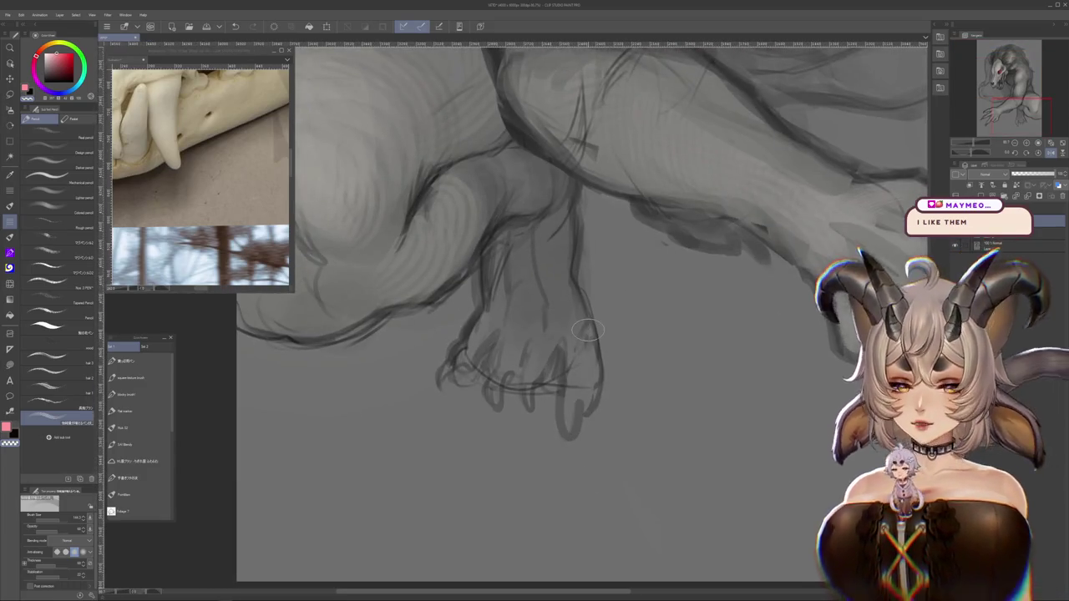
Pan to the hind foot, eyedrop greys from the painting and add a new shading layer
mouse_move(587, 331)
mouse_down()
mouse_move(560, 344)
mouse_move(514, 402)
mouse_up()
drag(725, 424, 750, 365)
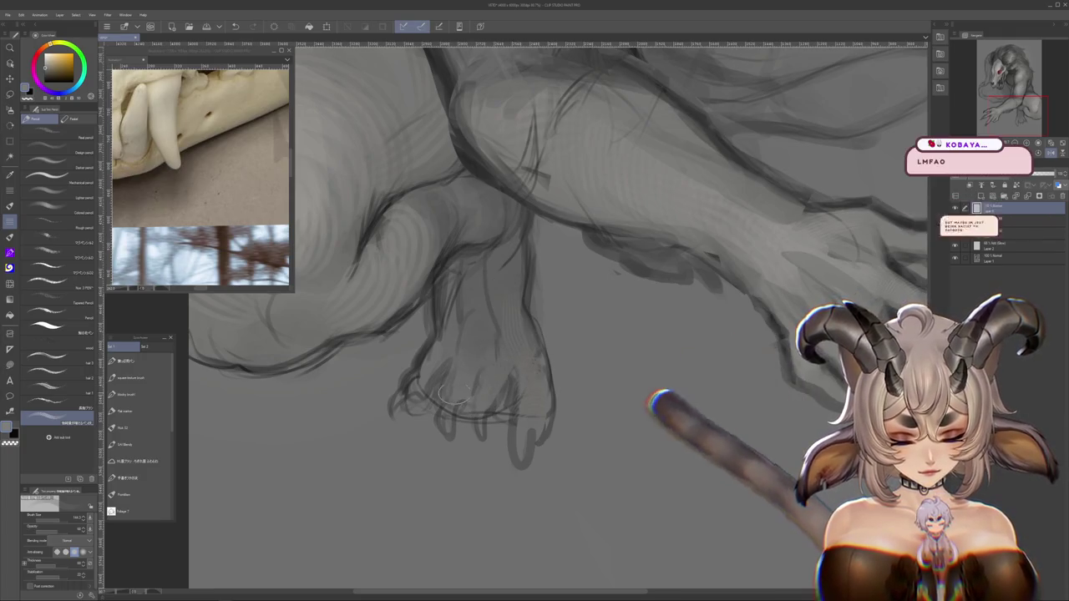
alt+click(426, 372)
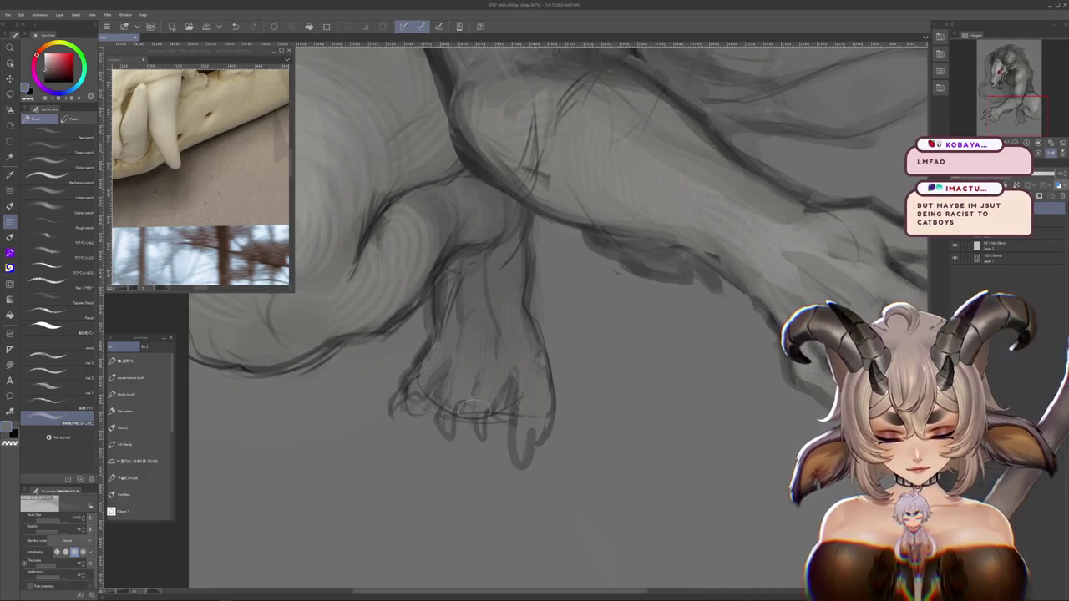
key(ctrl+shift+n)
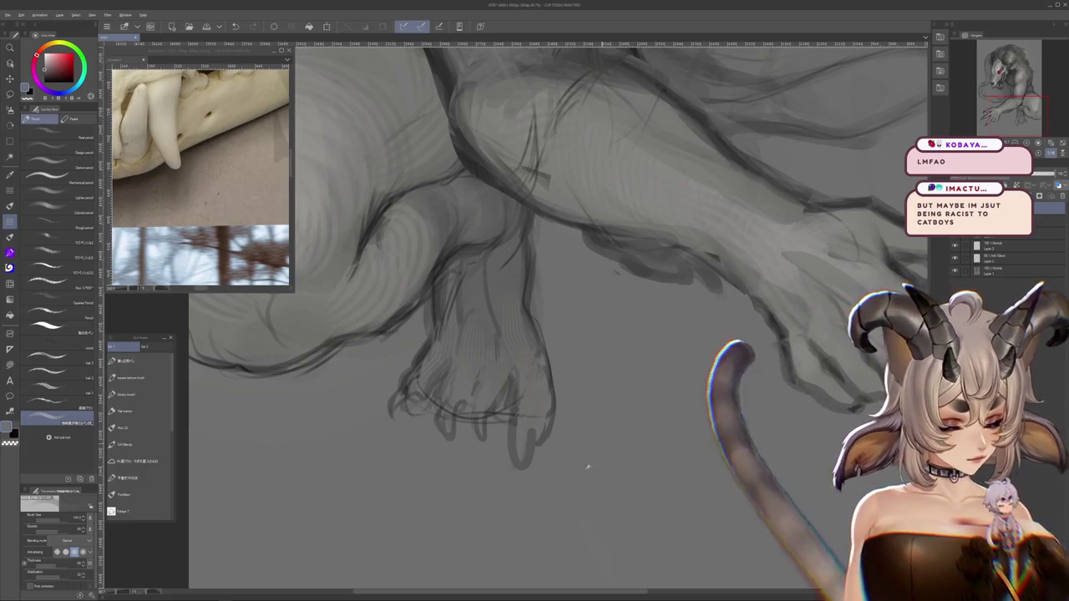
alt+click(418, 368)
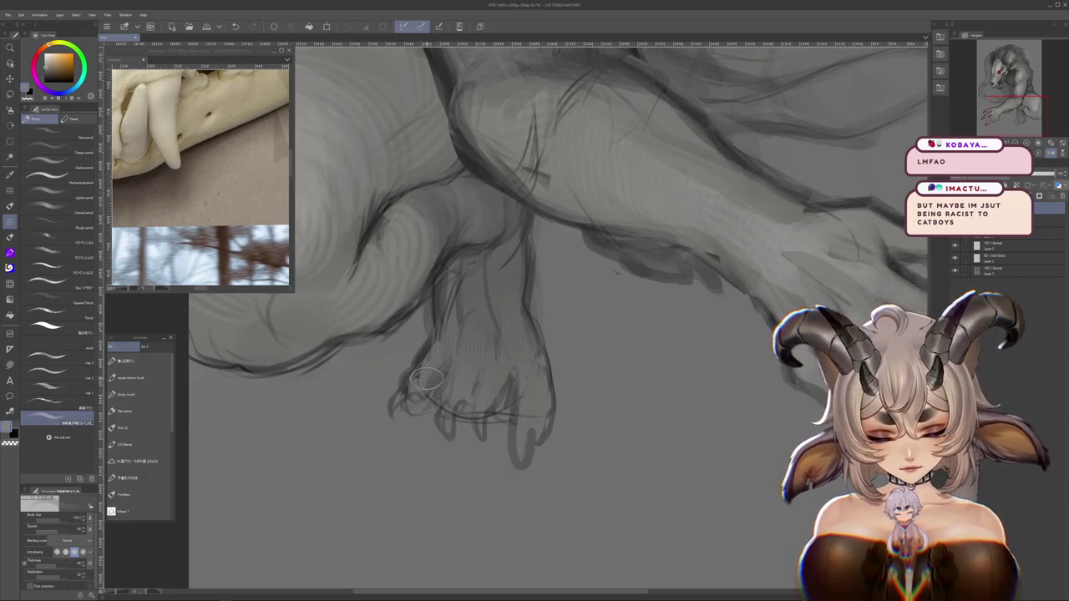
alt+click(451, 341)
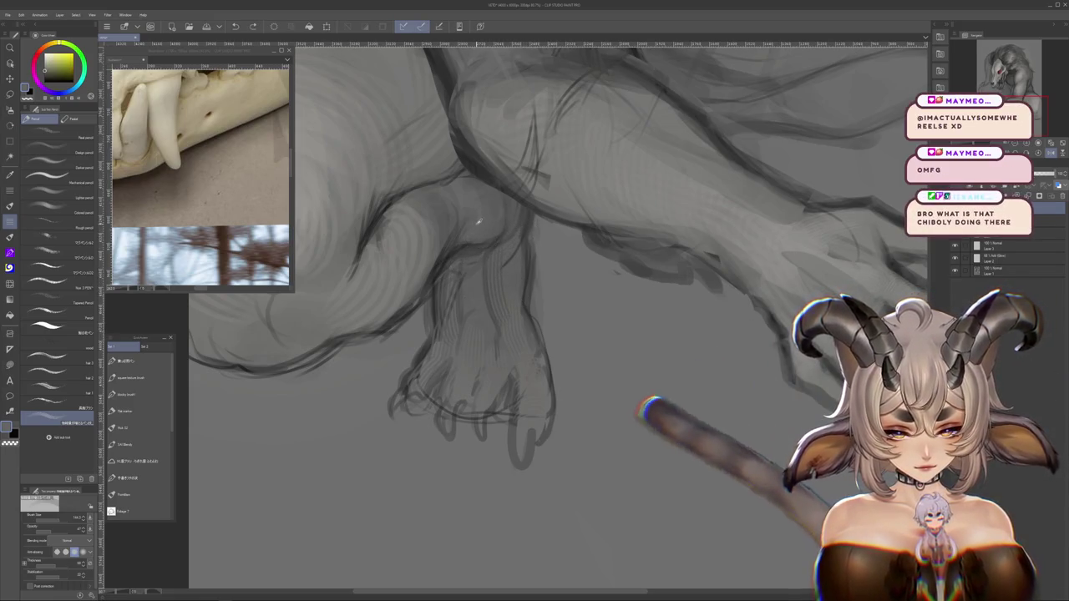
scroll(489, 343, up, 2)
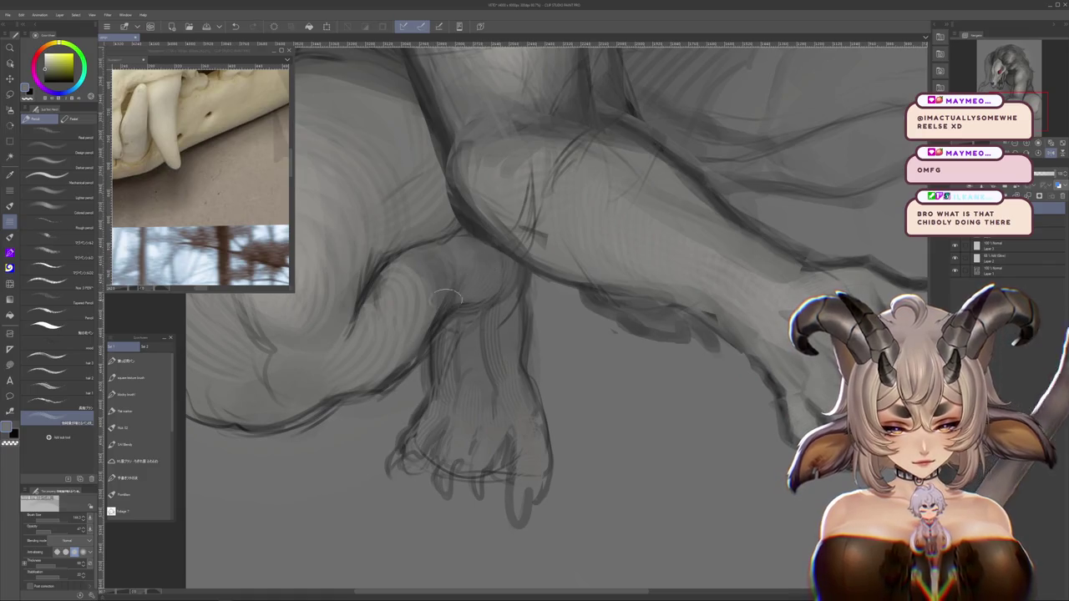
scroll(559, 317, down, 6)
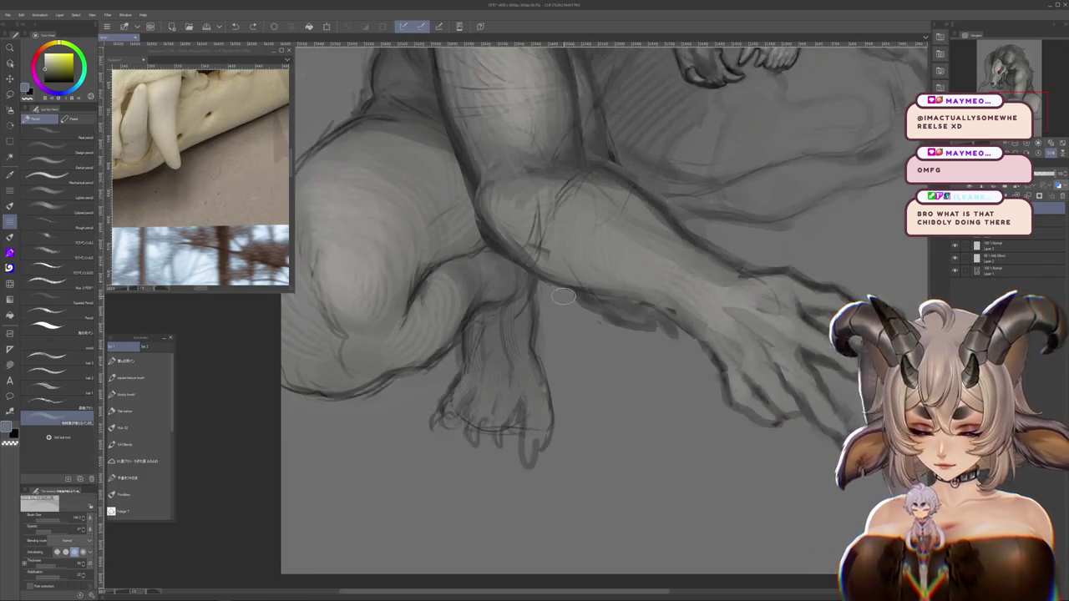
scroll(559, 318, up, 1)
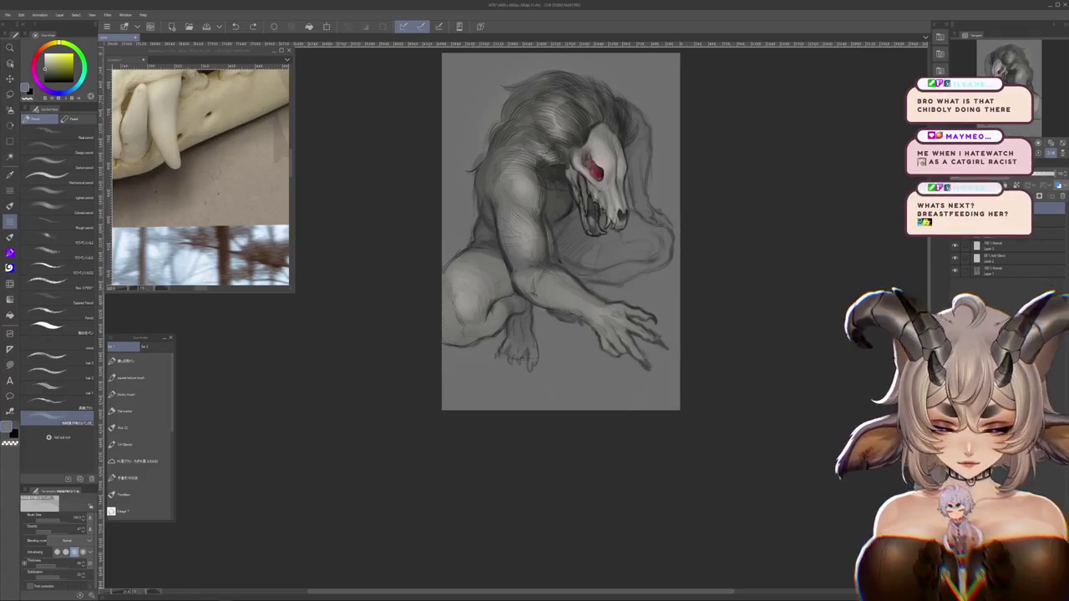
Zoom out to show the whole crouching beast, then flip the canvas view horizontally
scroll(686, 246, up, 2)
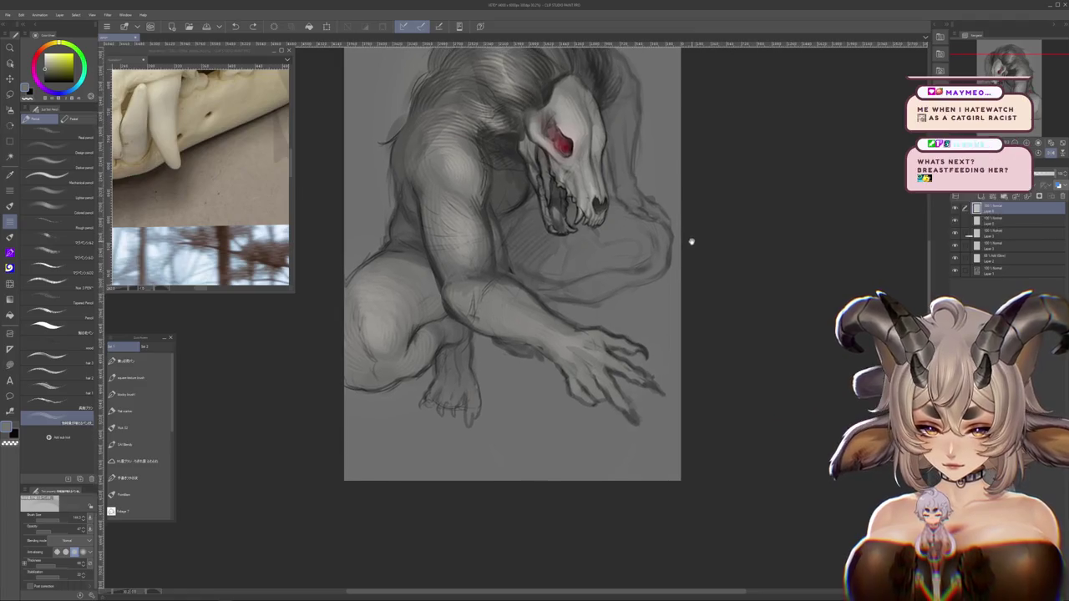
scroll(686, 246, up, 1)
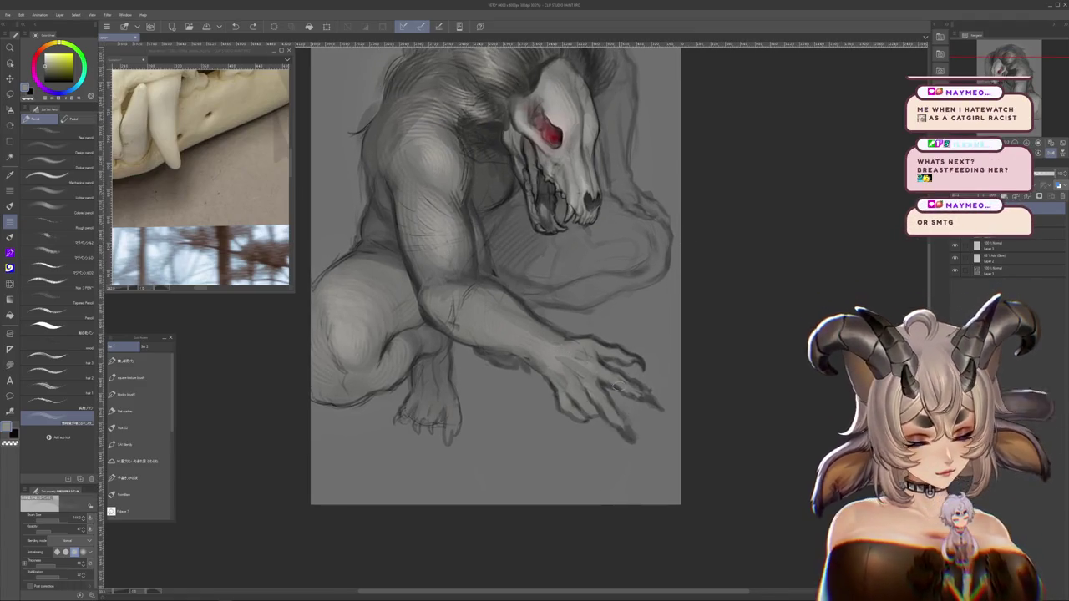
drag(597, 318, 572, 326)
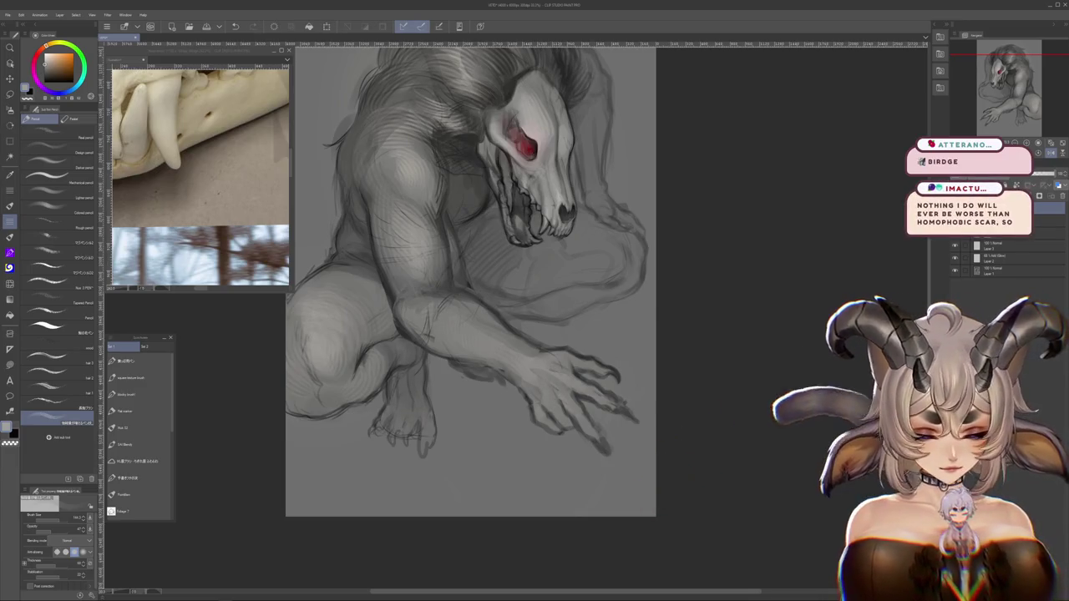
drag(794, 330, 823, 481)
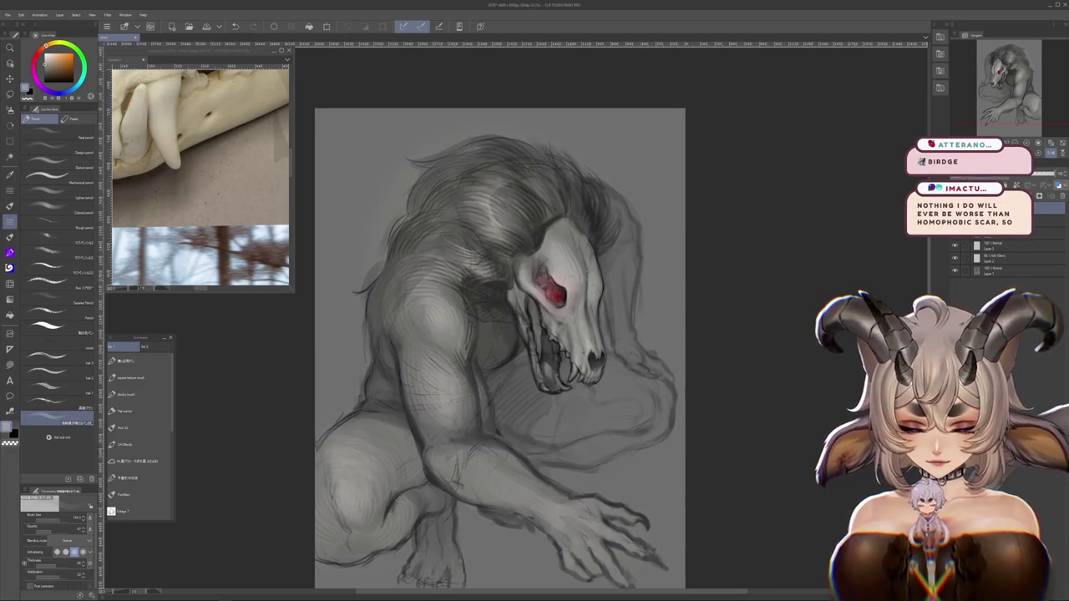
scroll(521, 341, down, 2)
scroll(521, 341, down, 1)
scroll(520, 343, up, 1)
scroll(522, 351, up, 1)
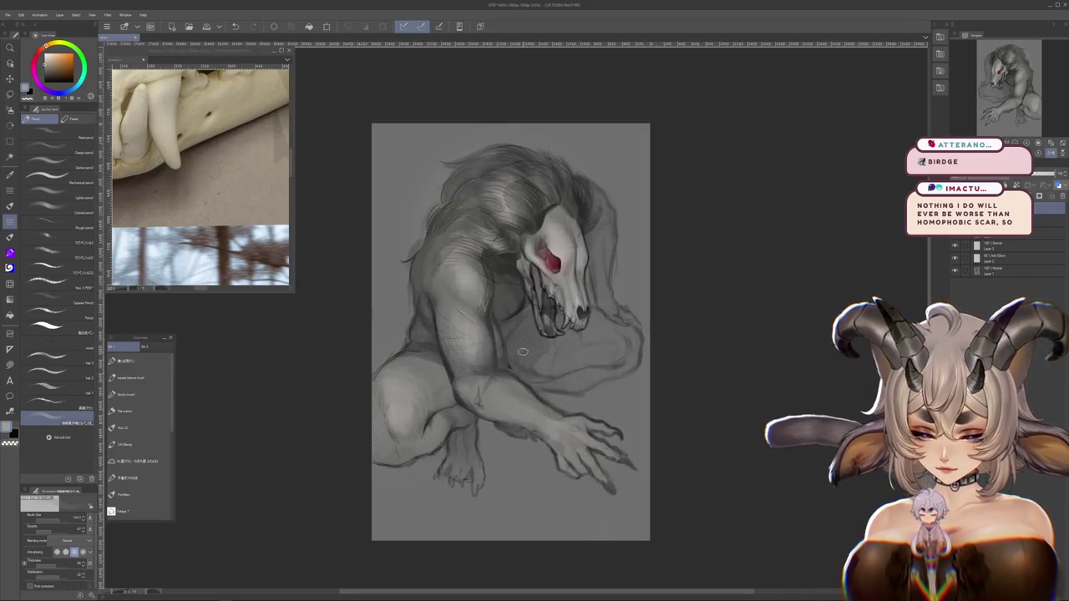
scroll(675, 231, up, 1)
scroll(705, 246, down, 1)
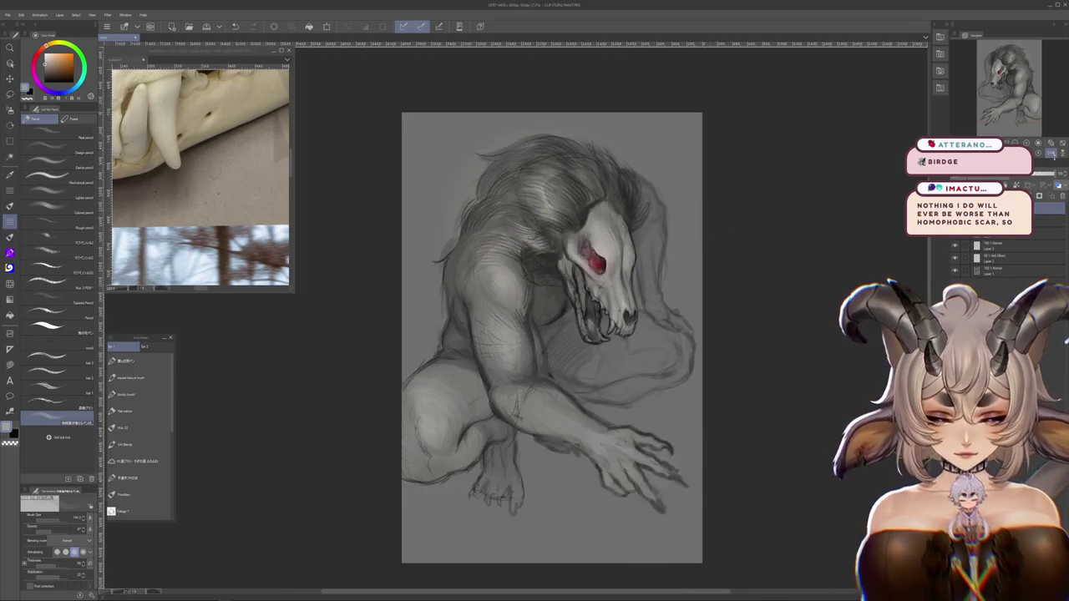
click(1051, 154)
scroll(501, 334, down, 1)
scroll(501, 334, up, 1)
scroll(501, 334, up, 1)
scroll(501, 334, up, 1)
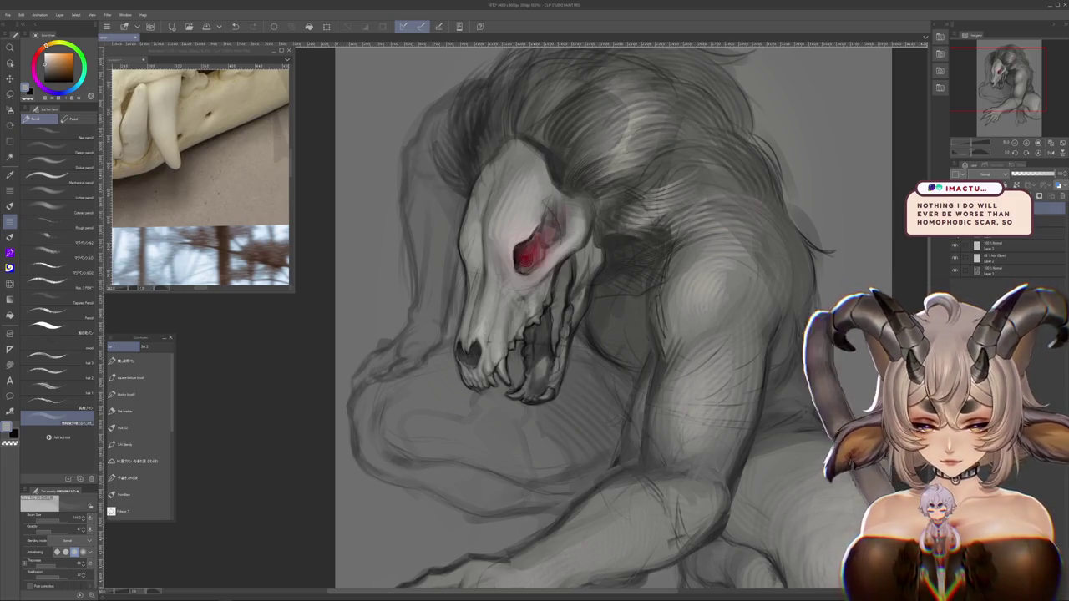
Fit the whole drawing to the window, then zoom in on the skull and mane
scroll(614, 317, down, 3)
scroll(614, 317, up, 3)
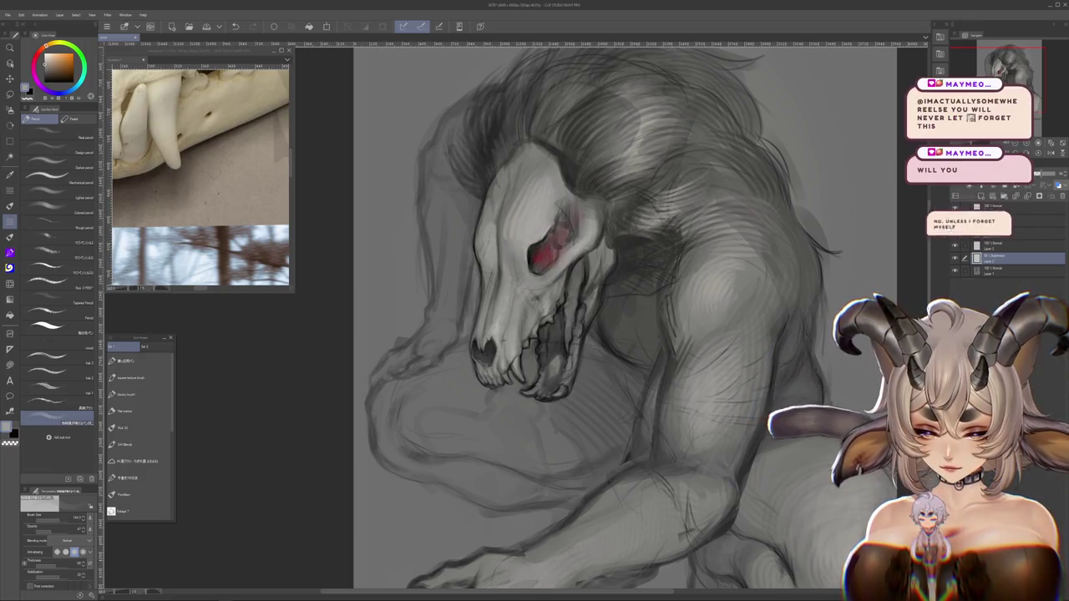
key(ctrl+0)
scroll(668, 247, down, 2)
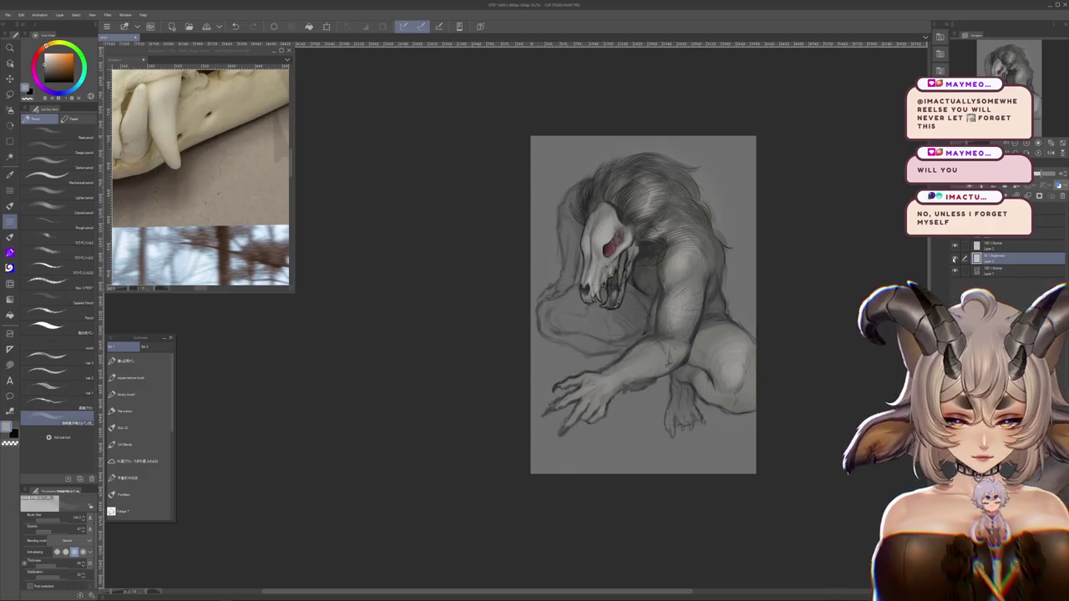
scroll(681, 247, up, 1)
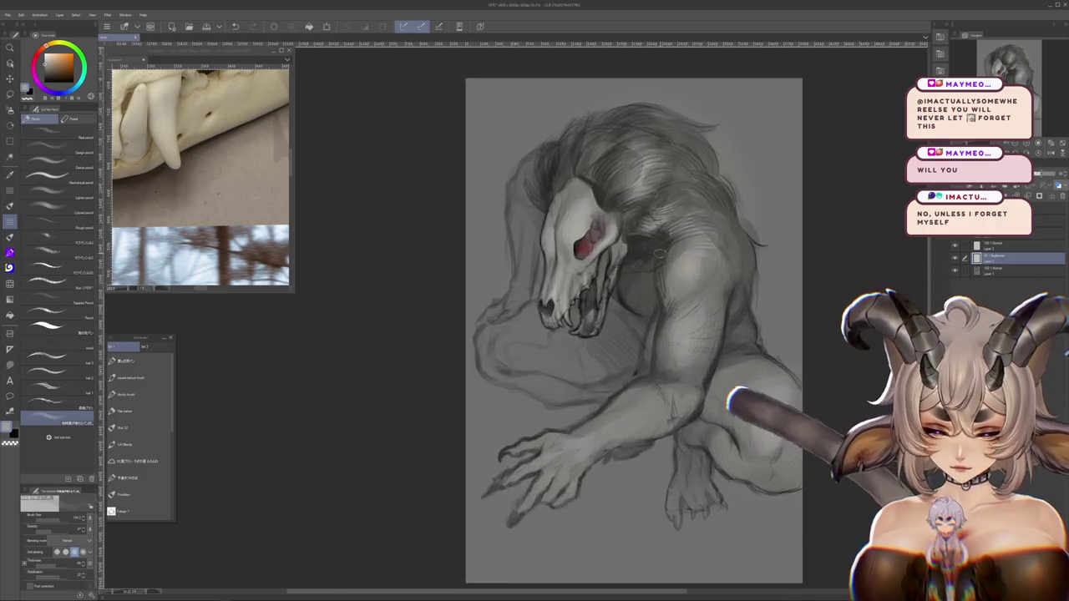
scroll(681, 247, up, 1)
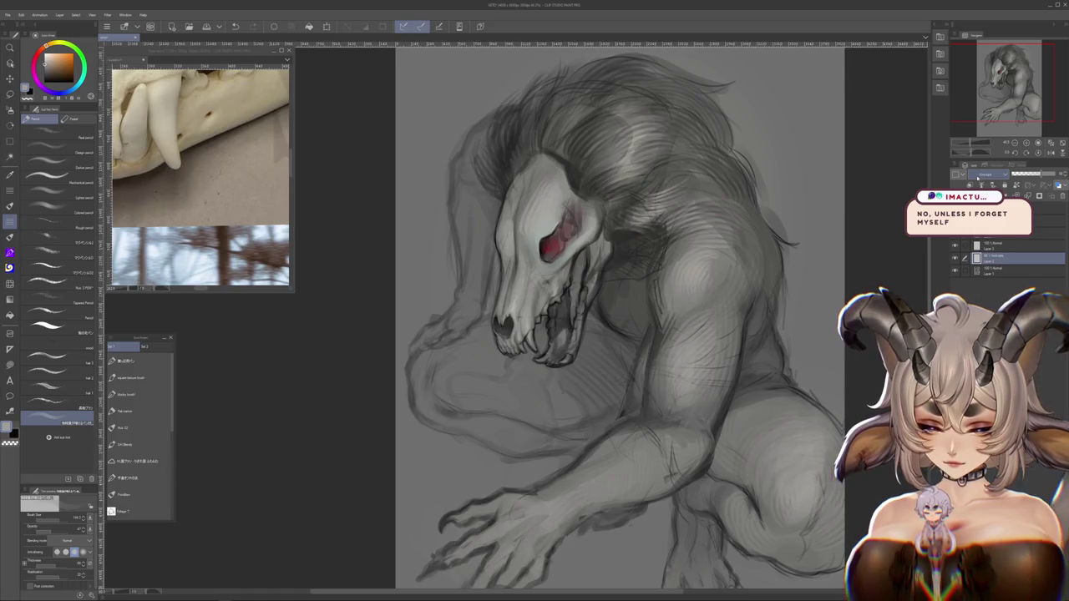
scroll(935, 180, down, 2)
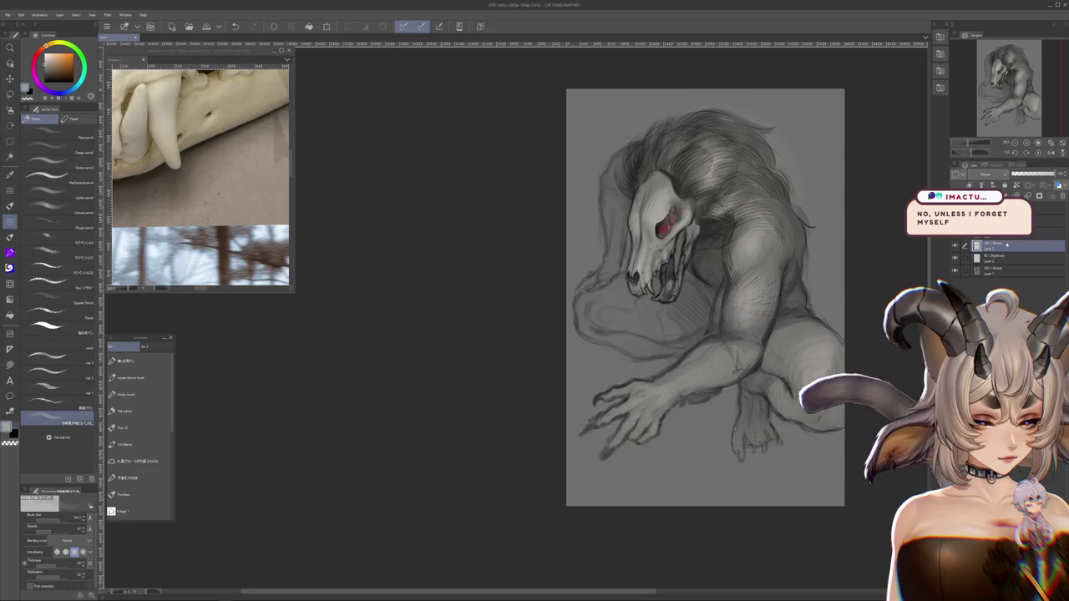
On the layer one row higher, paint darker flowing hair strands into the grey mane
click(1006, 243)
scroll(858, 246, up, 2)
scroll(681, 235, up, 1)
scroll(664, 242, up, 1)
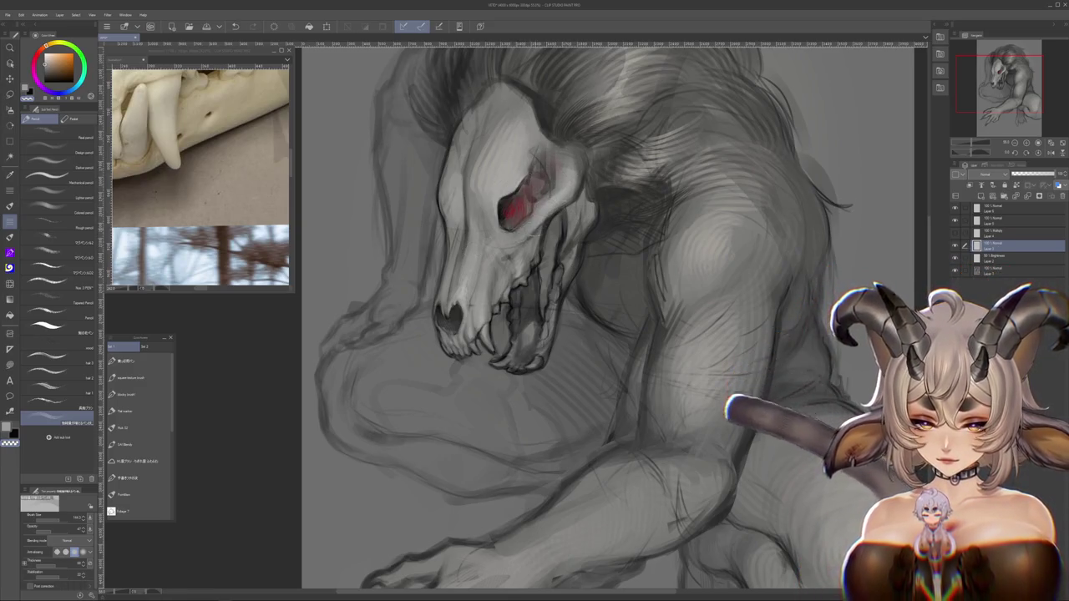
scroll(544, 220, down, 3)
scroll(528, 218, up, 1)
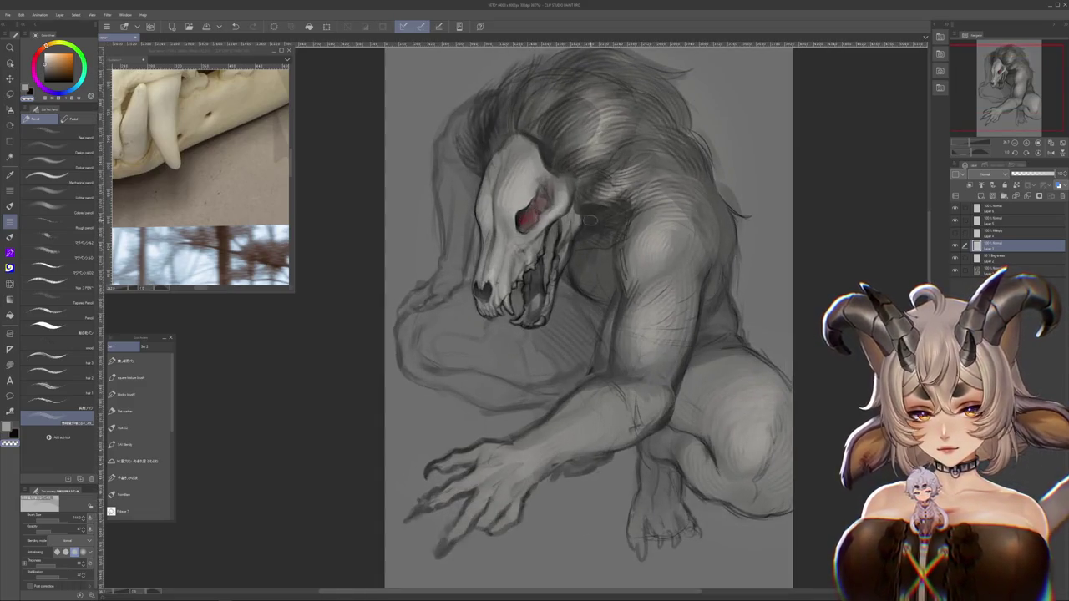
scroll(589, 219, up, 1)
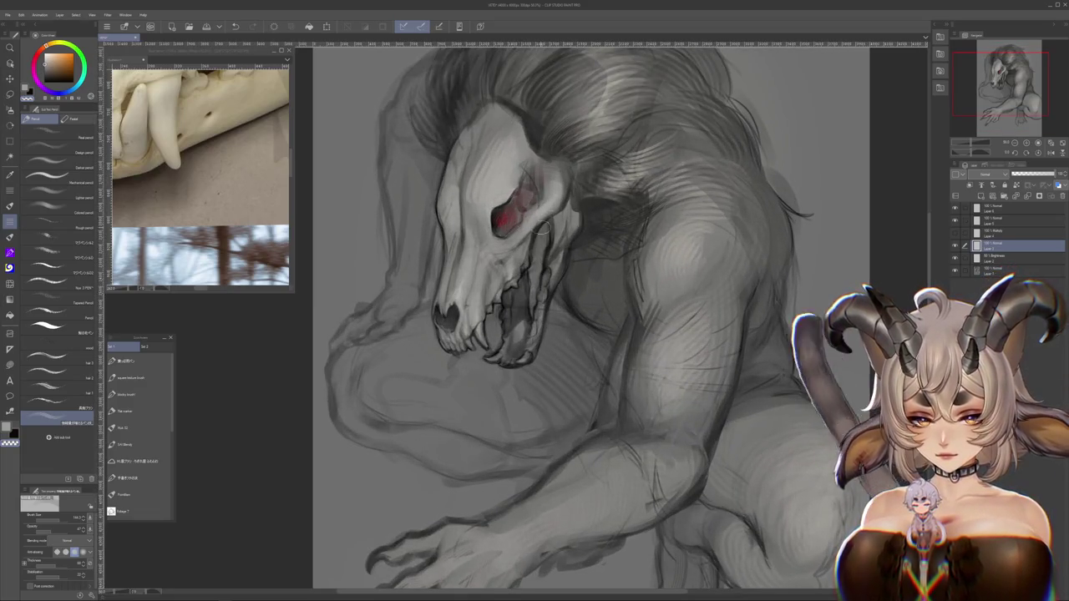
scroll(519, 199, down, 2)
scroll(522, 209, down, 1)
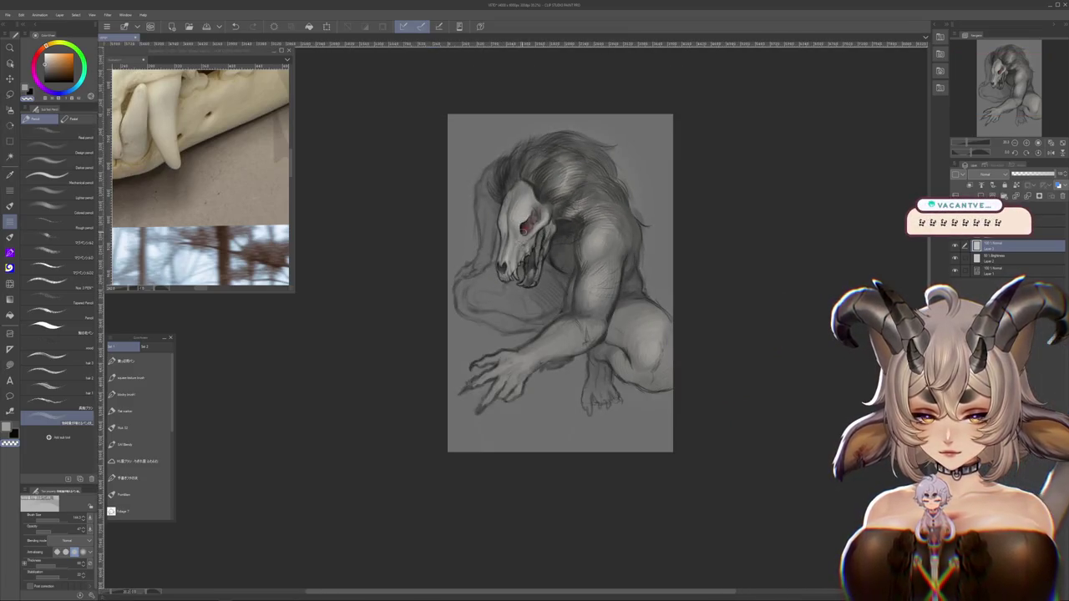
scroll(522, 226, up, 2)
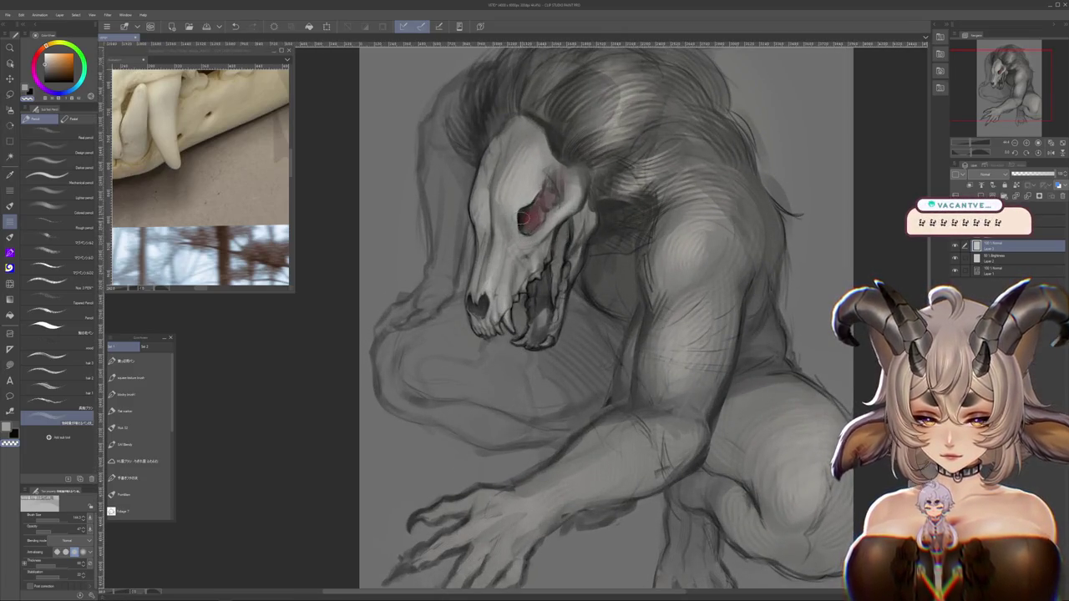
scroll(522, 221, down, 2)
scroll(528, 219, up, 1)
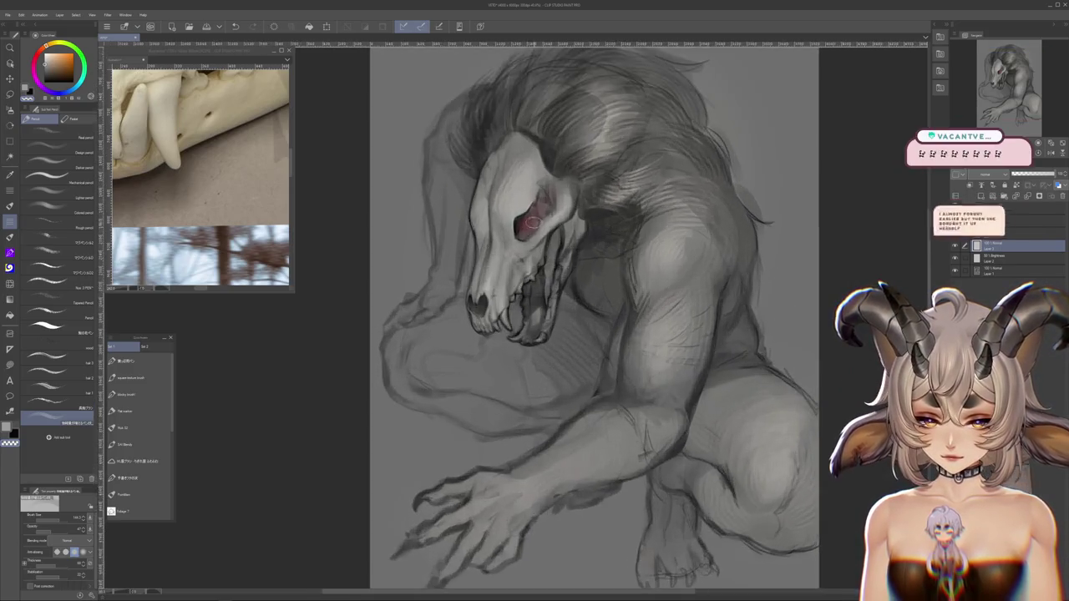
scroll(532, 219, up, 1)
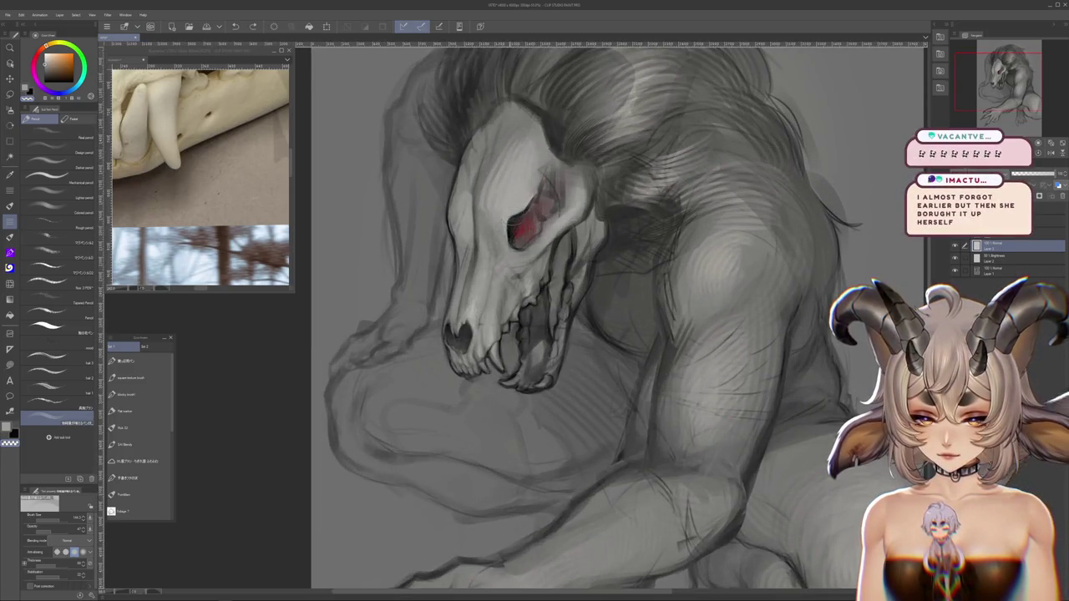
scroll(532, 219, down, 1)
scroll(535, 219, down, 1)
scroll(536, 219, up, 1)
scroll(538, 219, down, 1)
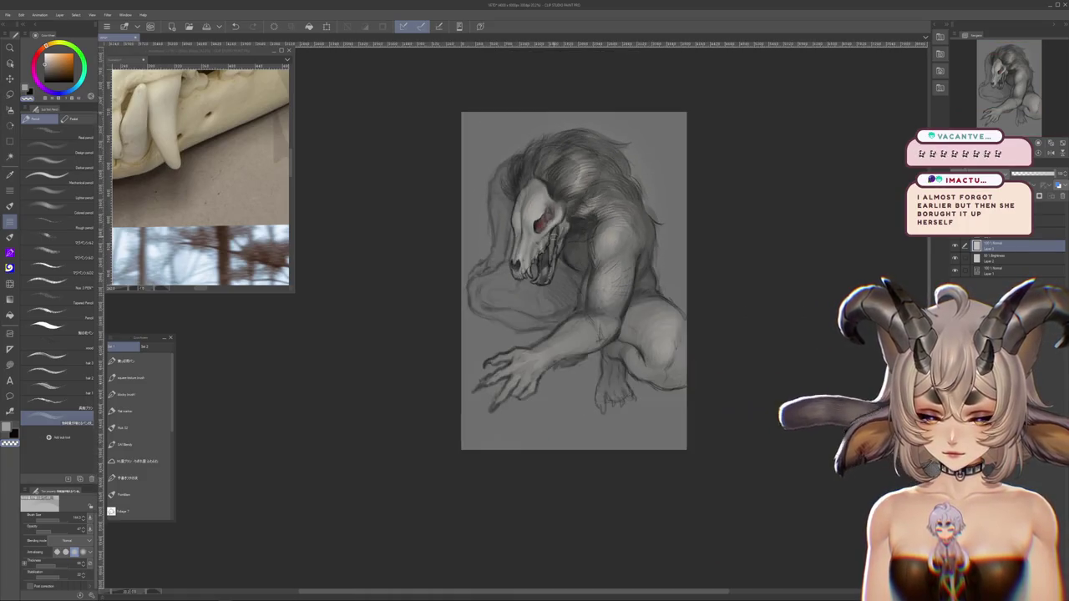
scroll(538, 219, up, 1)
scroll(542, 218, up, 1)
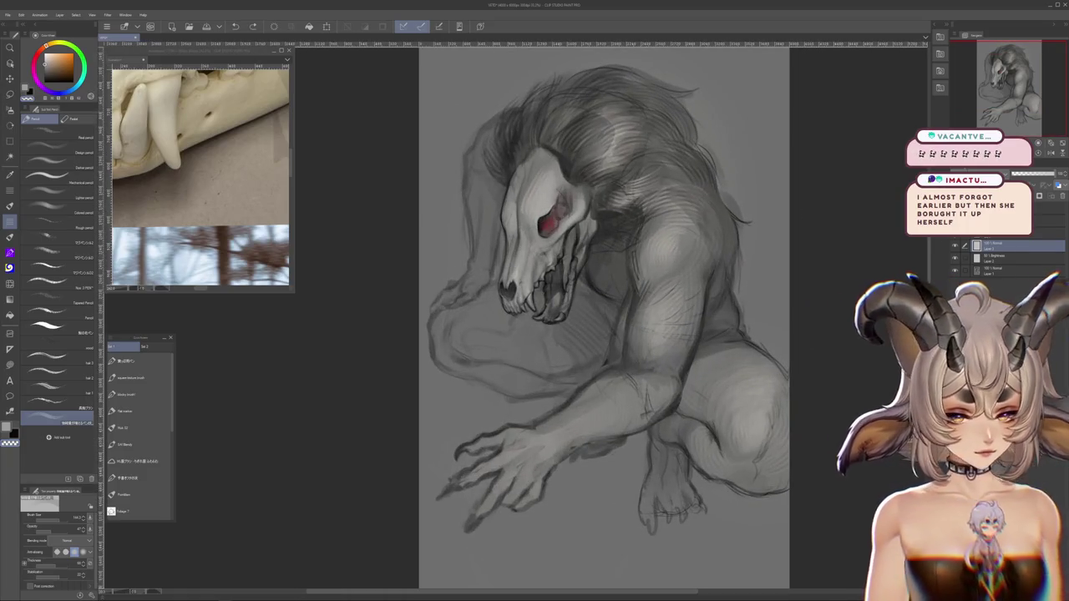
scroll(677, 232, up, 2)
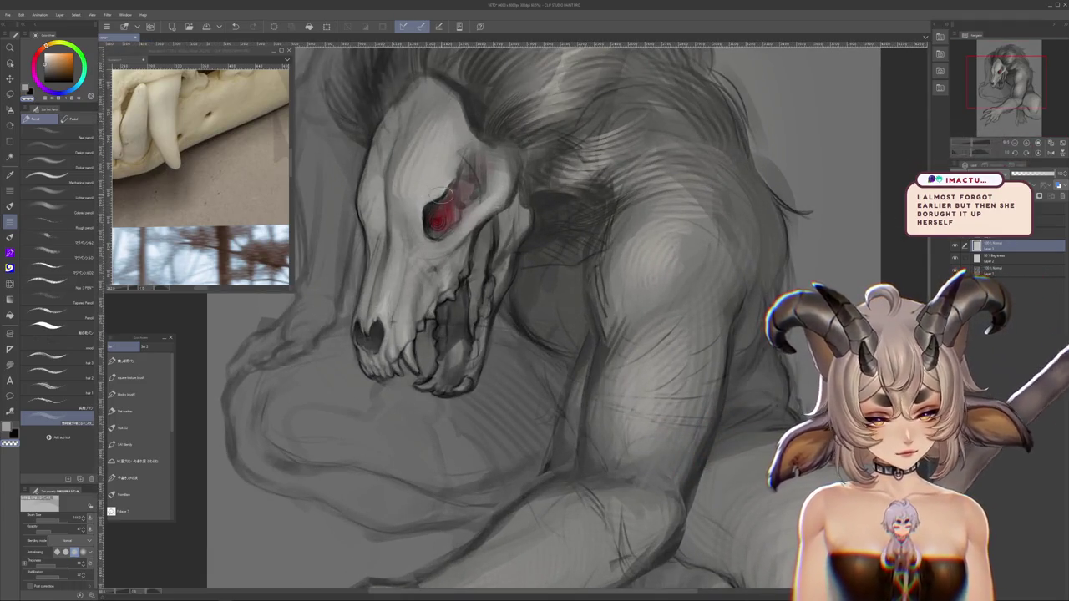
drag(669, 330, 773, 401)
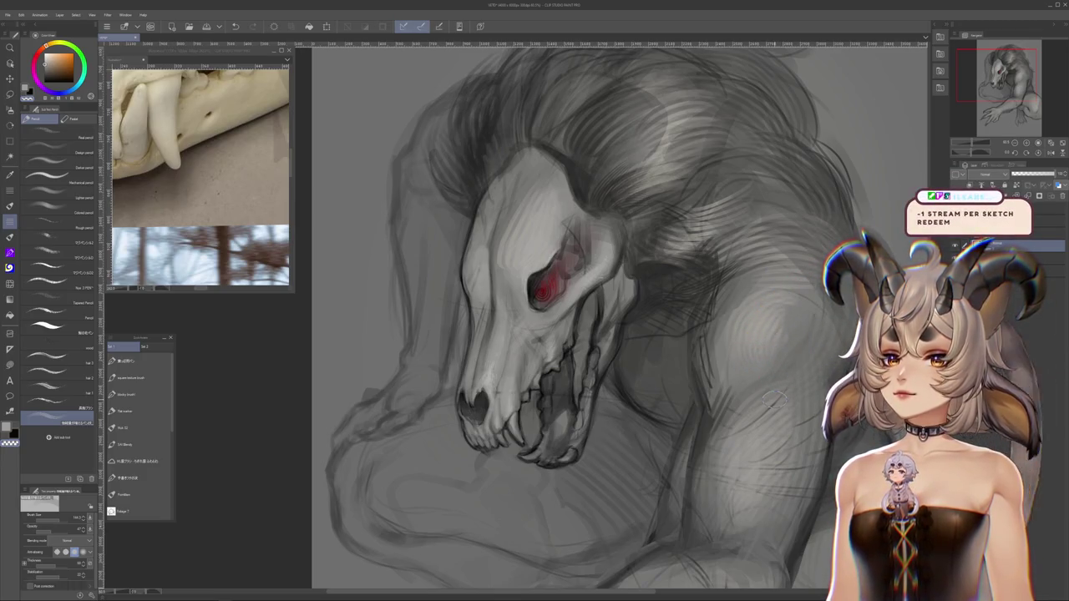
scroll(773, 400, down, 3)
scroll(656, 292, up, 3)
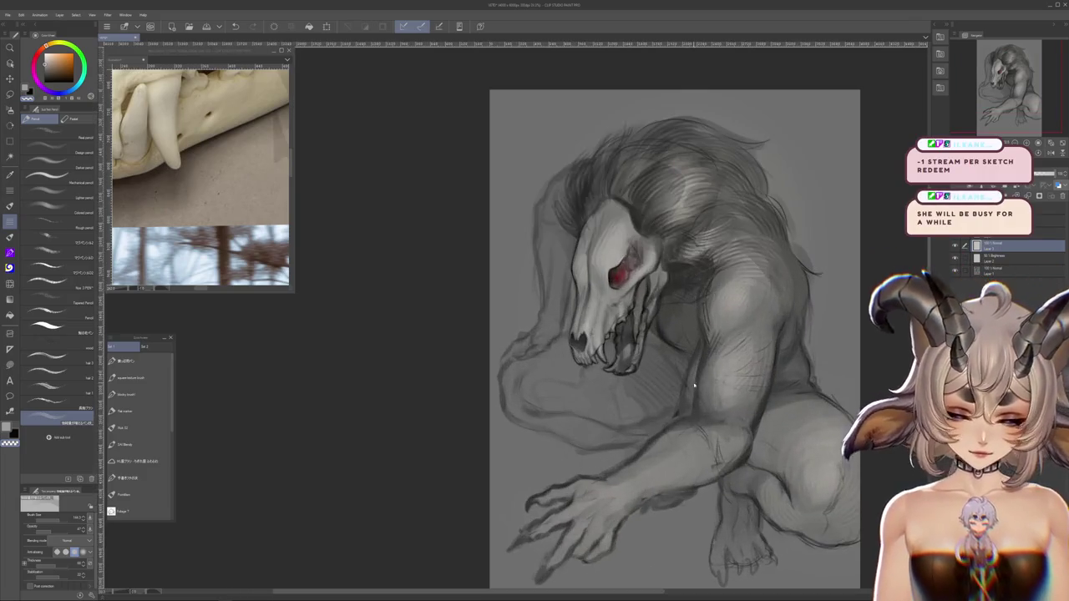
scroll(656, 292, up, 2)
scroll(594, 312, up, 2)
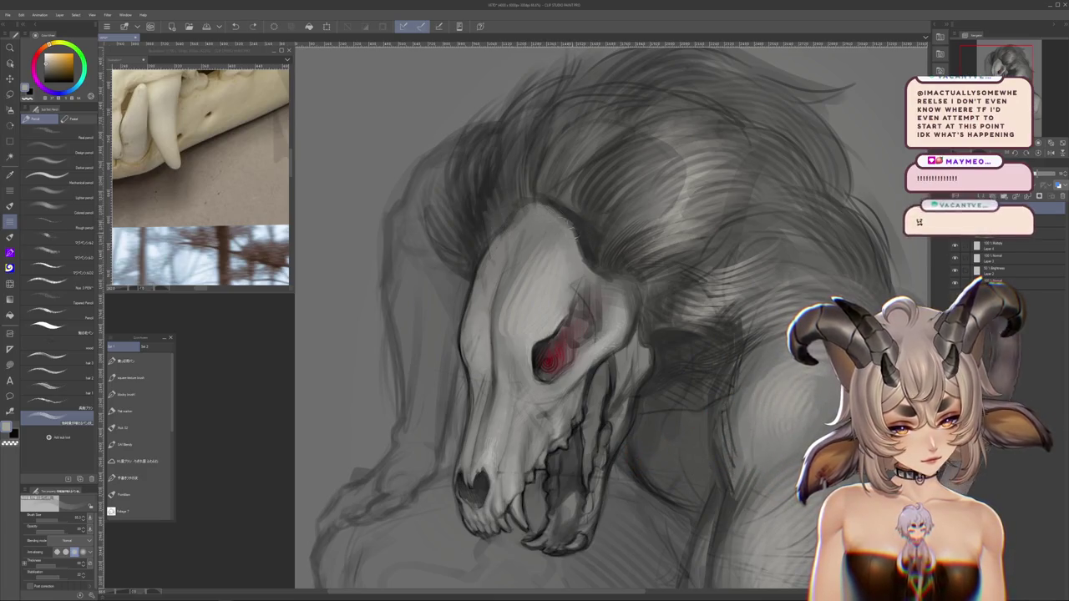
scroll(625, 292, down, 2)
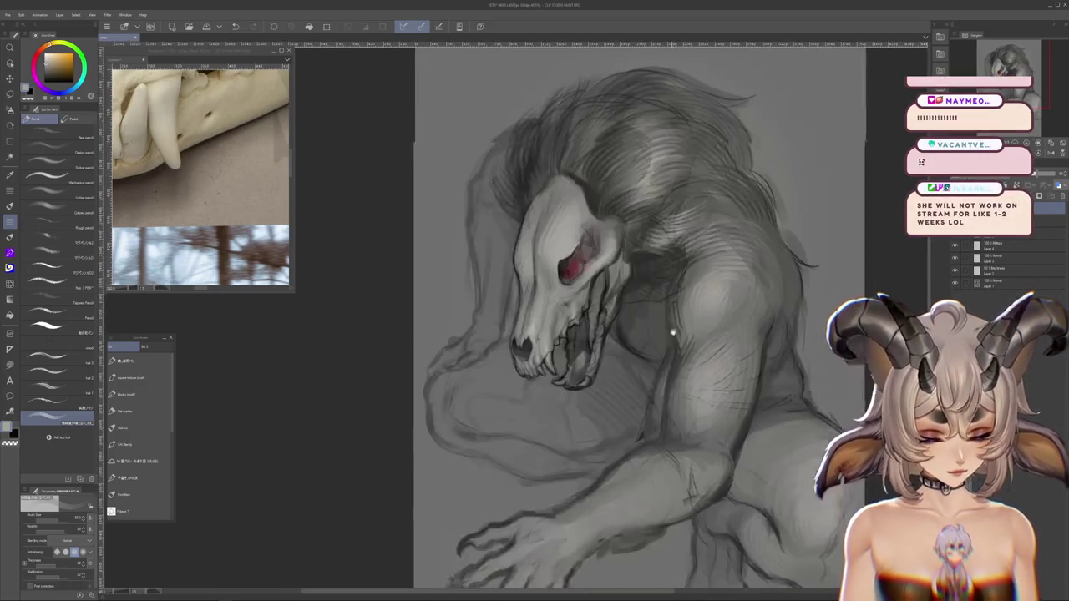
Pan and zoom around the whole figure, from the hands up to the head
drag(624, 290, 566, 132)
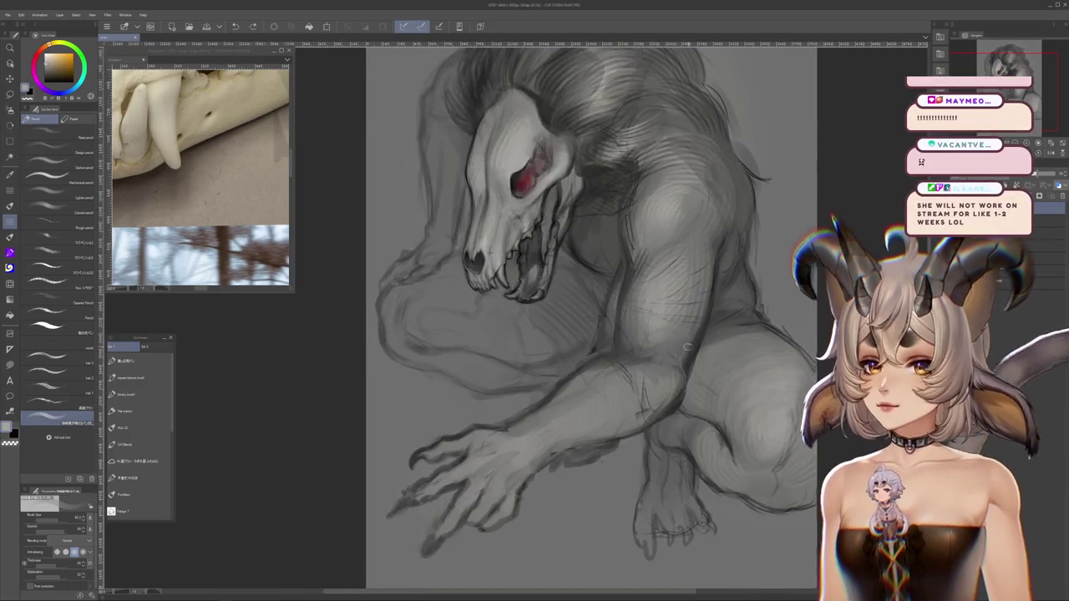
scroll(736, 399, down, 2)
drag(685, 409, 606, 277)
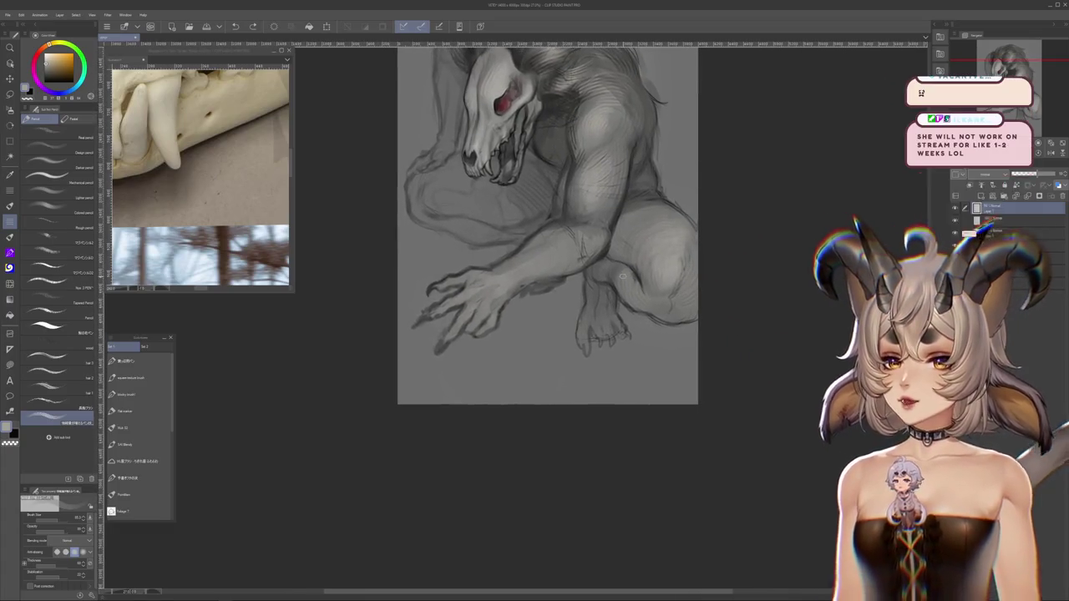
drag(621, 233, 627, 384)
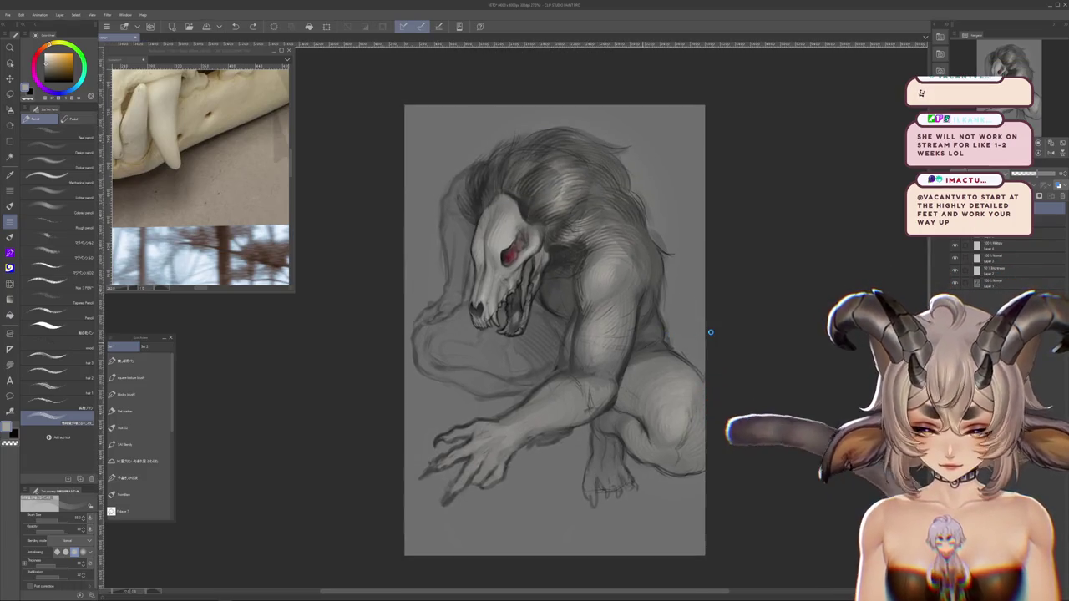
scroll(468, 428, up, 2)
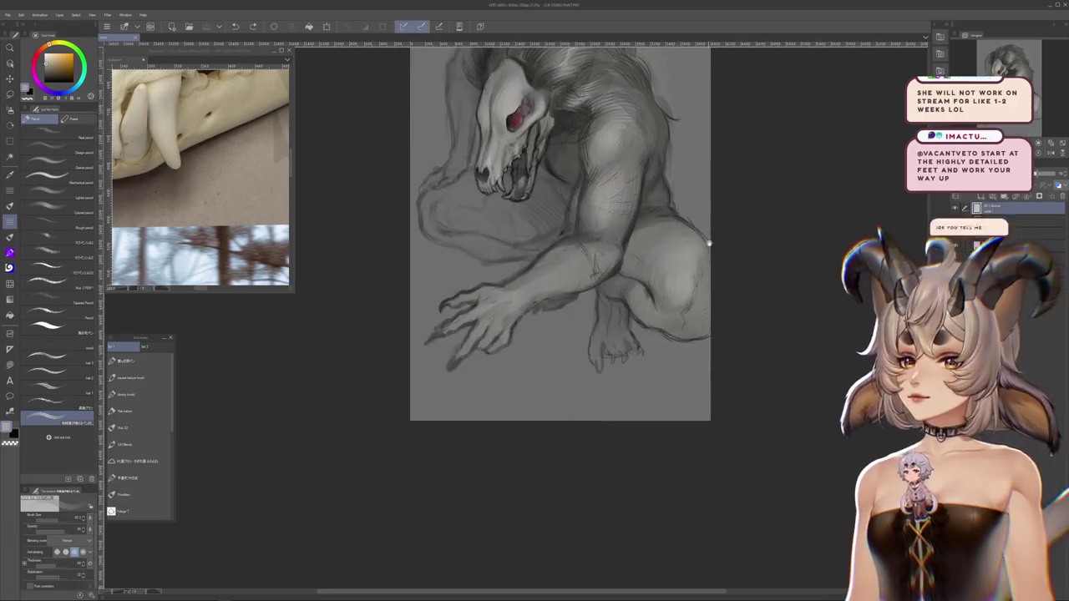
scroll(468, 428, up, 5)
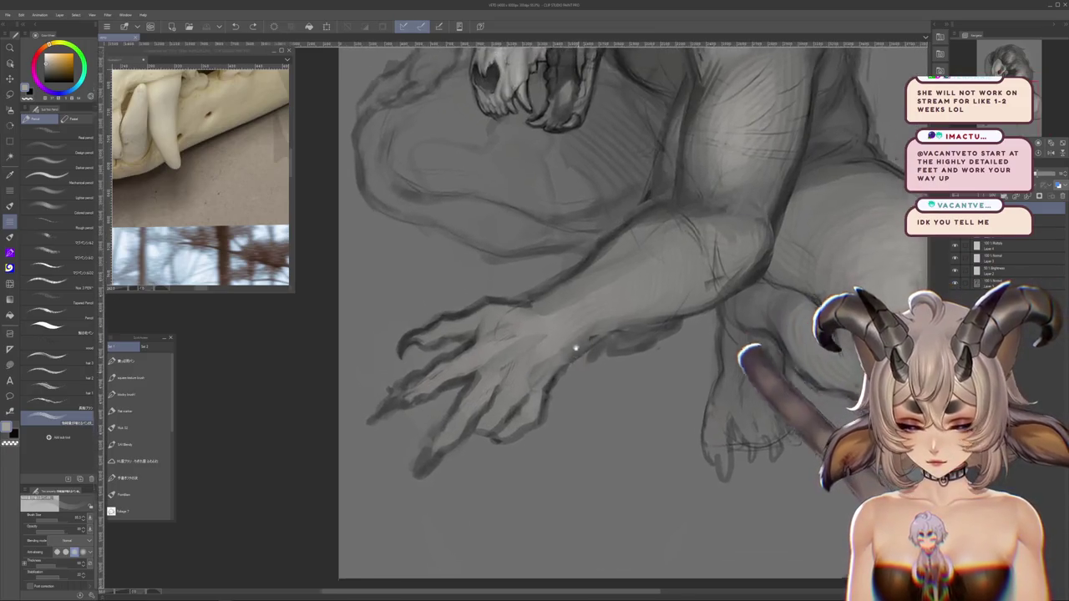
drag(580, 353, 572, 415)
scroll(626, 285, down, 2)
scroll(558, 265, down, 5)
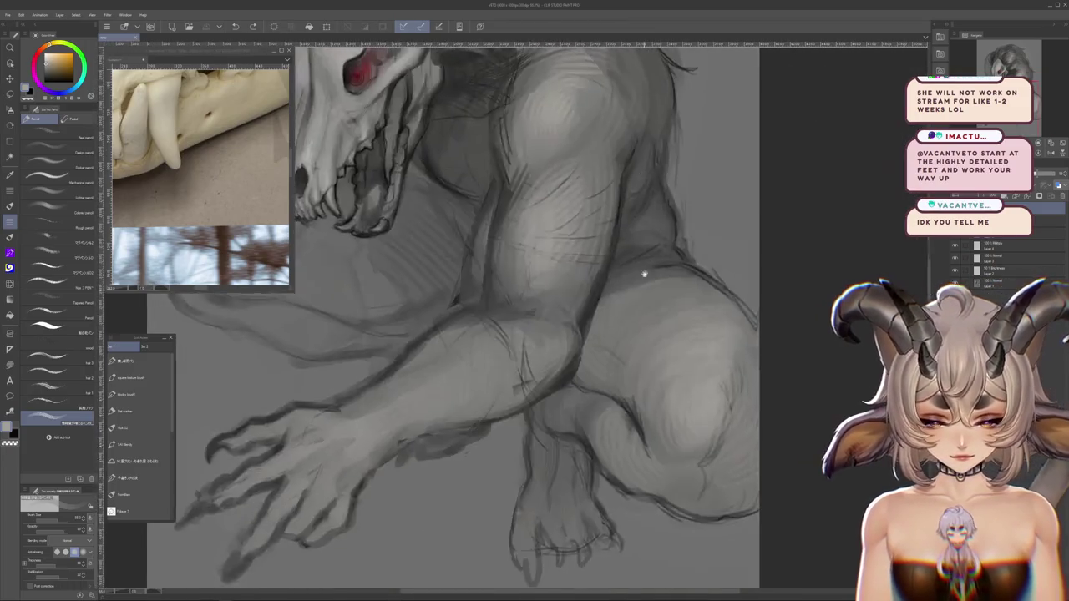
scroll(643, 311, down, 2)
scroll(643, 312, up, 1)
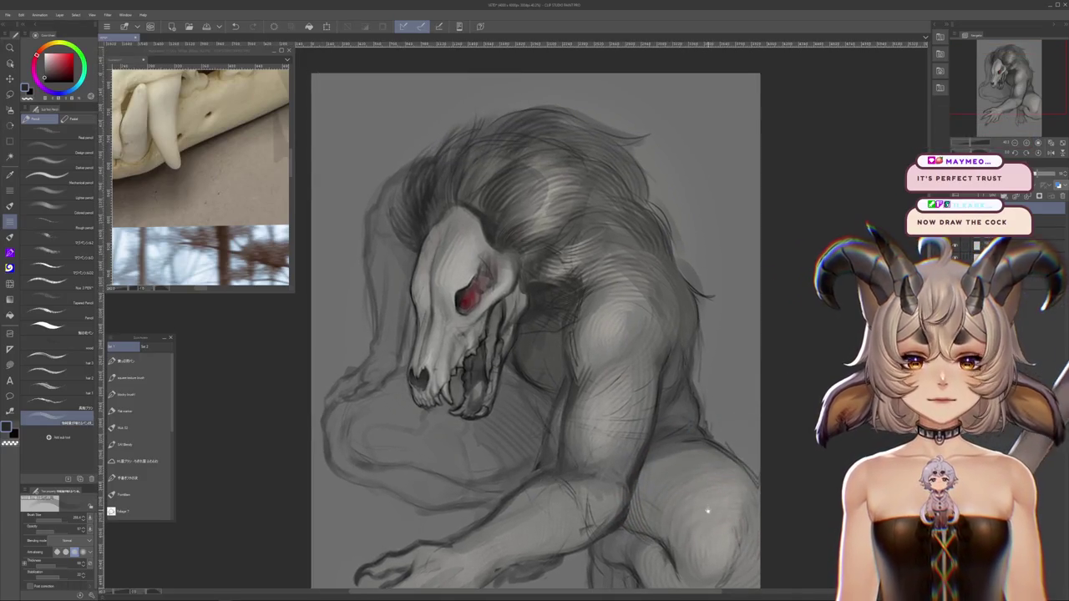
drag(709, 507, 723, 392)
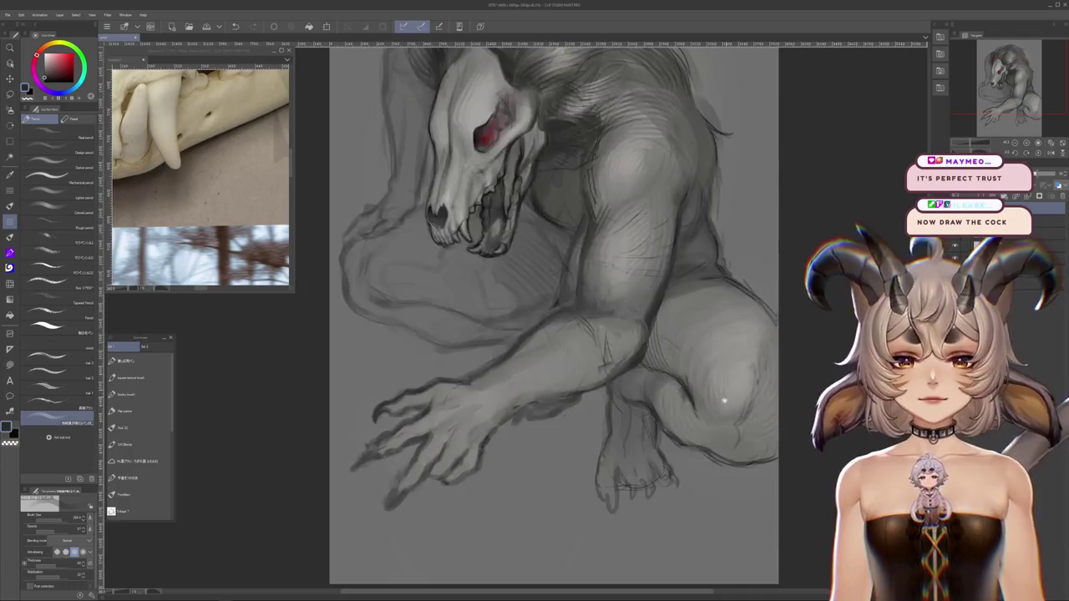
Pick a red and paint a stronger glow into the skull's eye socket
alt+click(614, 321)
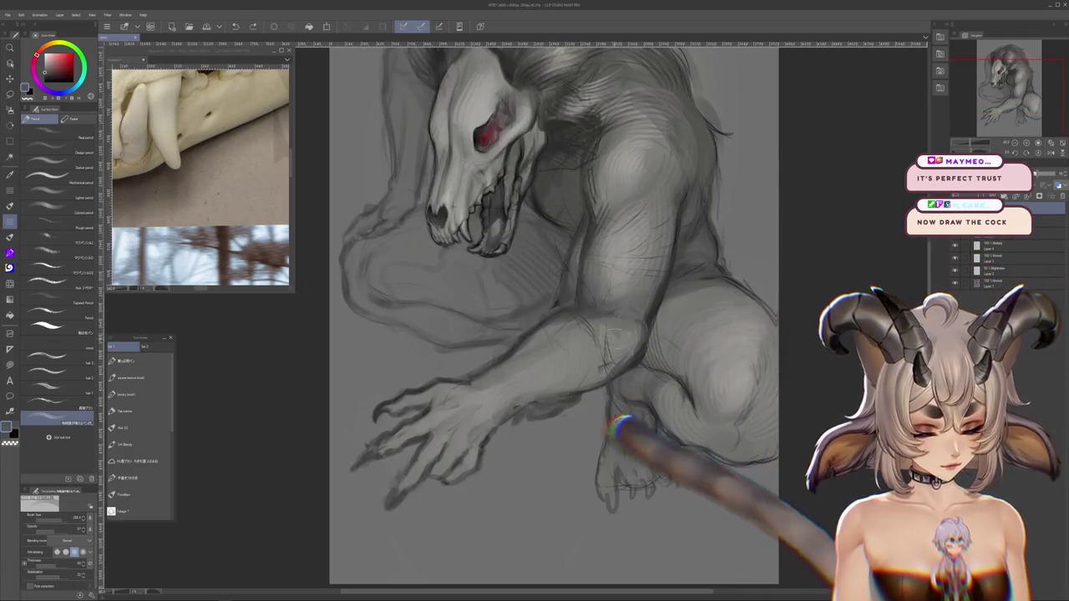
drag(614, 321, 575, 421)
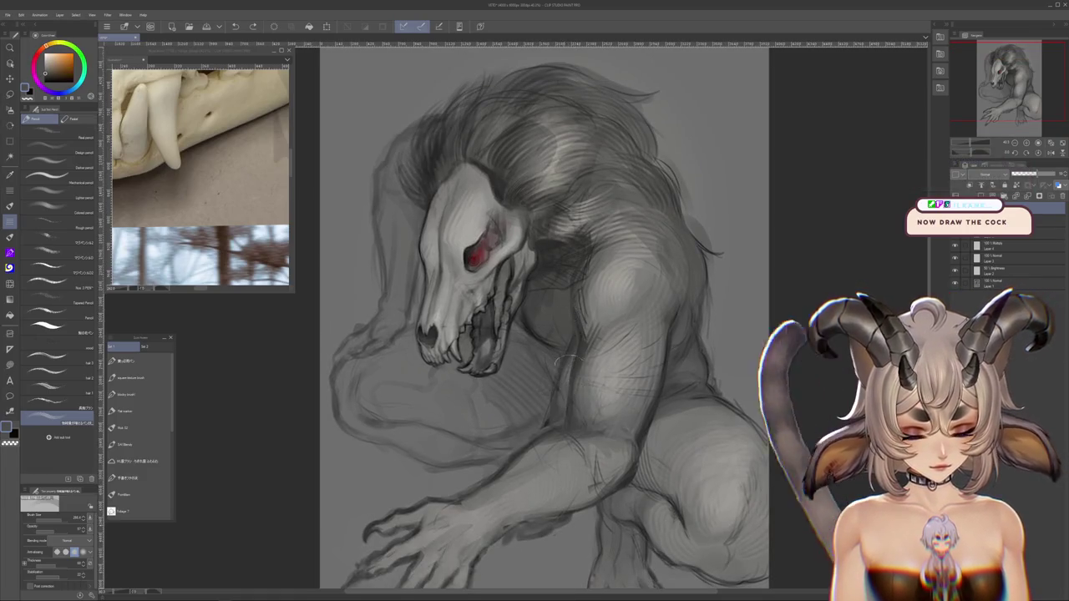
alt+click(559, 327)
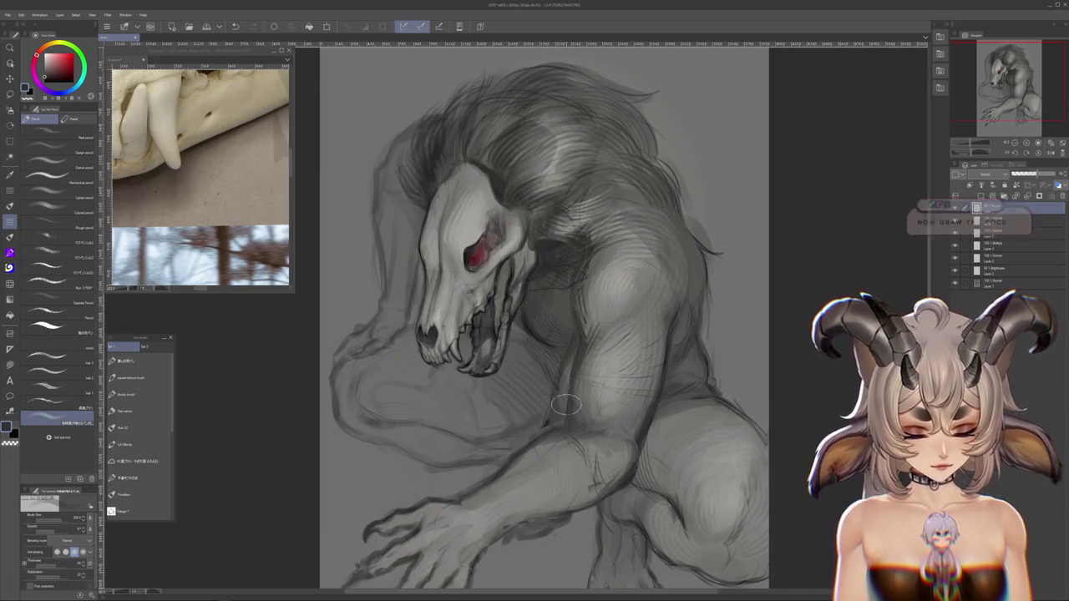
drag(603, 490, 576, 391)
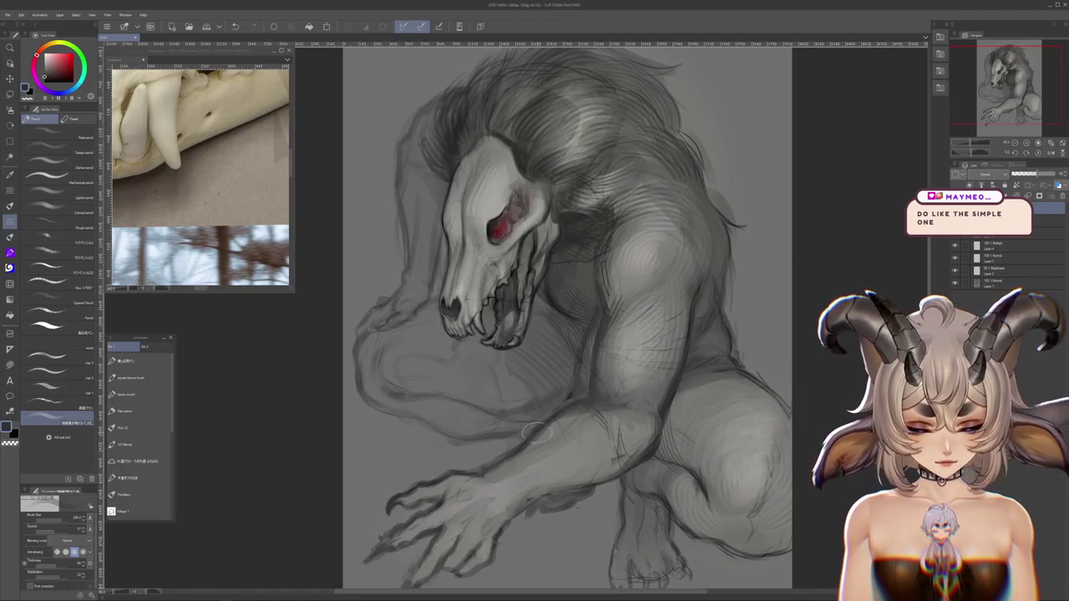
scroll(598, 377, down, 5)
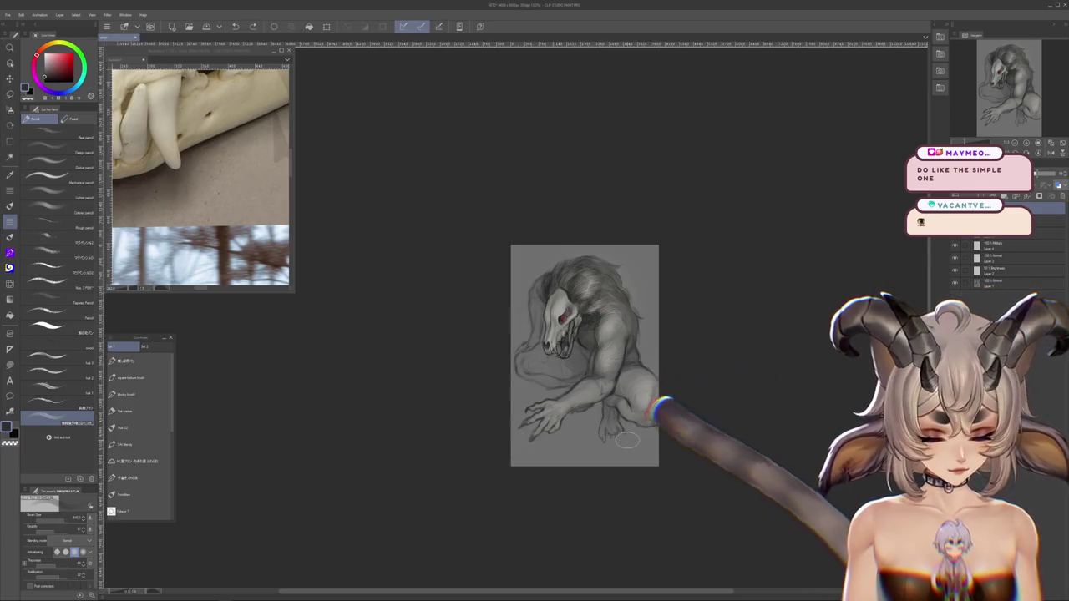
scroll(627, 440, up, 3)
scroll(585, 368, up, 3)
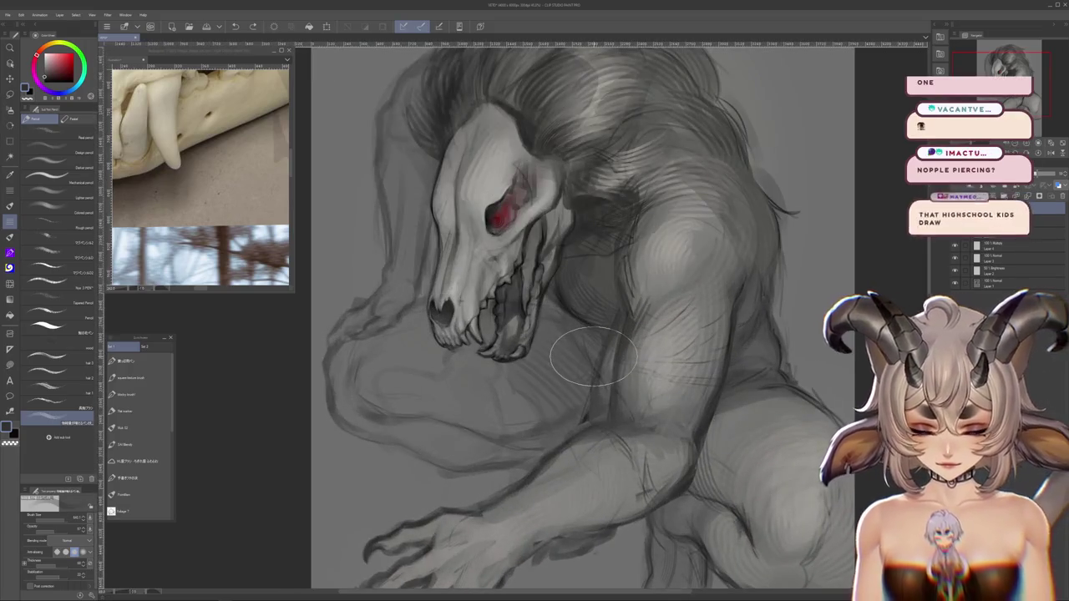
Switch to a different selection mode and sample dark grey and reddish colours
key(m)
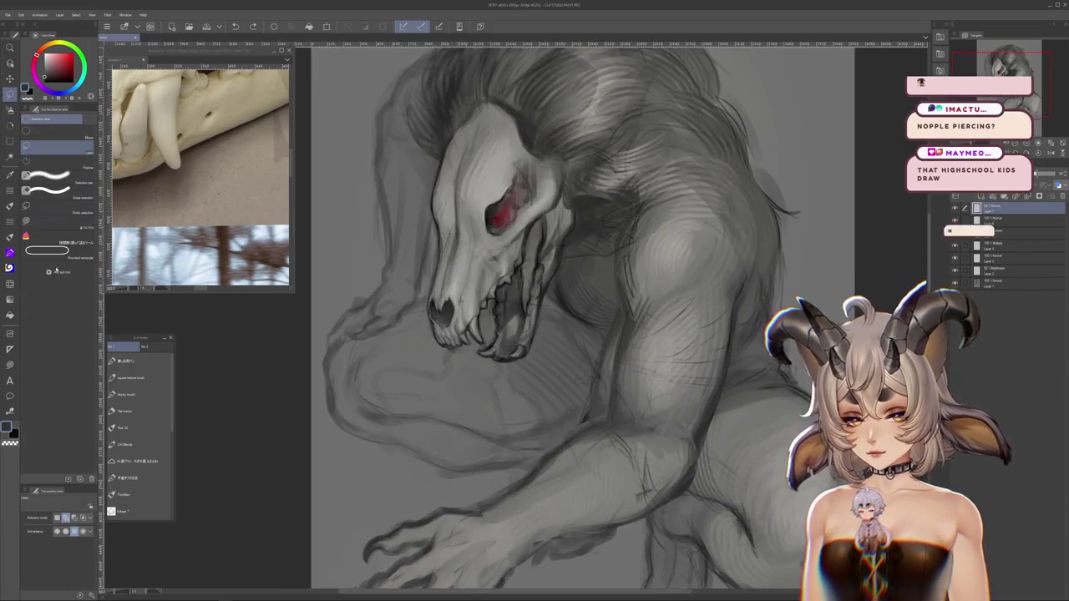
click(51, 222)
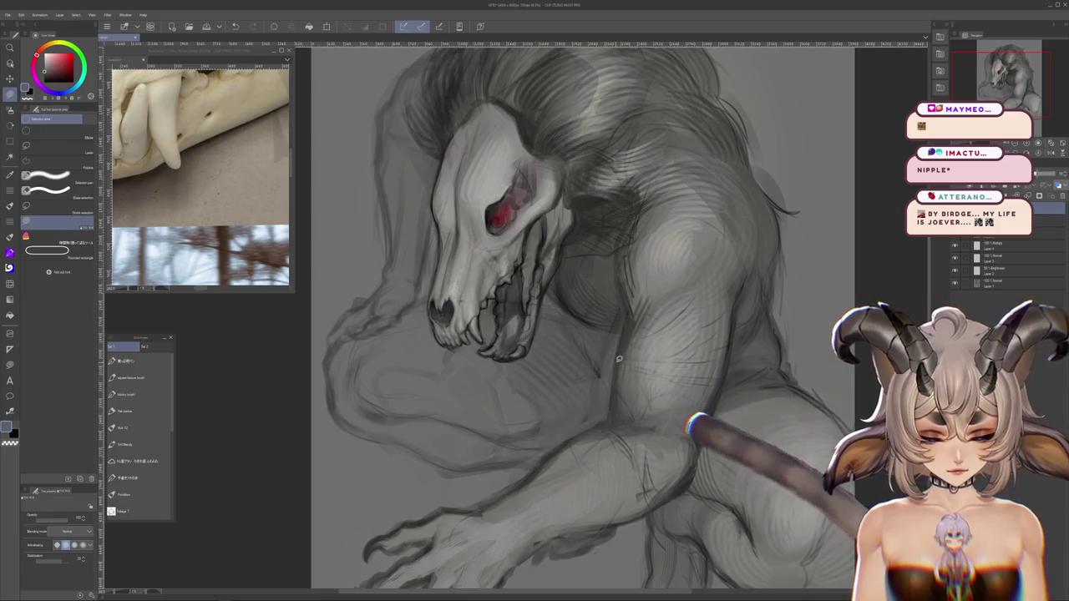
alt+click(560, 441)
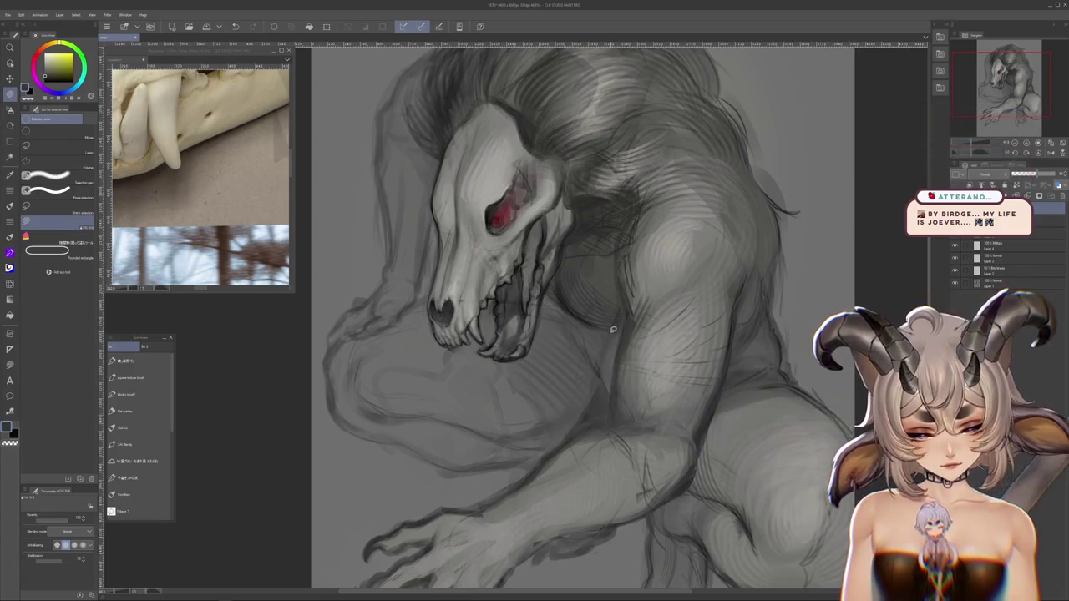
alt+click(605, 366)
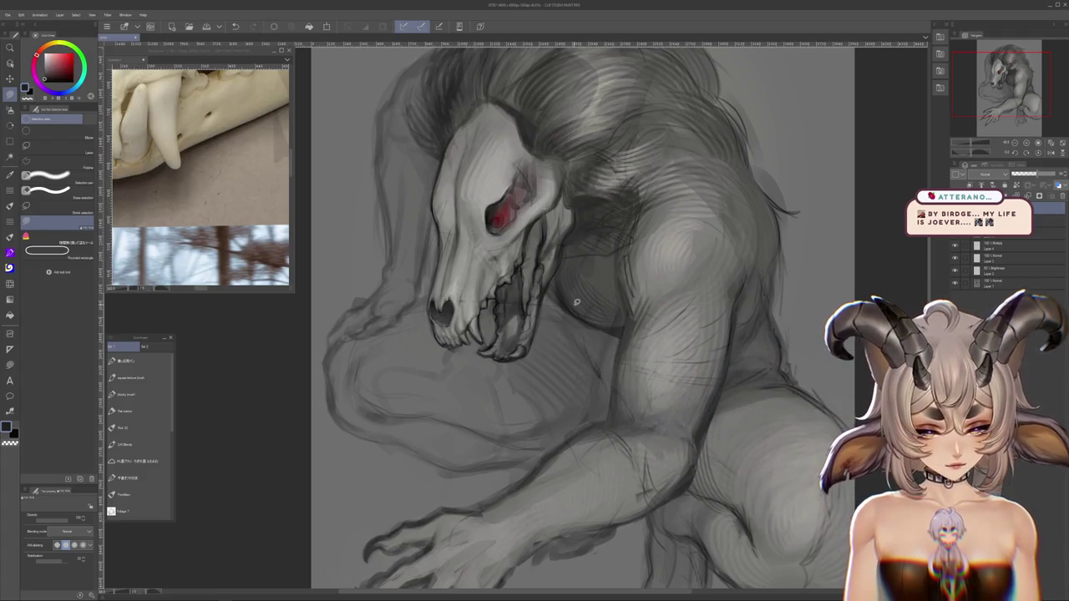
Zoom out, tilt the canvas counter-clockwise, and return to the sketch brush
scroll(576, 302, down, 5)
scroll(576, 303, down, 2)
scroll(576, 302, down, 2)
scroll(576, 302, up, 3)
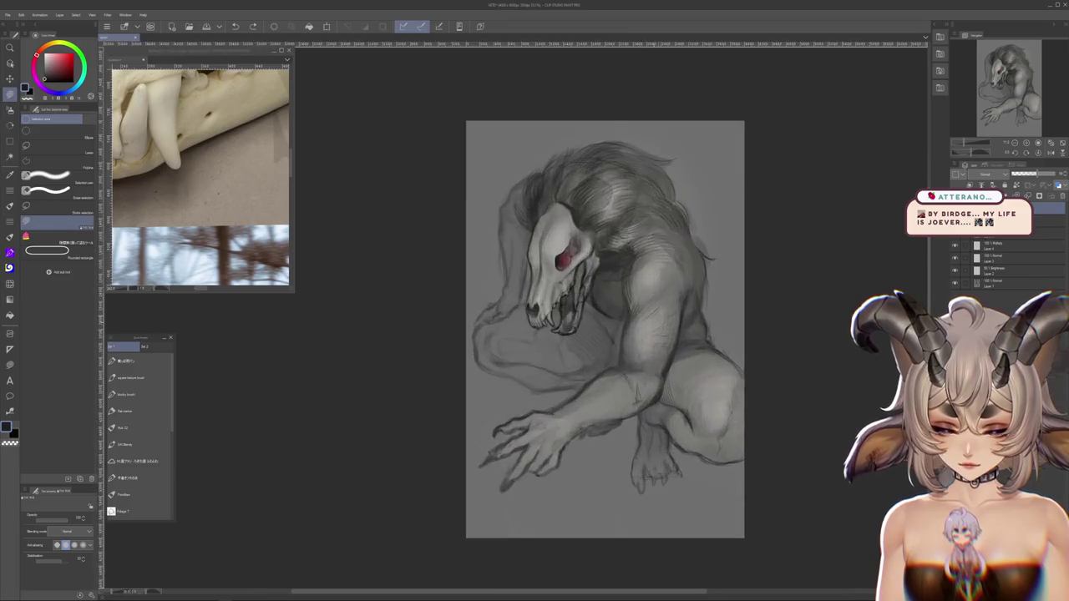
drag(668, 209, 585, 376)
scroll(604, 334, up, 2)
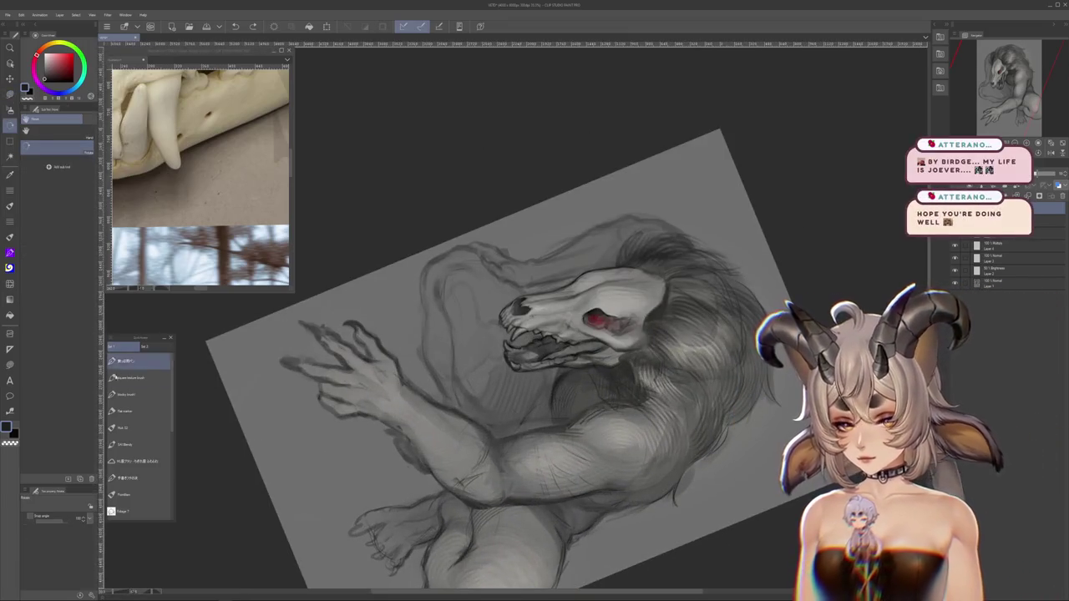
click(129, 377)
click(129, 394)
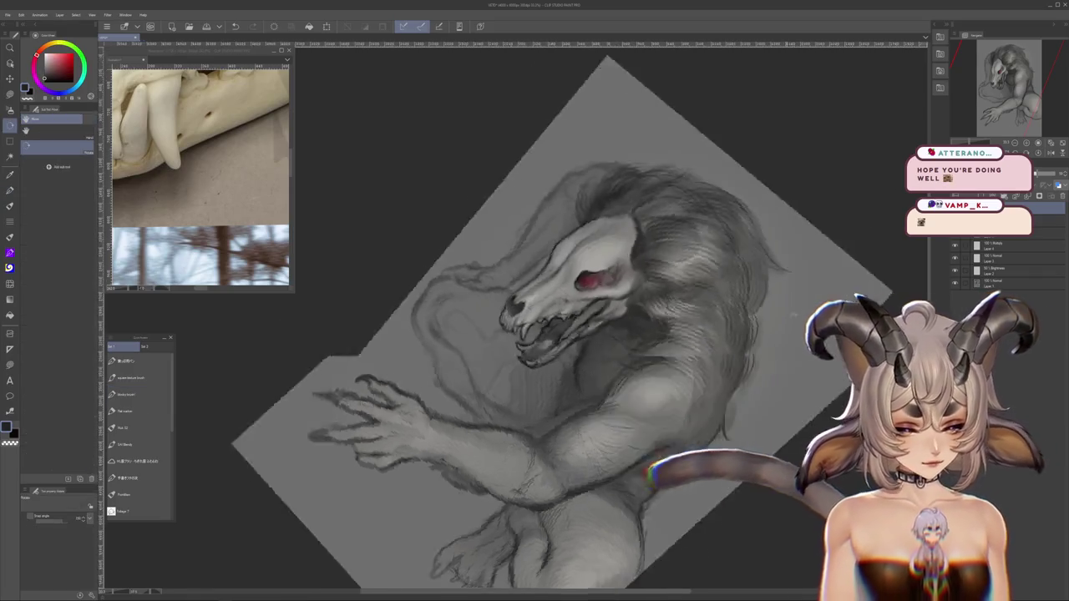
Turn the canvas back upright and zoom in on the blank area below the hand and foot
drag(470, 440, 603, 499)
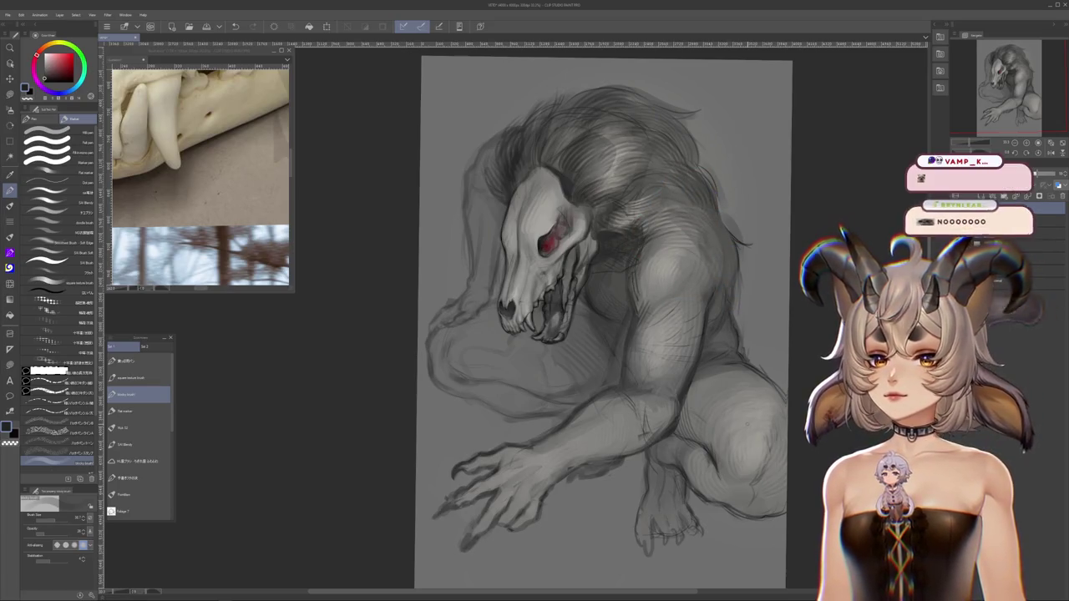
scroll(745, 417, down, 2)
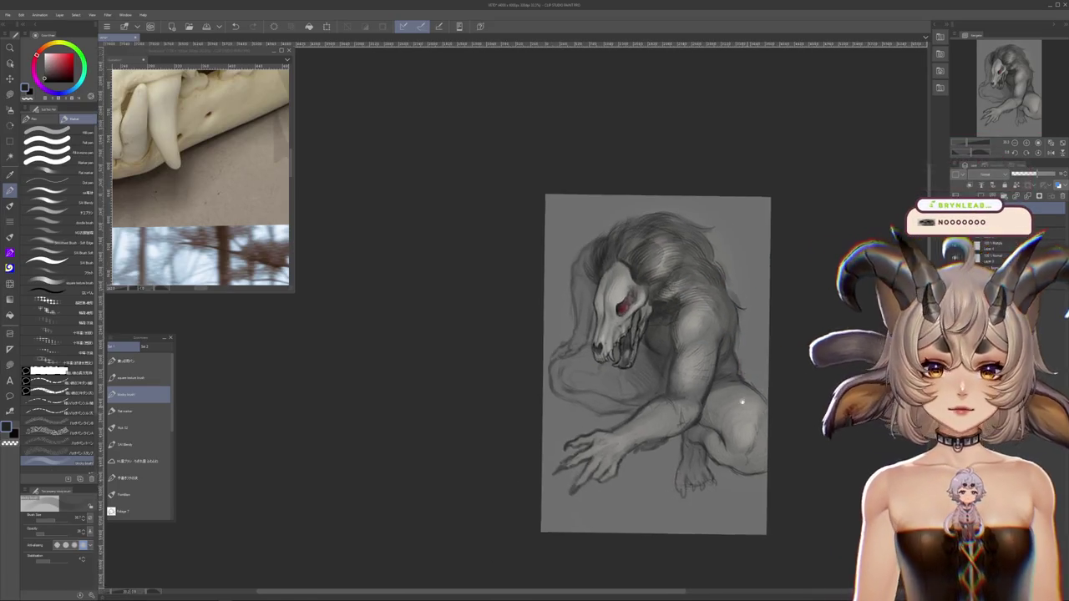
scroll(605, 433, up, 2)
scroll(606, 432, up, 2)
scroll(606, 432, up, 2)
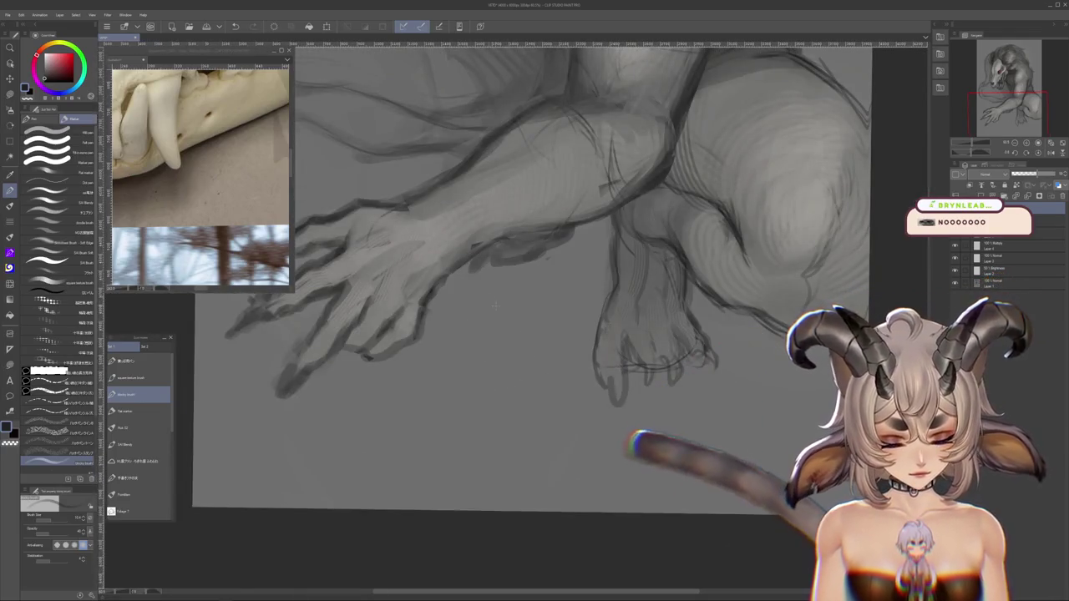
Handwrite the dedication line and signature beneath the clawed hand, then zoom out and in to check
drag(476, 314, 499, 311)
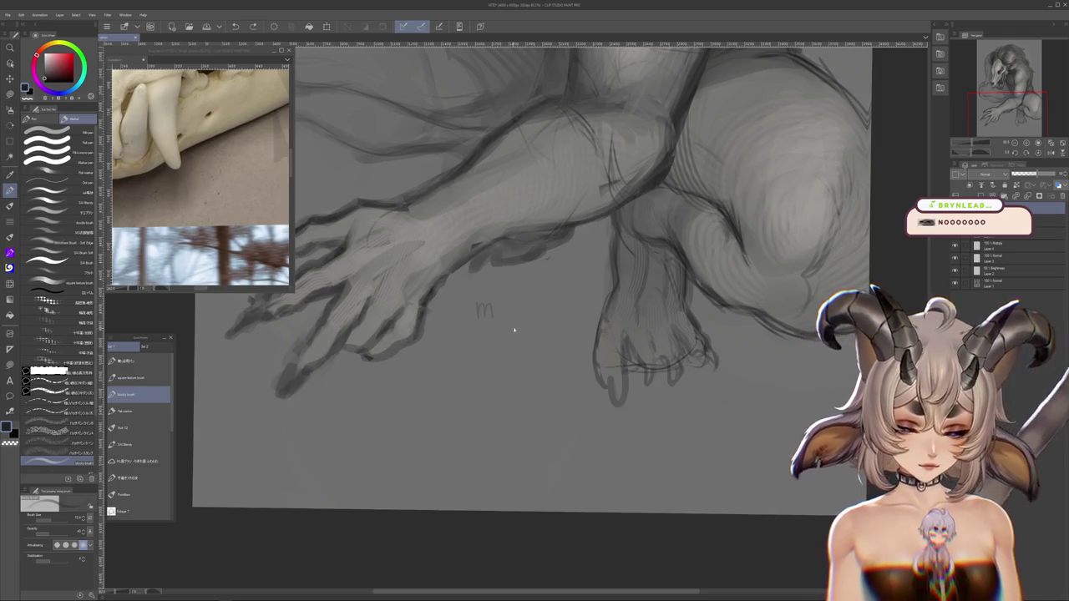
mouse_move(473, 332)
mouse_down()
mouse_move(480, 322)
mouse_move(524, 327)
mouse_up()
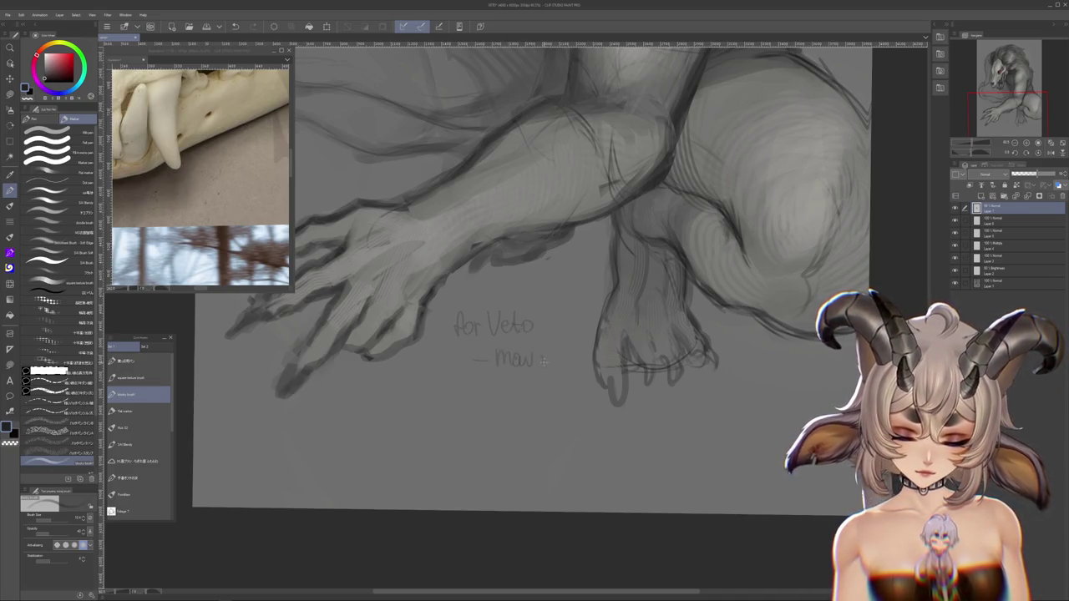
scroll(611, 329, down, 3)
scroll(611, 329, down, 3)
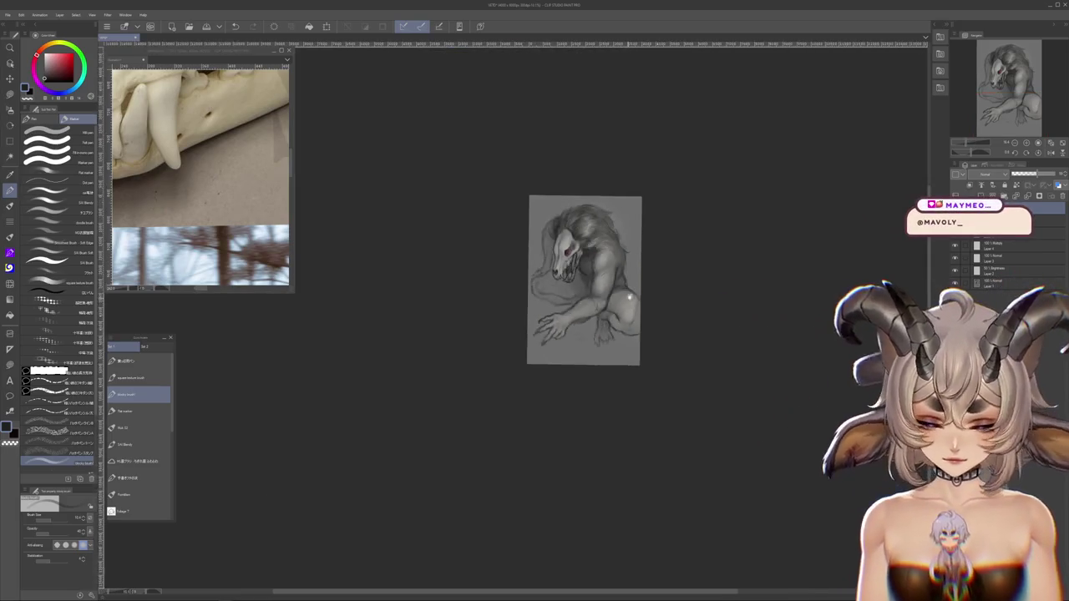
scroll(597, 270, up, 3)
scroll(597, 271, up, 2)
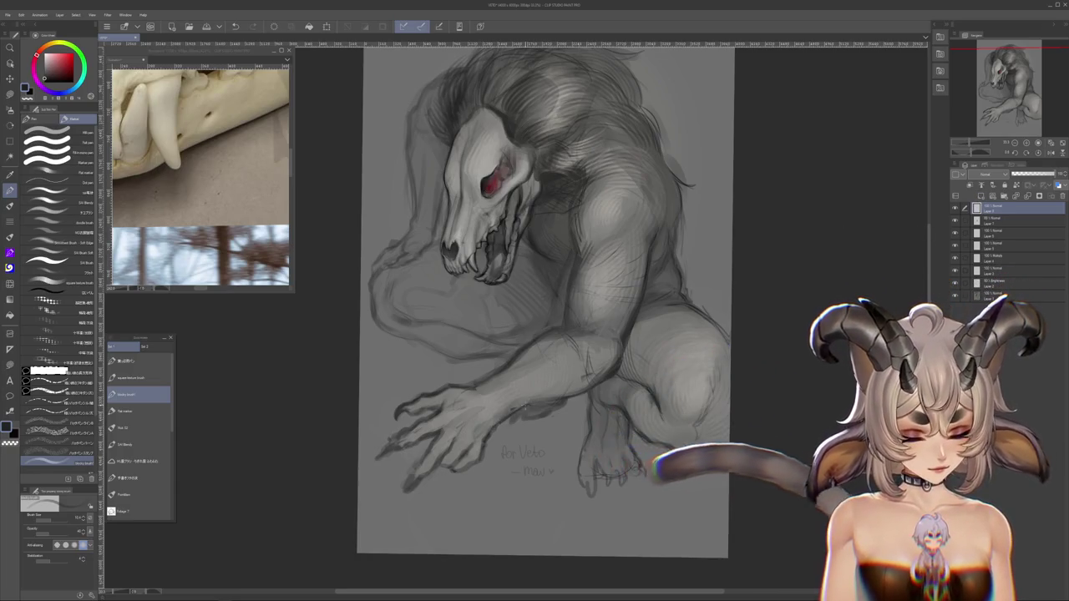
Pan and zoom around the page to review the signed drawing
drag(742, 448, 733, 486)
scroll(585, 293, down, 2)
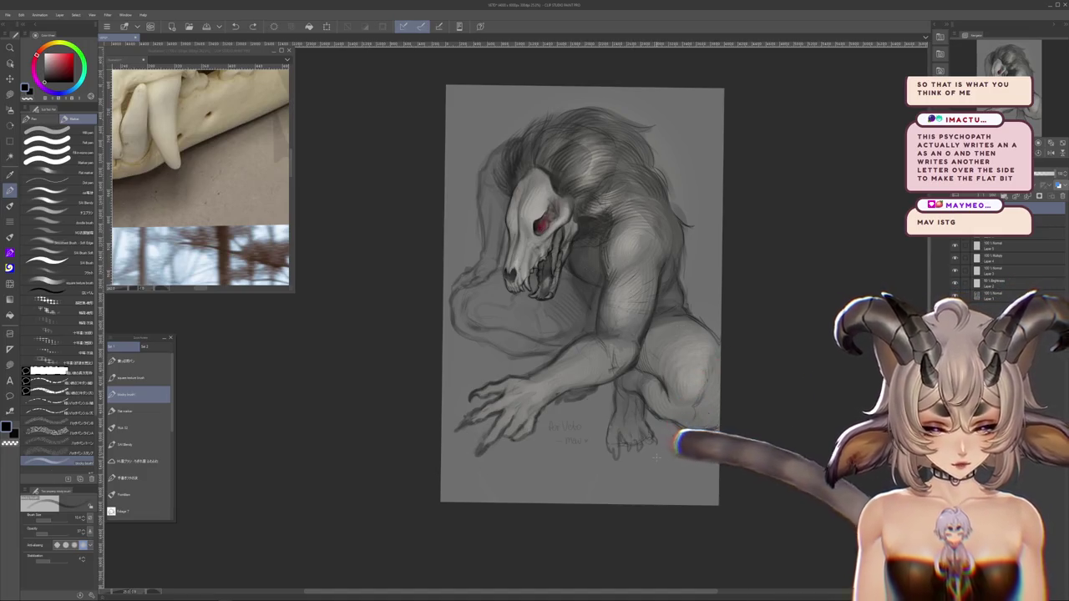
scroll(619, 240, down, 3)
scroll(633, 296, up, 2)
scroll(633, 296, up, 1)
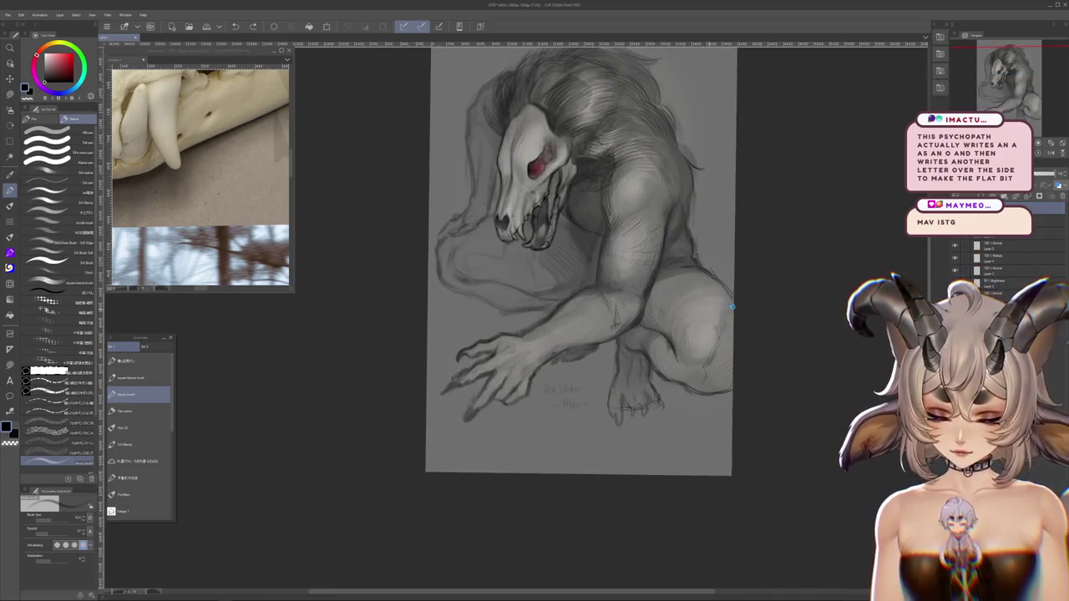
scroll(633, 296, up, 2)
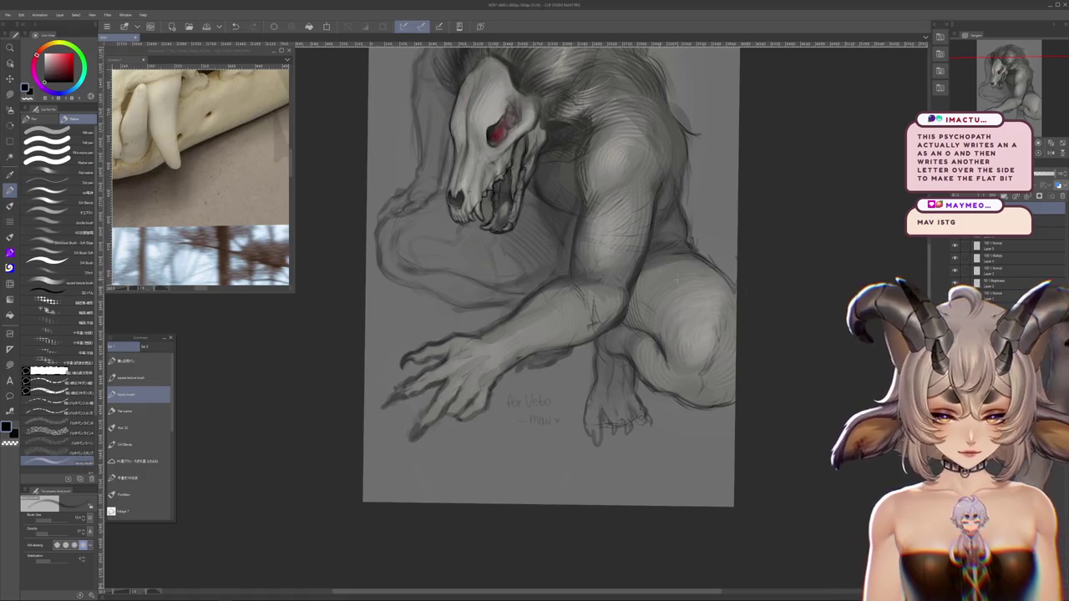
scroll(799, 239, down, 1)
drag(799, 239, 788, 309)
scroll(785, 311, up, 1)
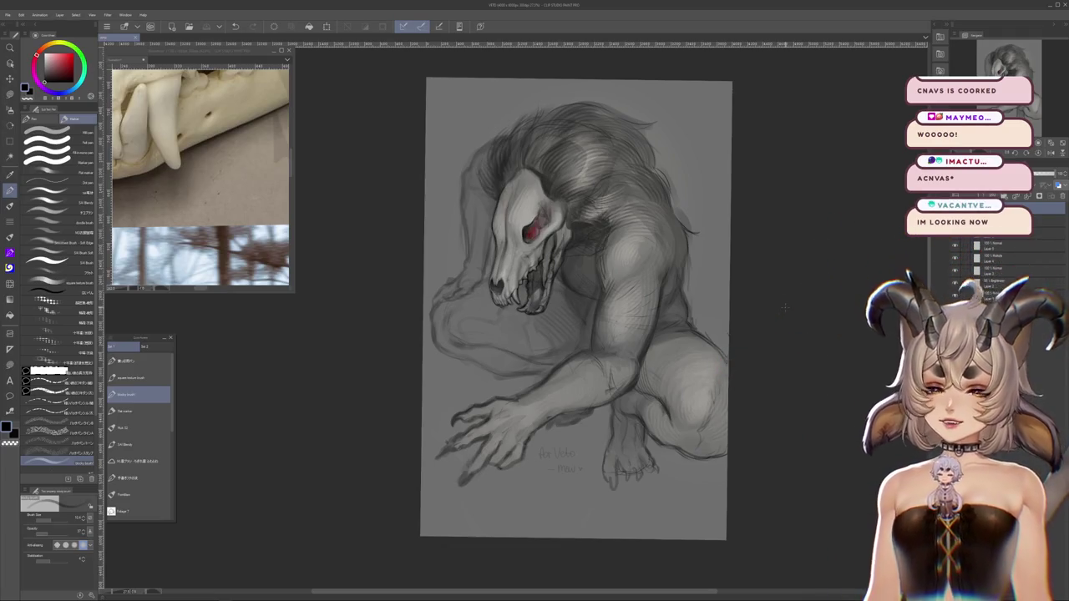
Hide the palettes, minimize the floating reference photo window, then restore the palettes
key(Tab)
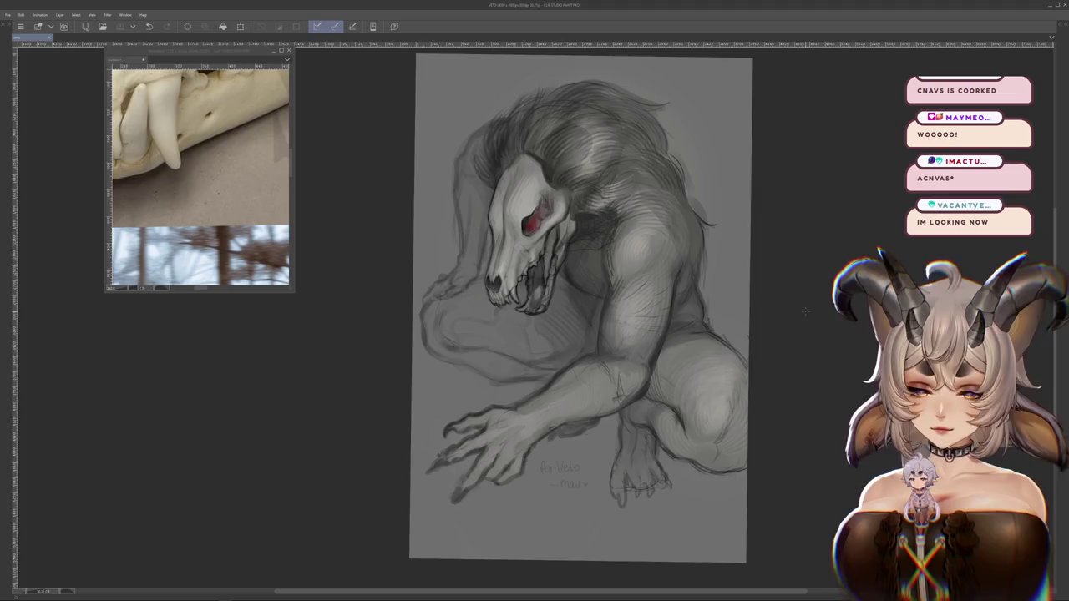
drag(804, 311, 802, 321)
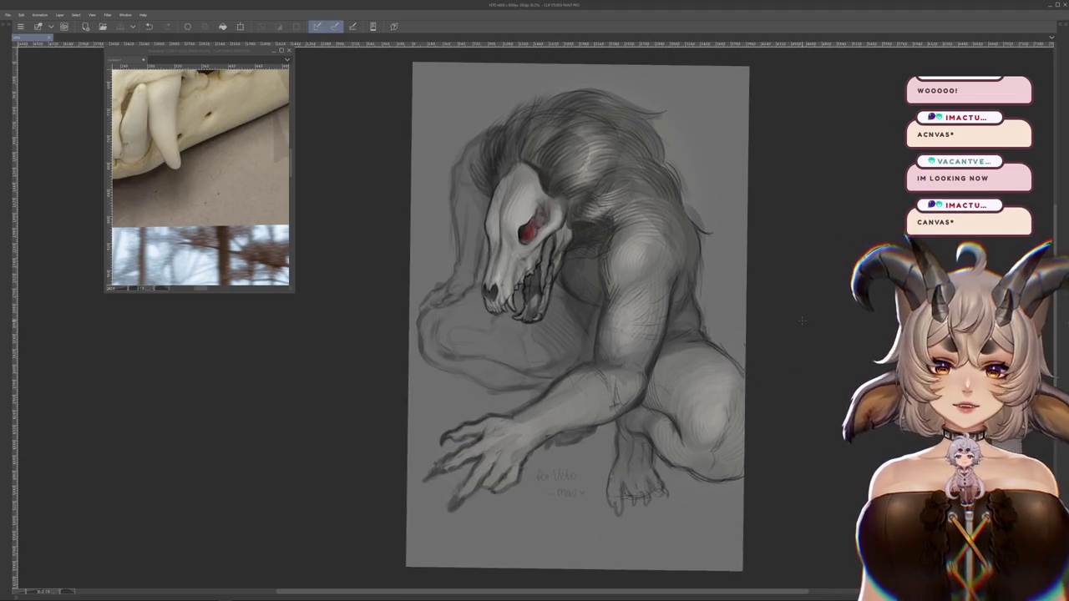
click(276, 50)
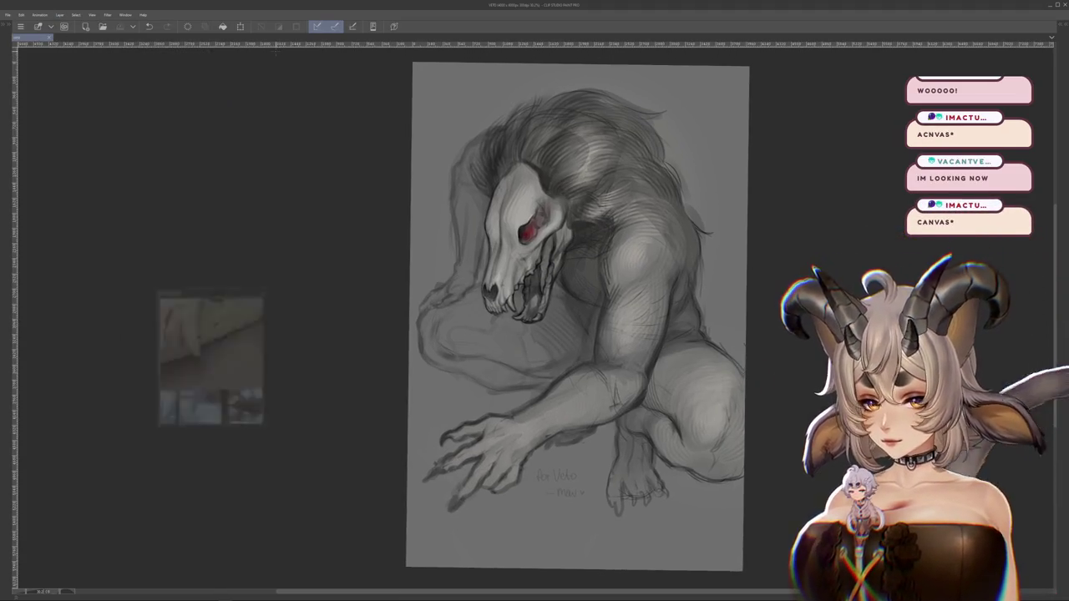
drag(254, 260, 232, 242)
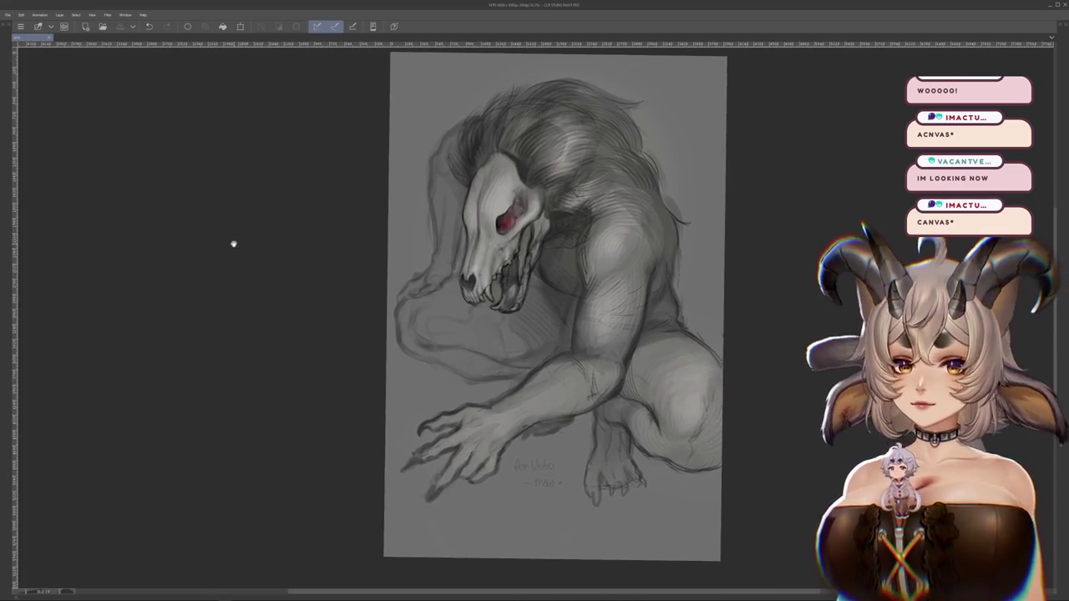
scroll(232, 241, up, 1)
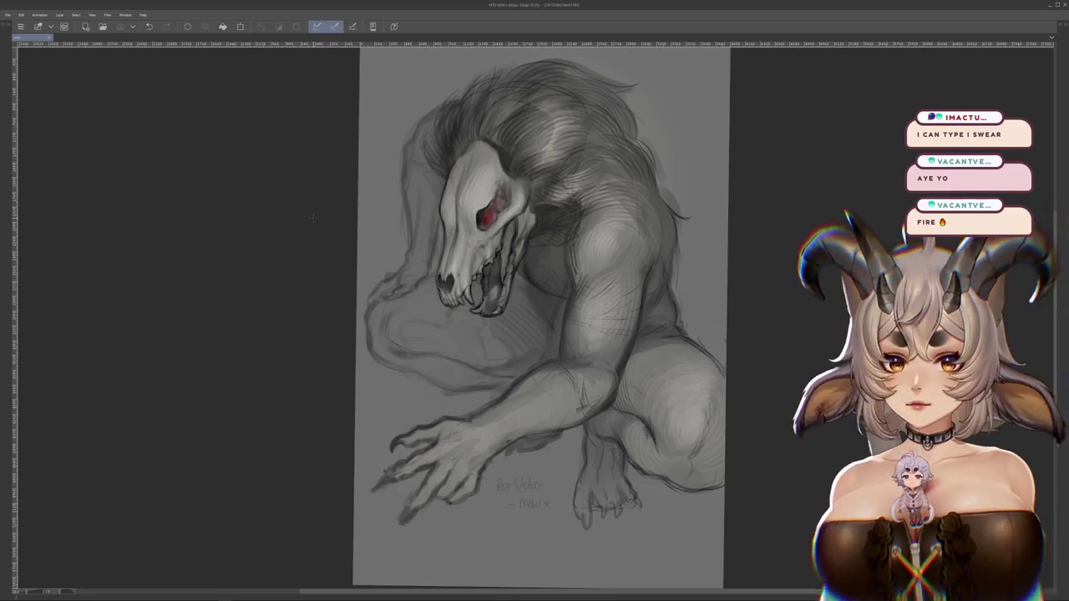
key(Tab)
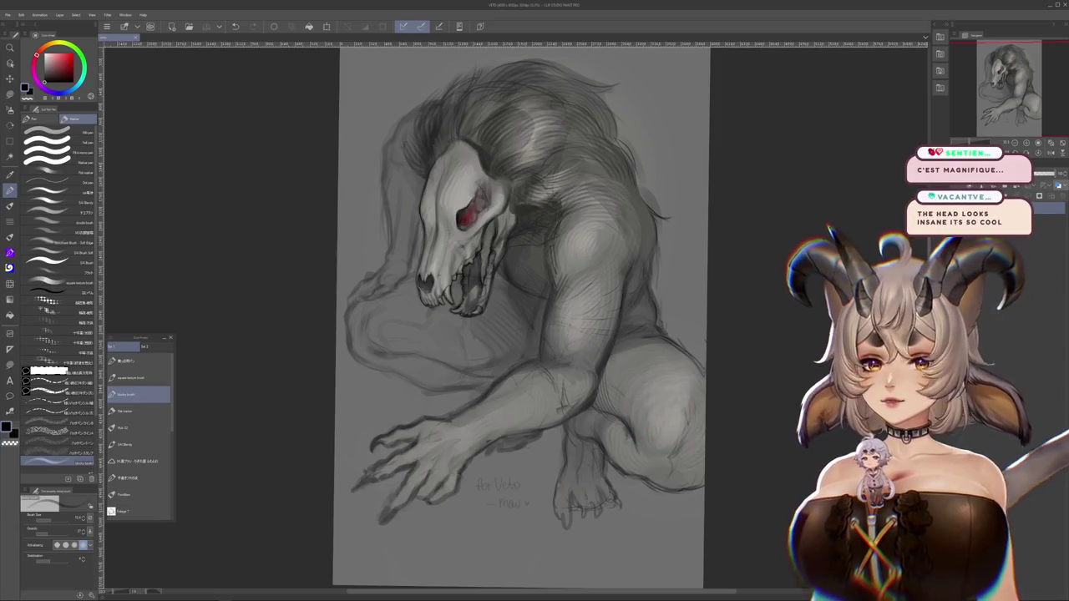
Pick the fifth custom brush from the sub-tool palette for soft shading
scroll(770, 166, up, 1)
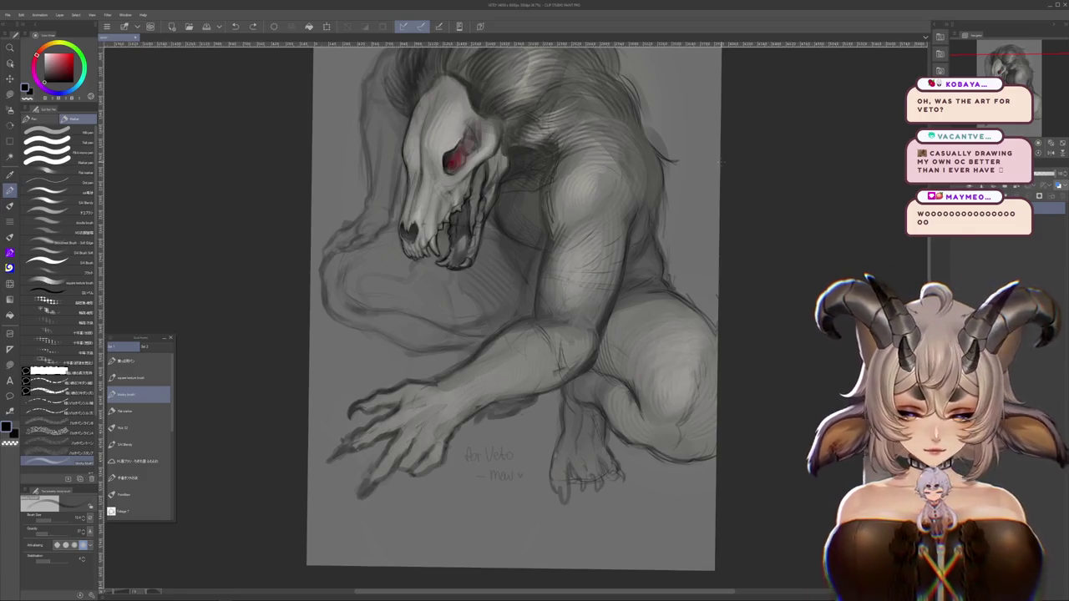
scroll(720, 163, down, 2)
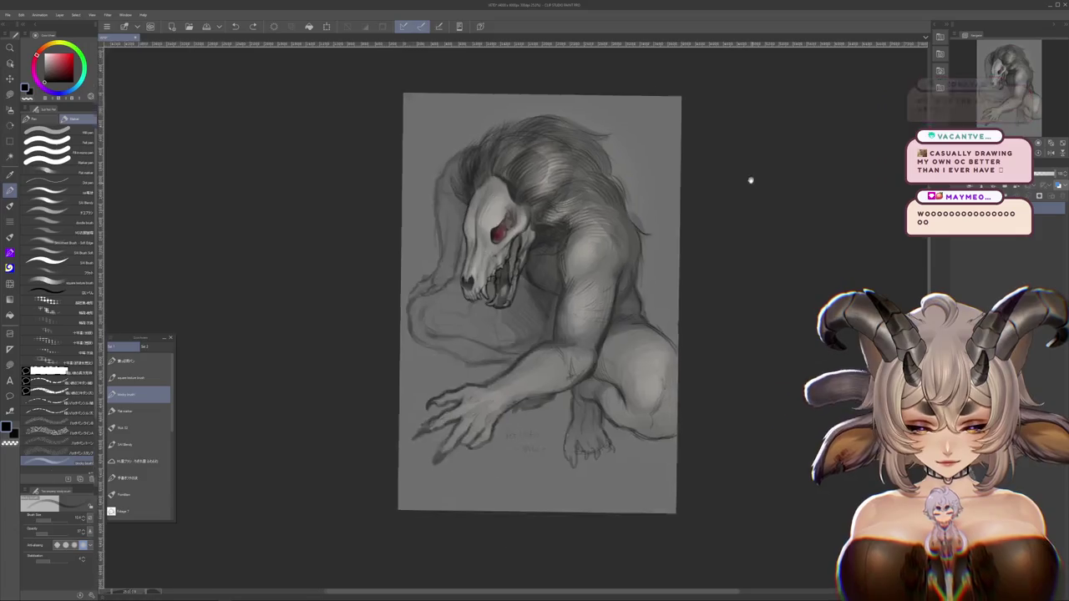
scroll(751, 182, up, 2)
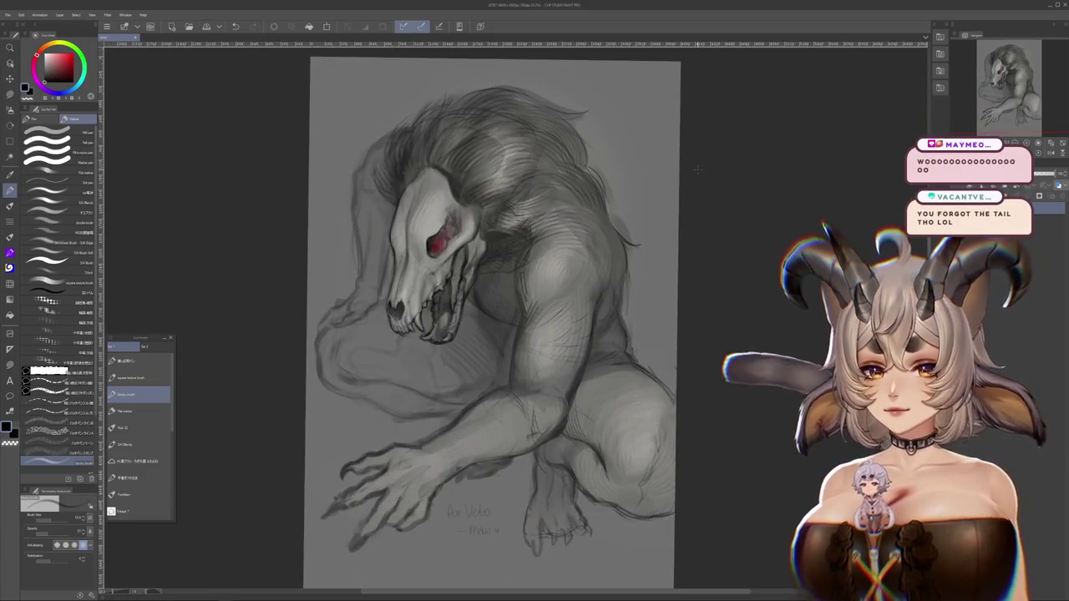
key(Tab)
key(Tab)
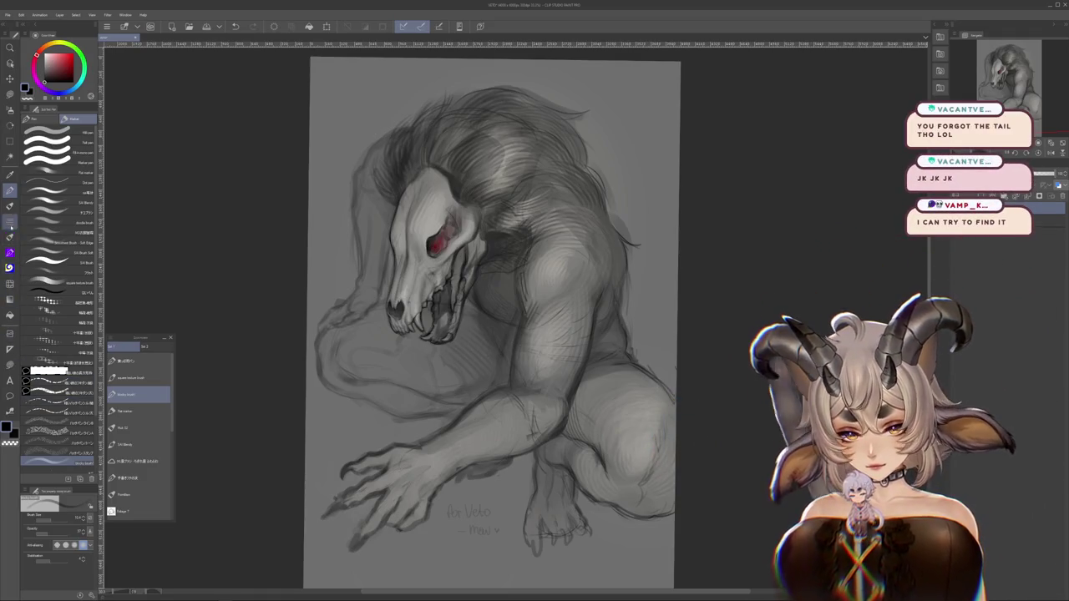
click(138, 428)
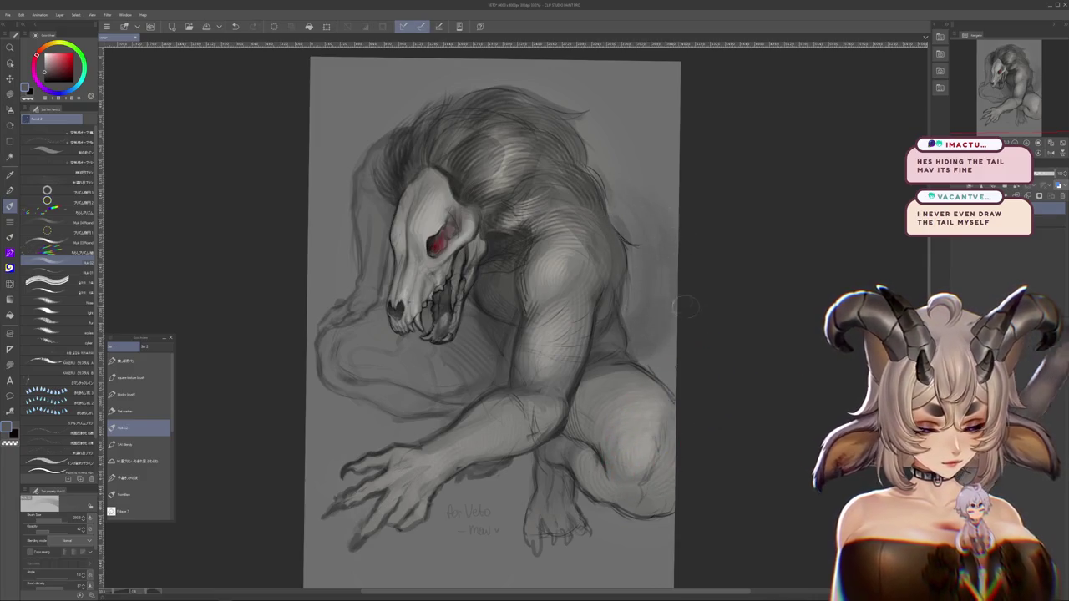
Rotate the canvas sideways, swap colours, and darken the fur shadow along the back
drag(678, 302, 359, 311)
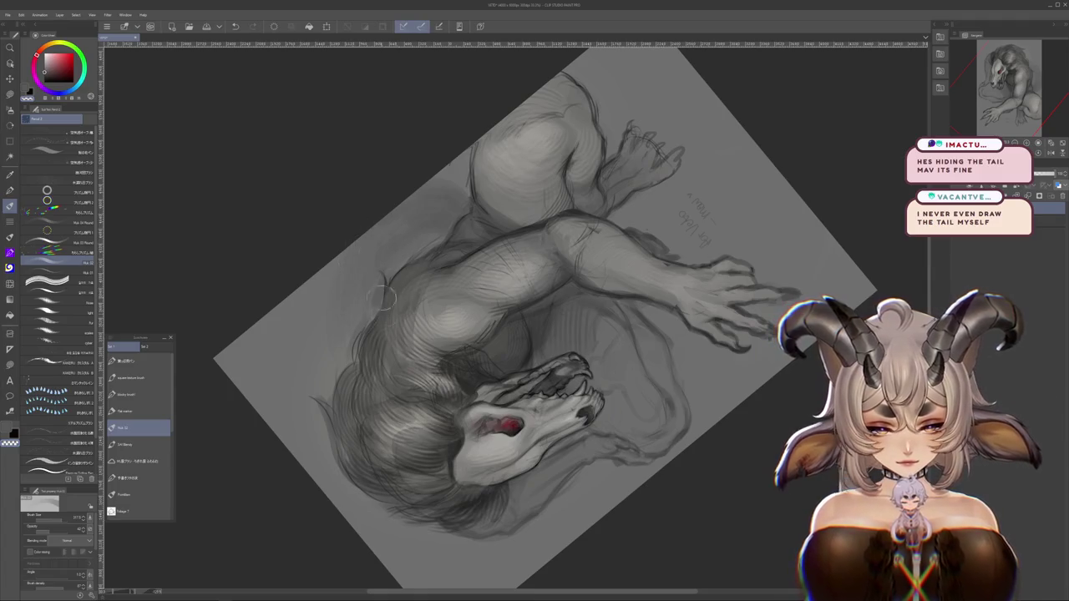
mouse_move(385, 313)
mouse_down()
mouse_move(612, 265)
mouse_move(587, 312)
mouse_up()
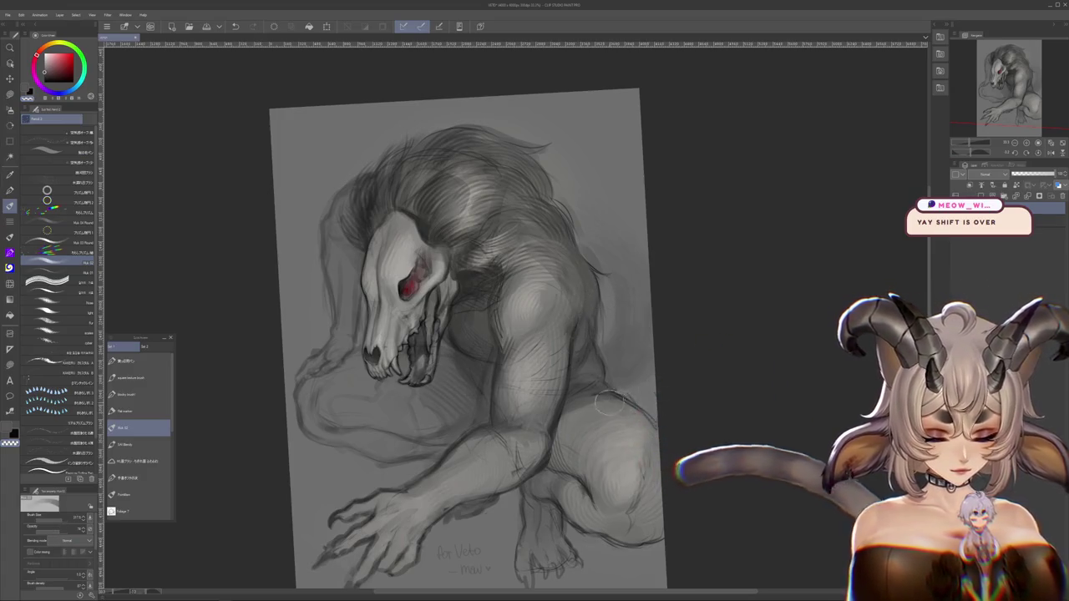
mouse_move(601, 405)
mouse_down()
mouse_move(579, 456)
mouse_move(46, 528)
mouse_up()
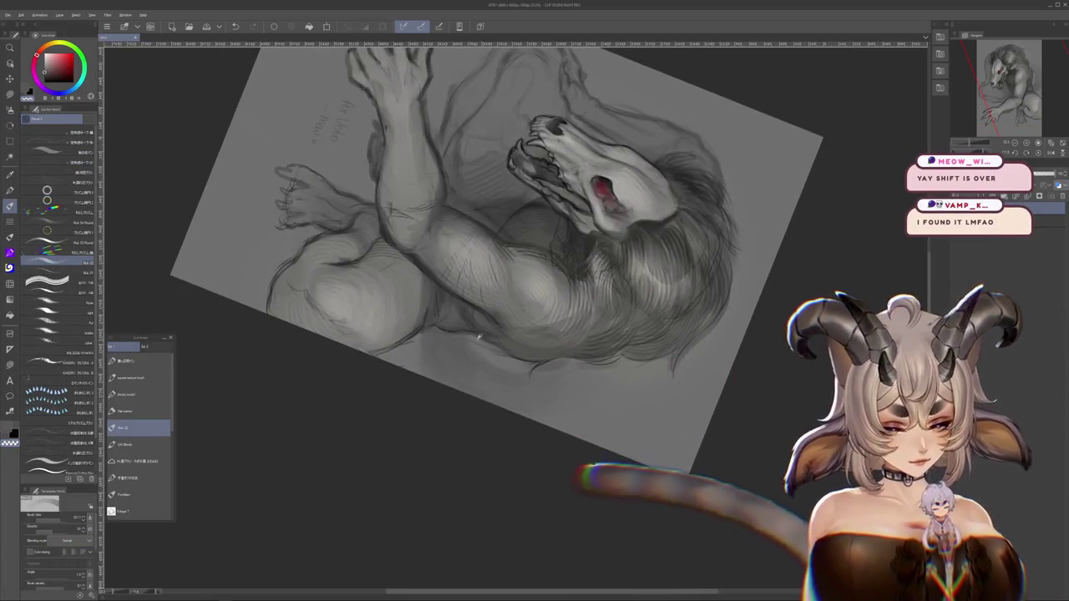
key(x)
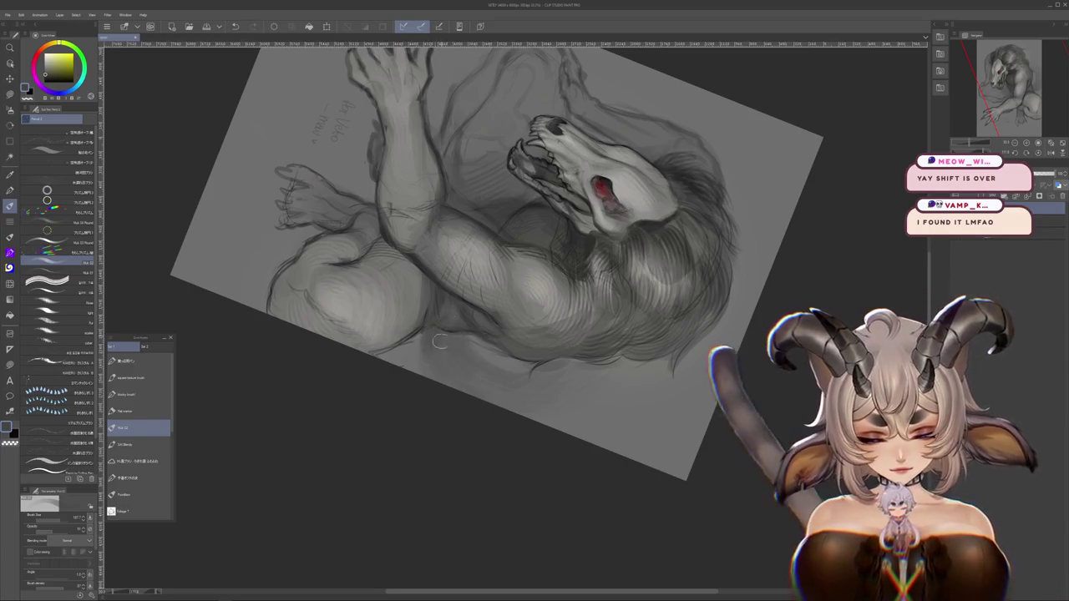
drag(434, 352, 447, 375)
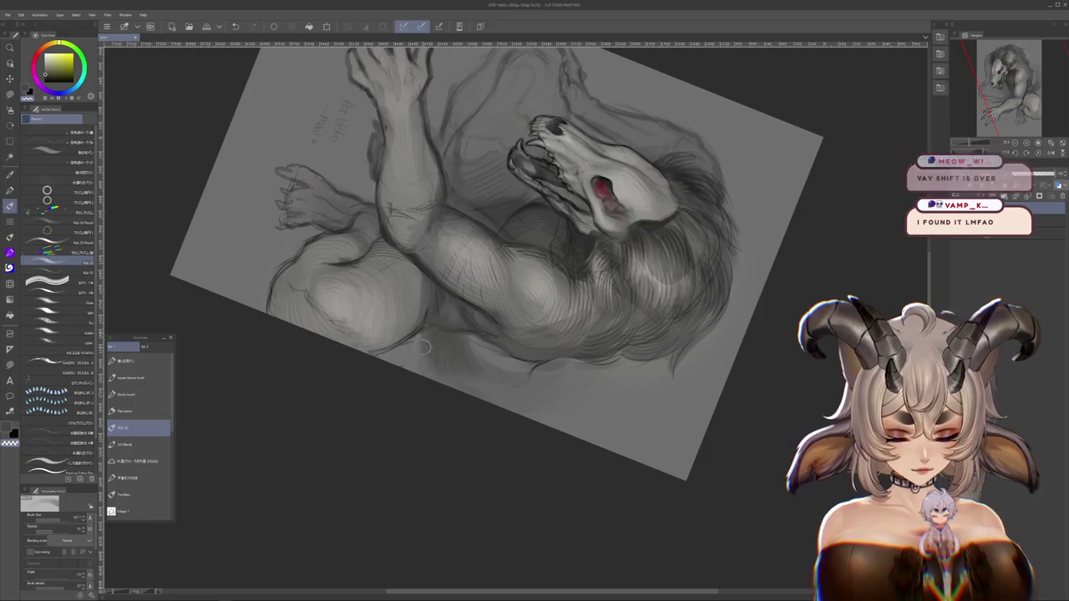
Switch to a small Pencil brush and hatch shading strokes across the beast's back
drag(529, 375, 440, 359)
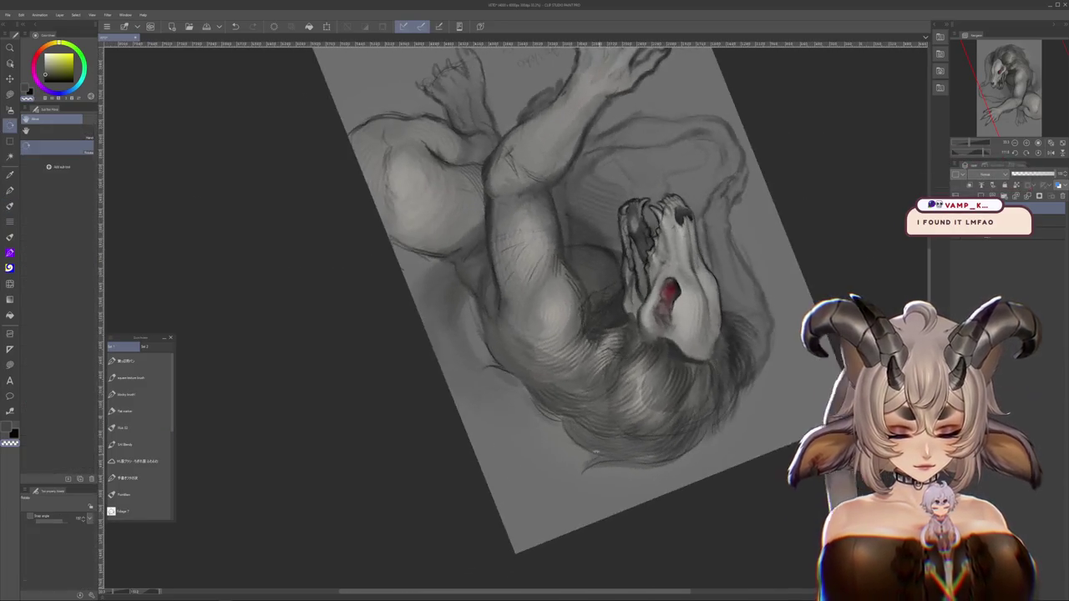
key(b)
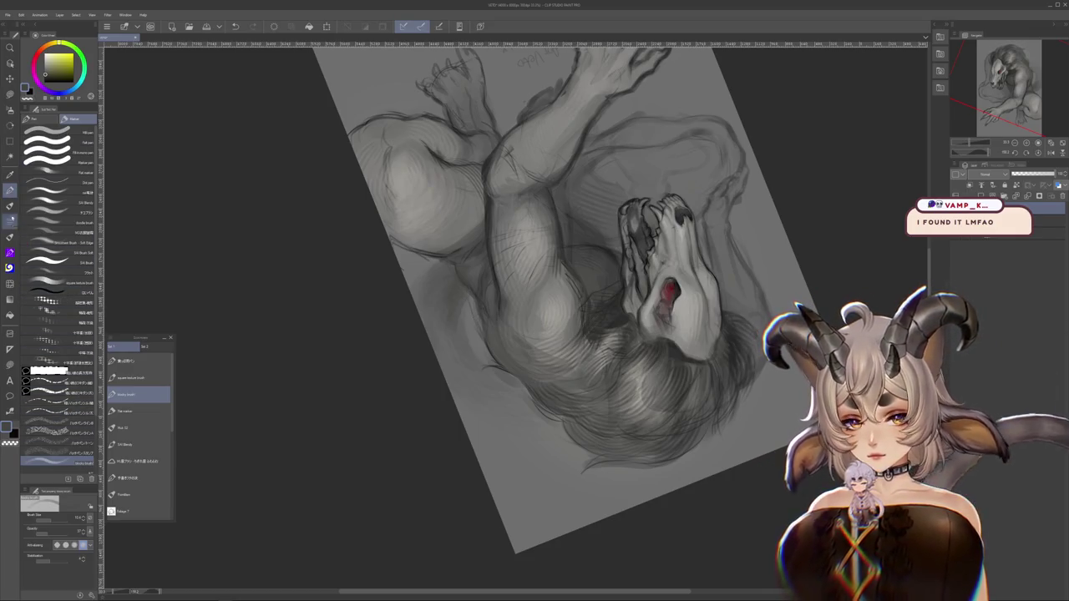
key(p)
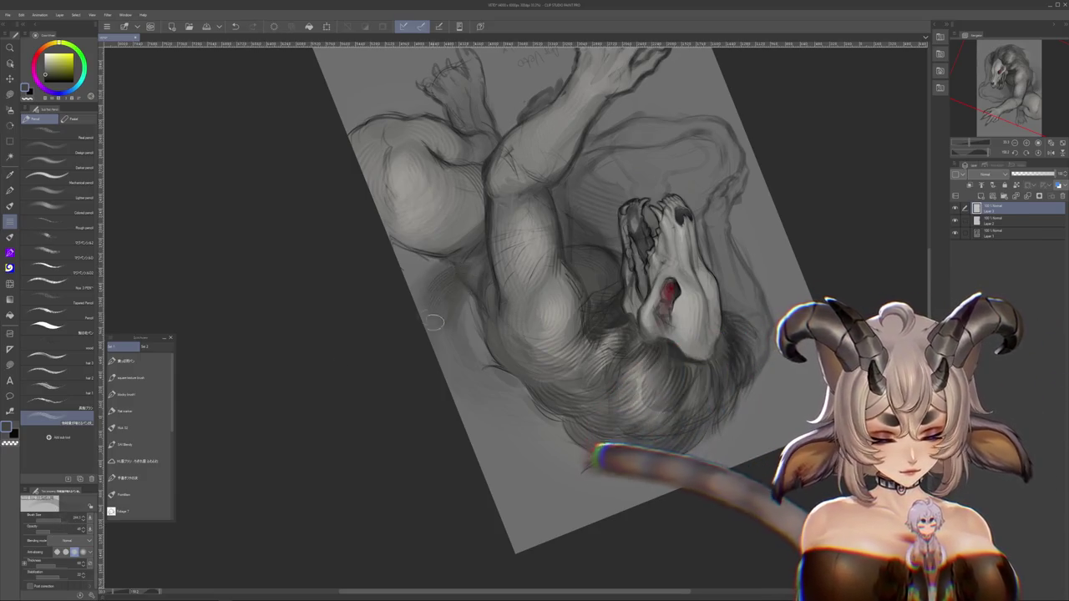
mouse_move(635, 167)
mouse_down()
mouse_move(718, 209)
mouse_move(768, 318)
mouse_up()
key(bracketleft)
key(bracketleft)
key(bracketleft)
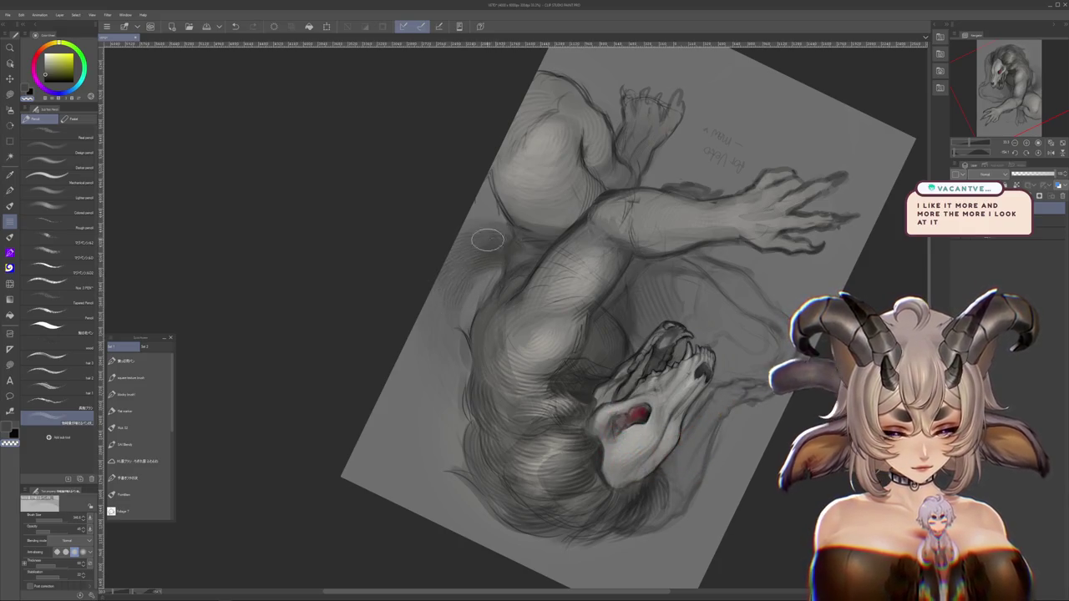
drag(496, 241, 568, 386)
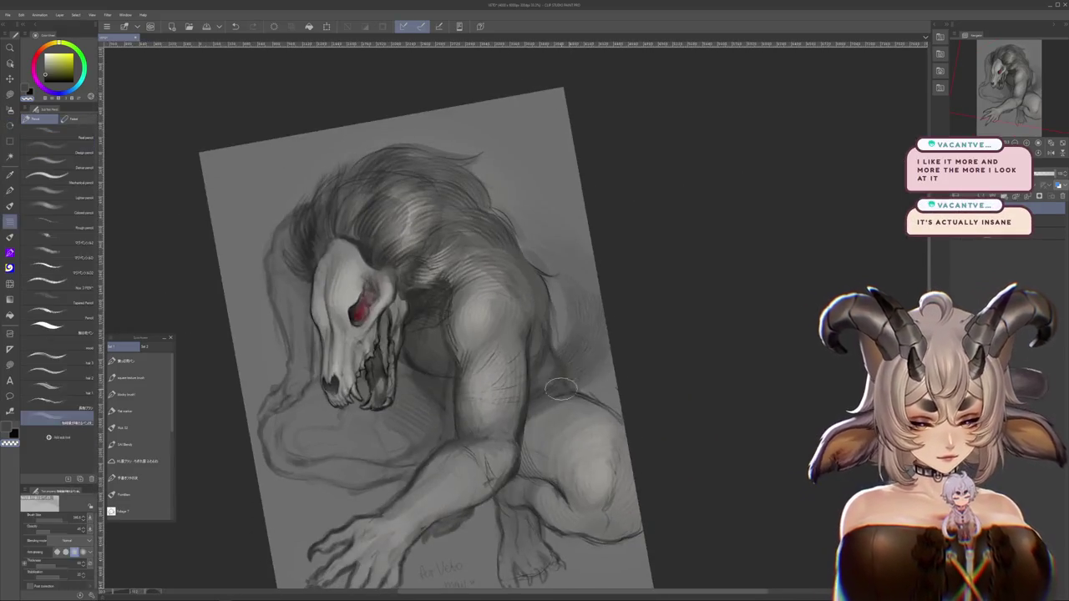
drag(651, 445, 643, 403)
key(m)
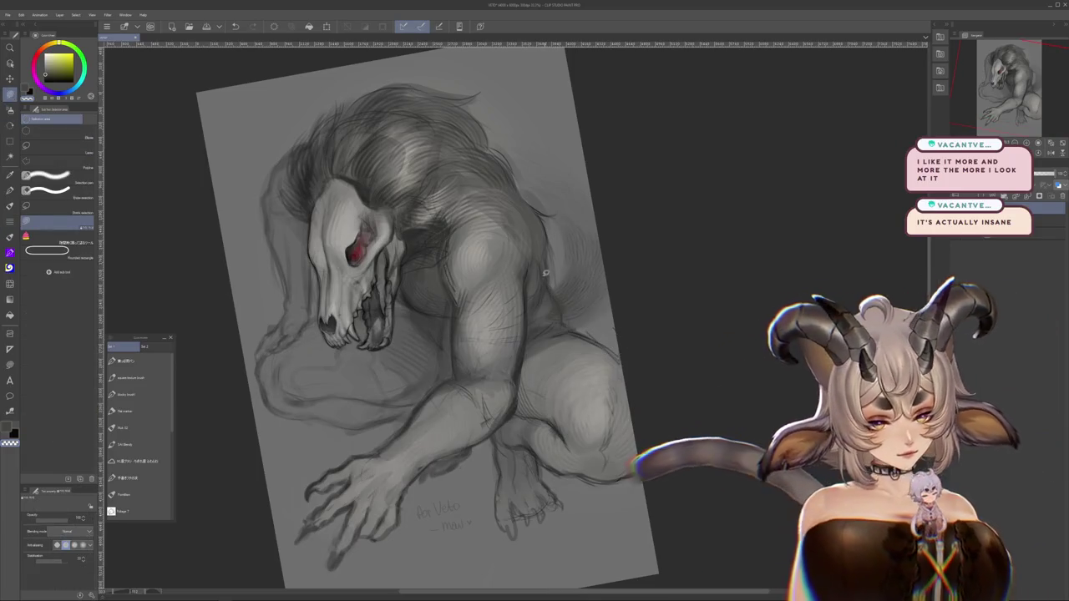
mouse_move(728, 421)
mouse_down()
mouse_move(632, 183)
mouse_move(716, 172)
mouse_move(212, 212)
mouse_move(303, 116)
mouse_up()
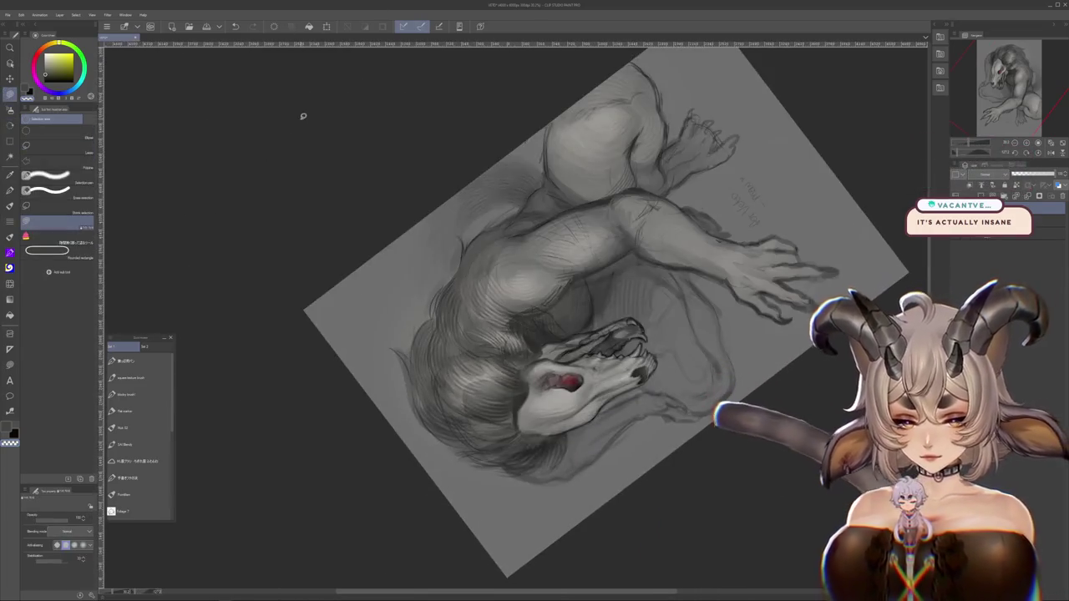
click(10, 222)
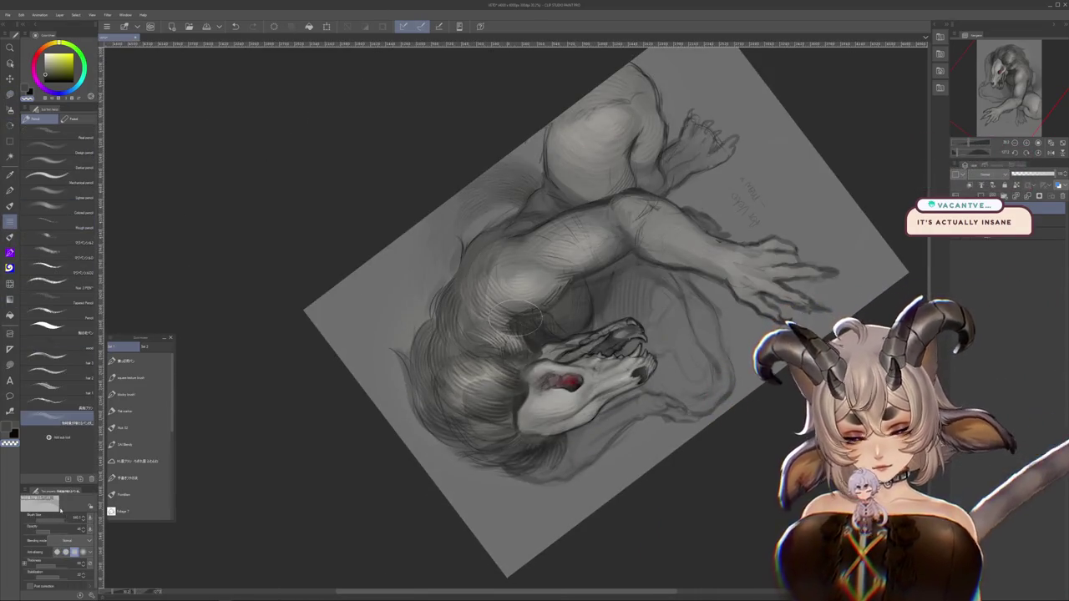
drag(422, 264, 369, 297)
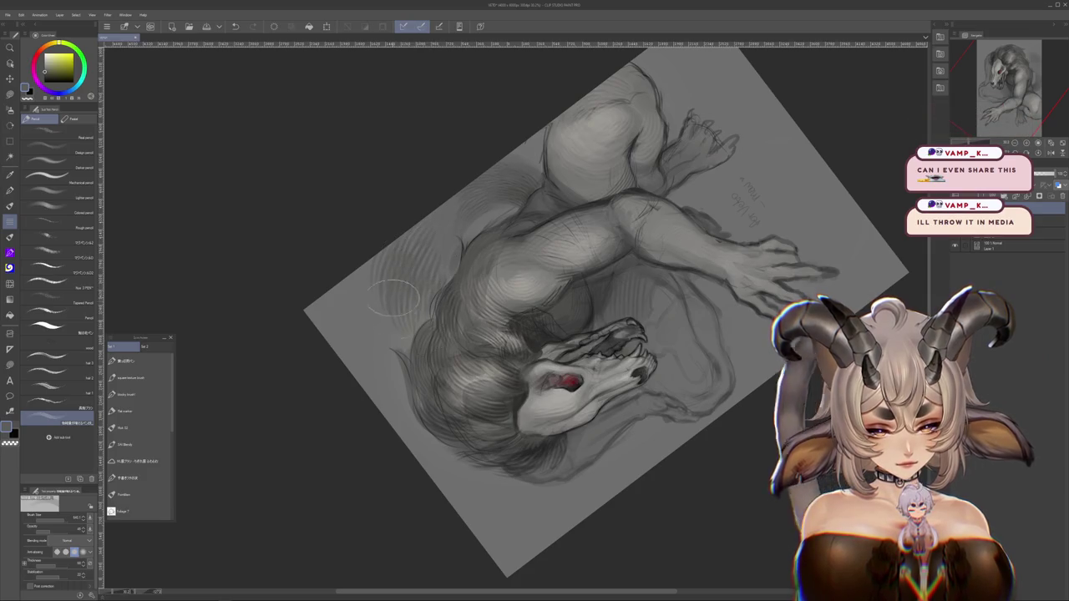
Reset the view upright and try an enlarged Airbrush before returning to the Pencil
key(h)
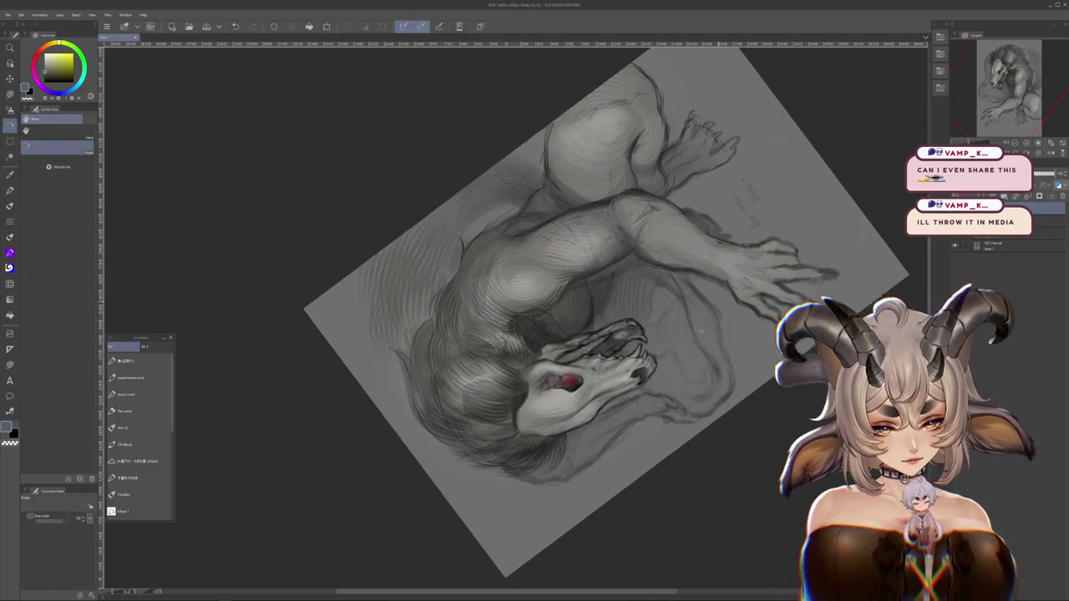
key(ctrl+0)
click(10, 109)
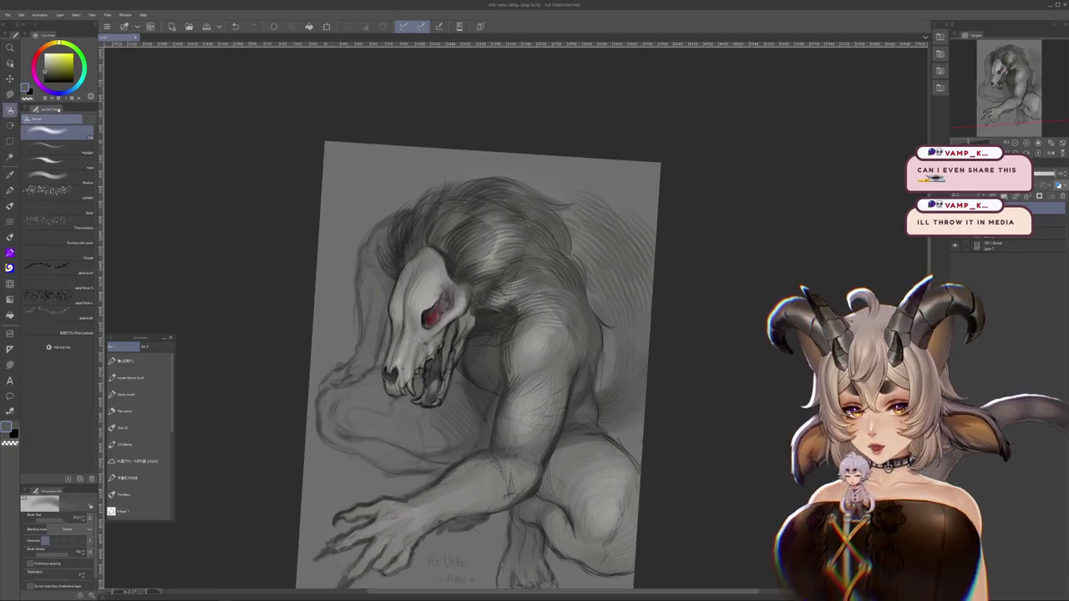
key(bracketright)
key(bracketright)
key(bracketright)
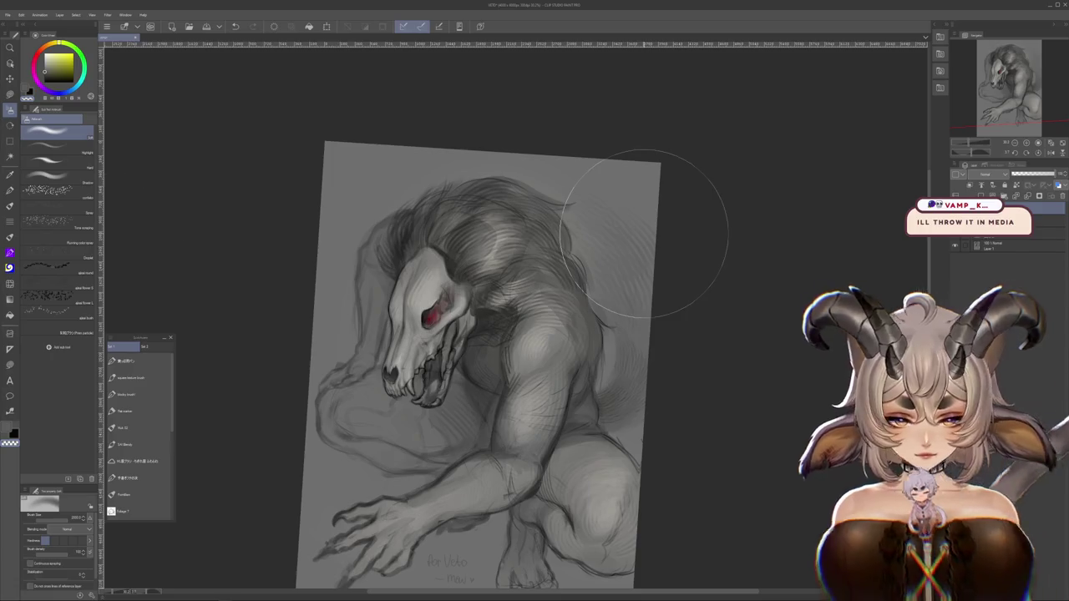
key(p)
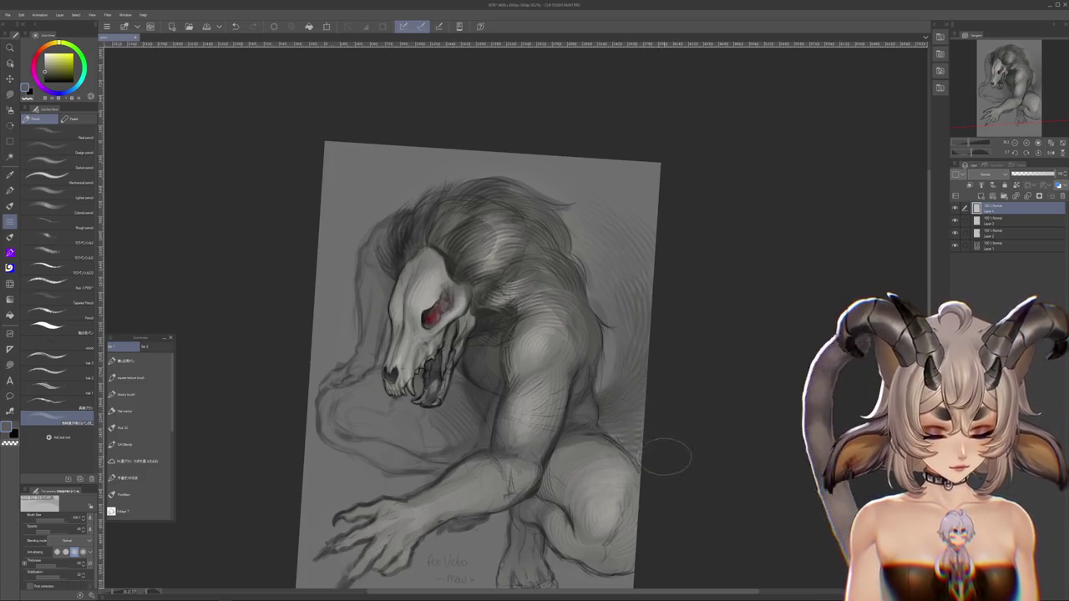
With the selection tools active, rotate the view around the back, then reset it upright
drag(669, 456, 673, 412)
key(m)
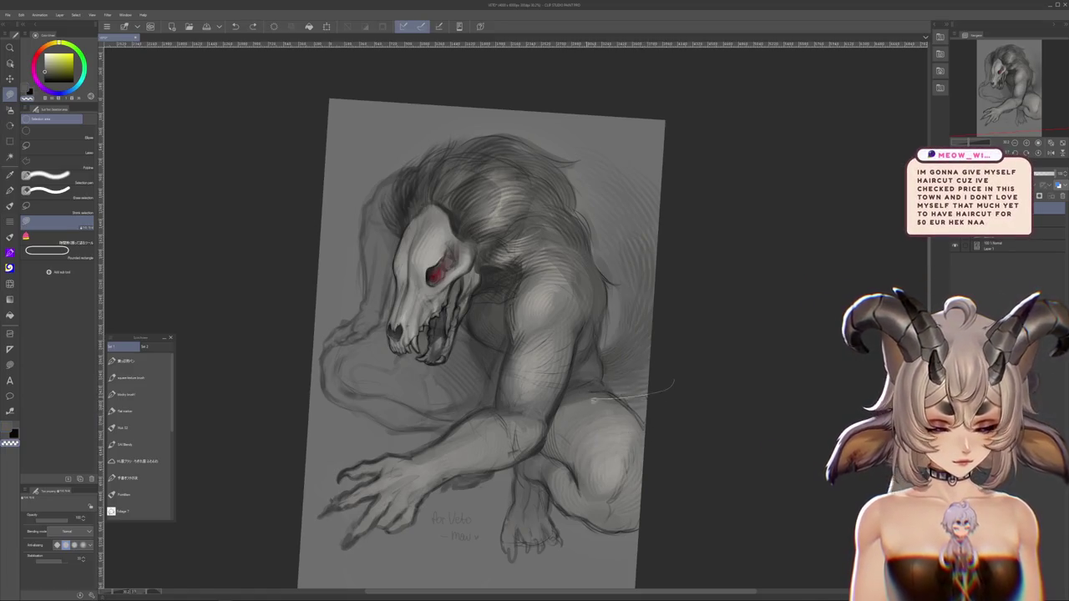
key(r)
drag(749, 358, 735, 147)
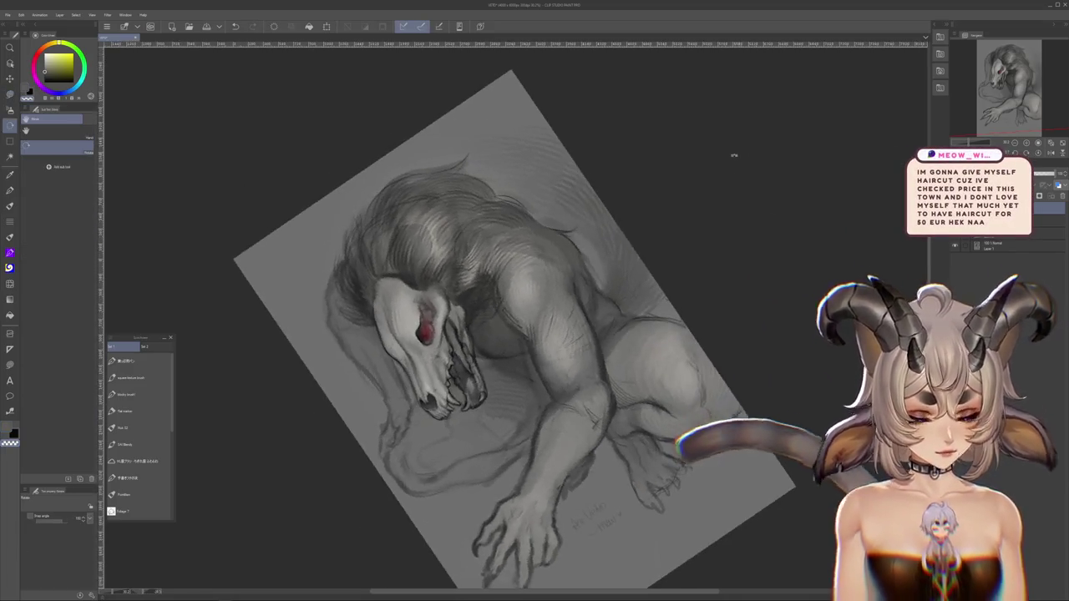
drag(752, 280, 748, 408)
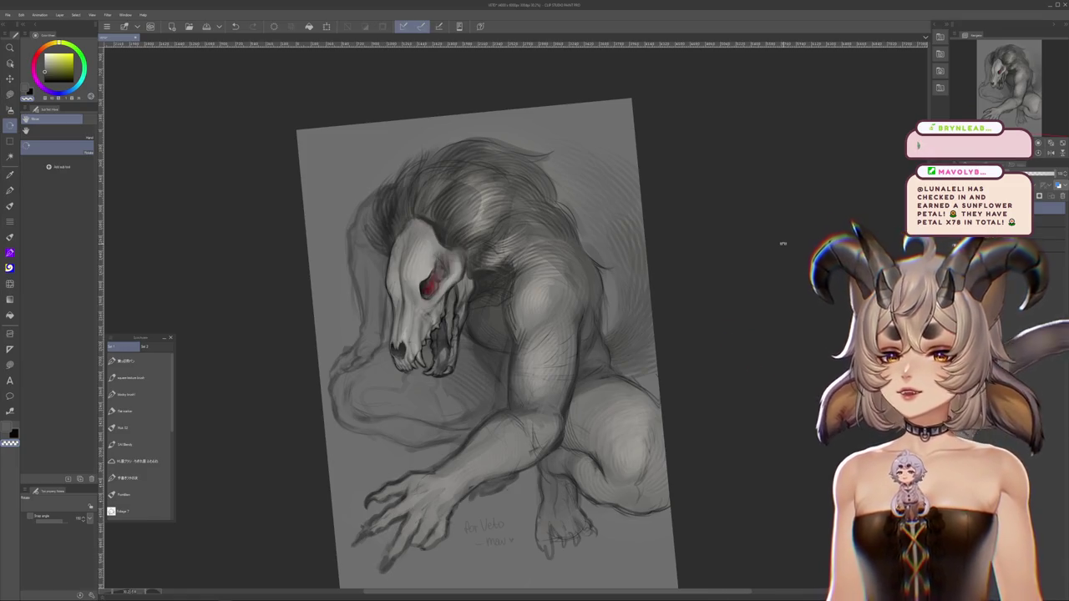
drag(783, 243, 826, 223)
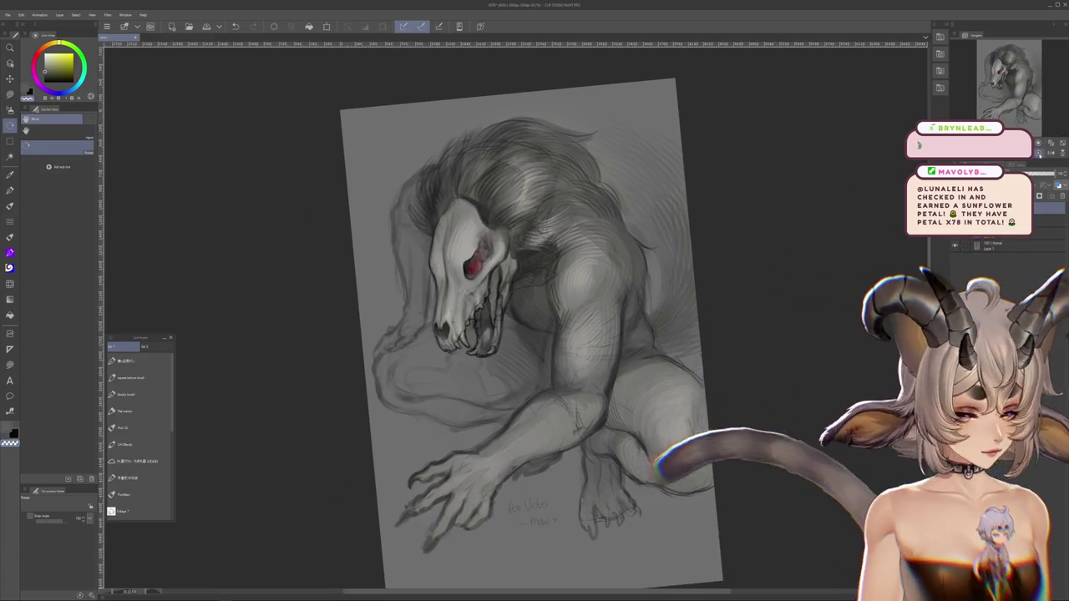
key(ctrl+at)
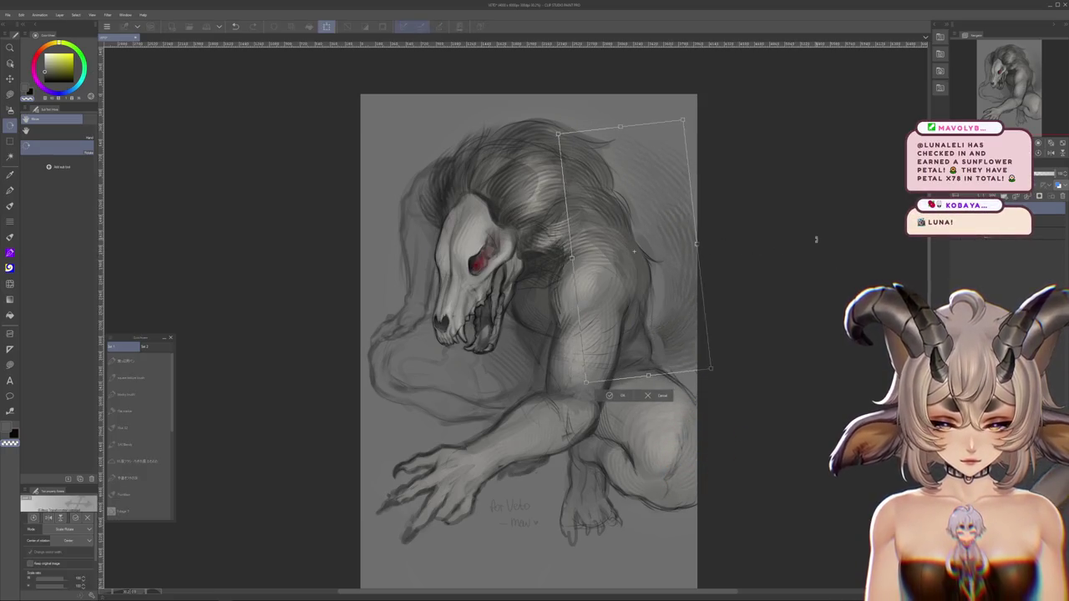
Switch to the brush and rotate the view to soften the shading along the back
drag(824, 262, 711, 274)
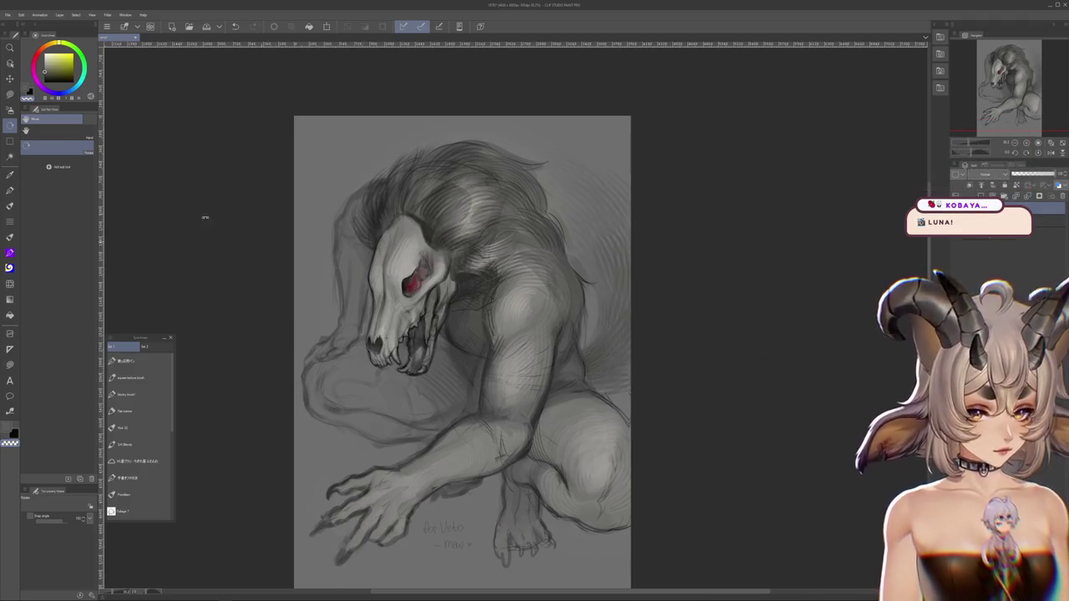
key(b)
drag(493, 74, 501, 120)
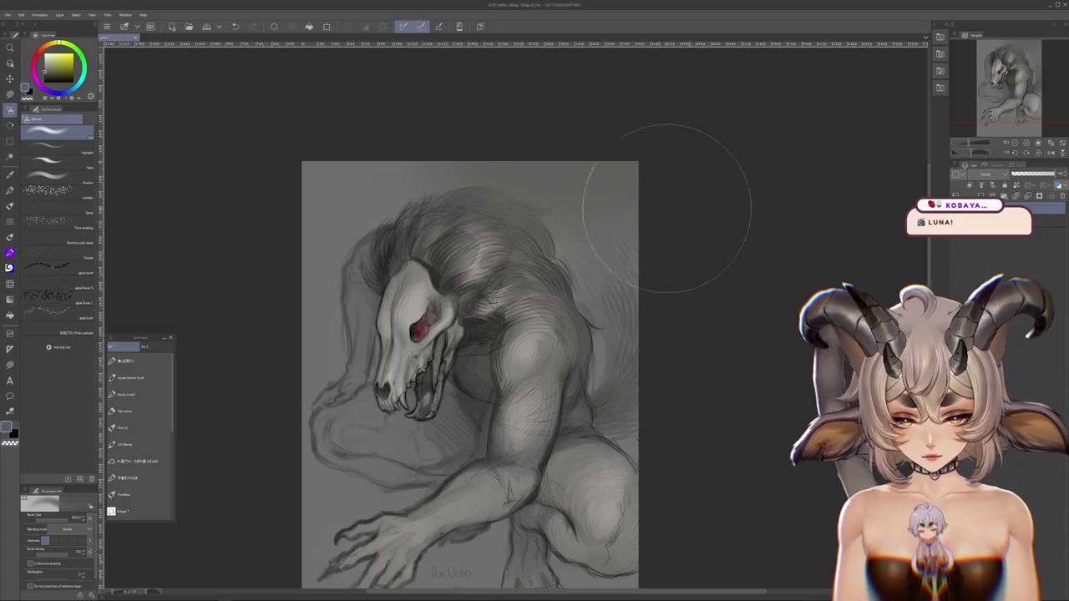
mouse_move(696, 410)
mouse_down()
mouse_move(360, 238)
mouse_move(97, 445)
mouse_up()
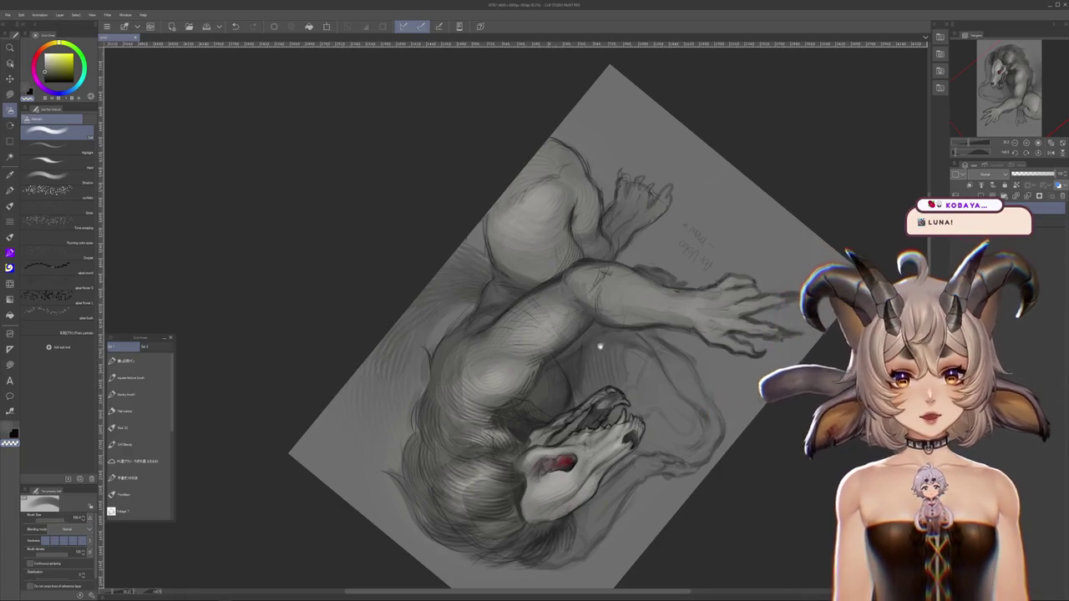
drag(596, 341, 618, 351)
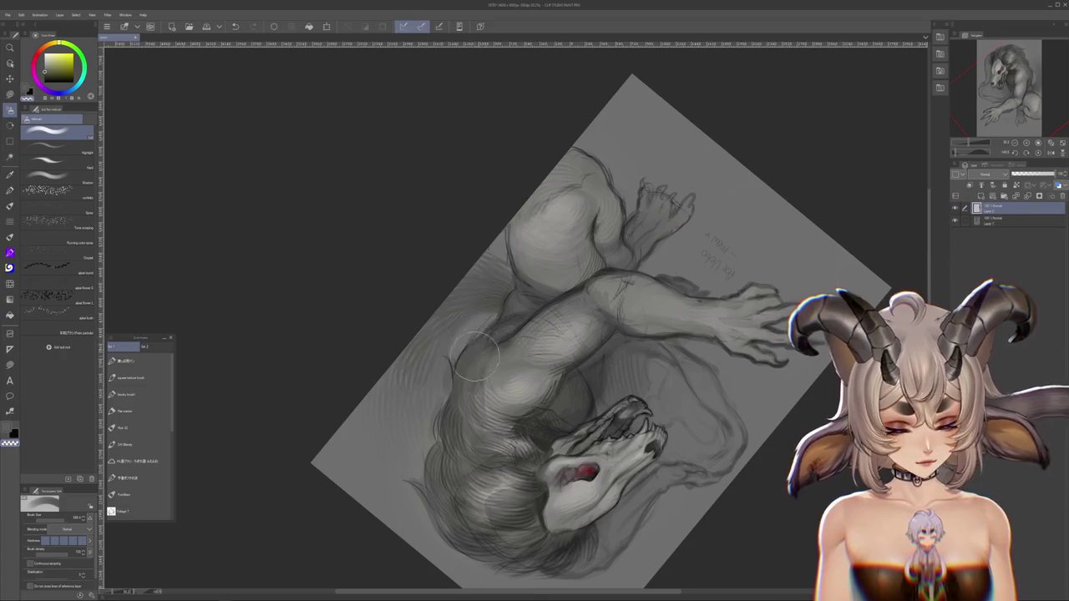
mouse_move(513, 351)
mouse_down()
mouse_move(601, 430)
mouse_move(495, 399)
mouse_move(577, 437)
mouse_move(512, 390)
mouse_up()
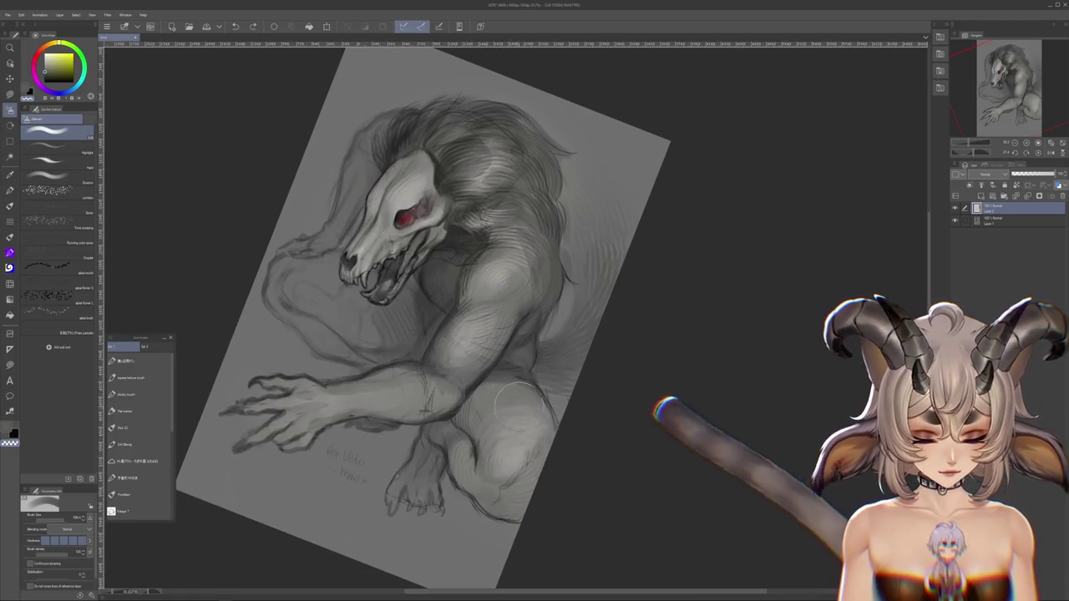
drag(551, 443, 582, 195)
Reset the rotation upright and zoom out to review the finished back shading
scroll(582, 195, down, 3)
key(ctrl+at)
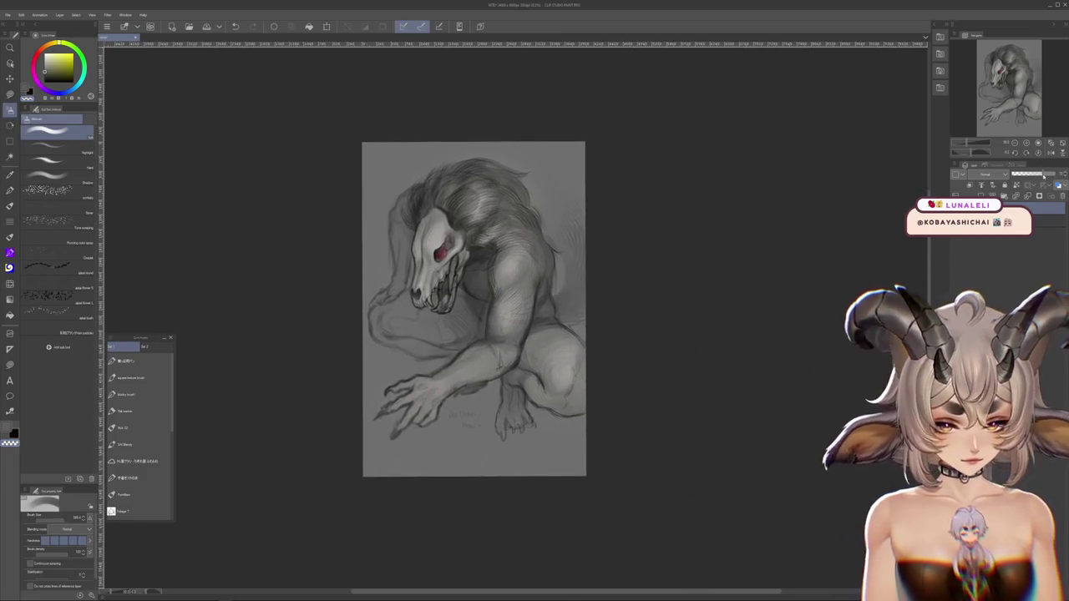
drag(766, 234, 652, 299)
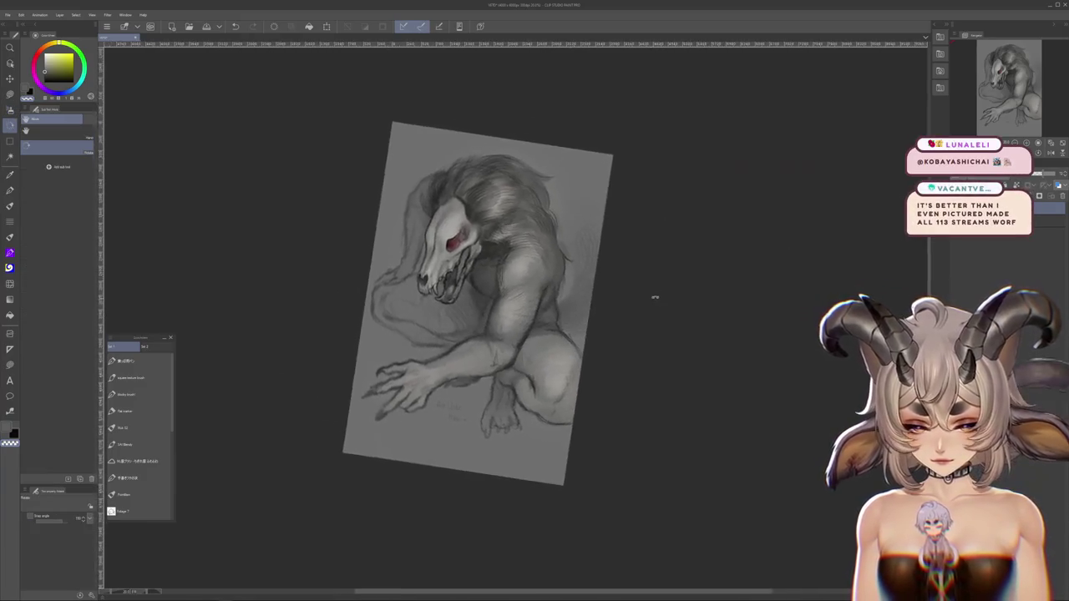
scroll(665, 285, down, 2)
scroll(665, 285, down, 2)
scroll(633, 288, up, 3)
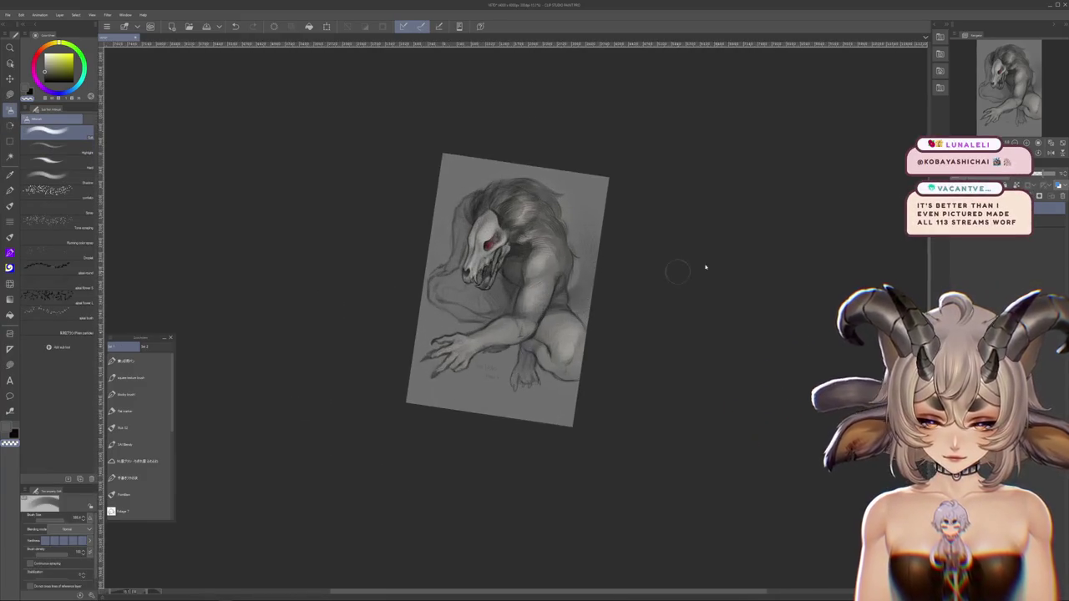
scroll(733, 235, up, 2)
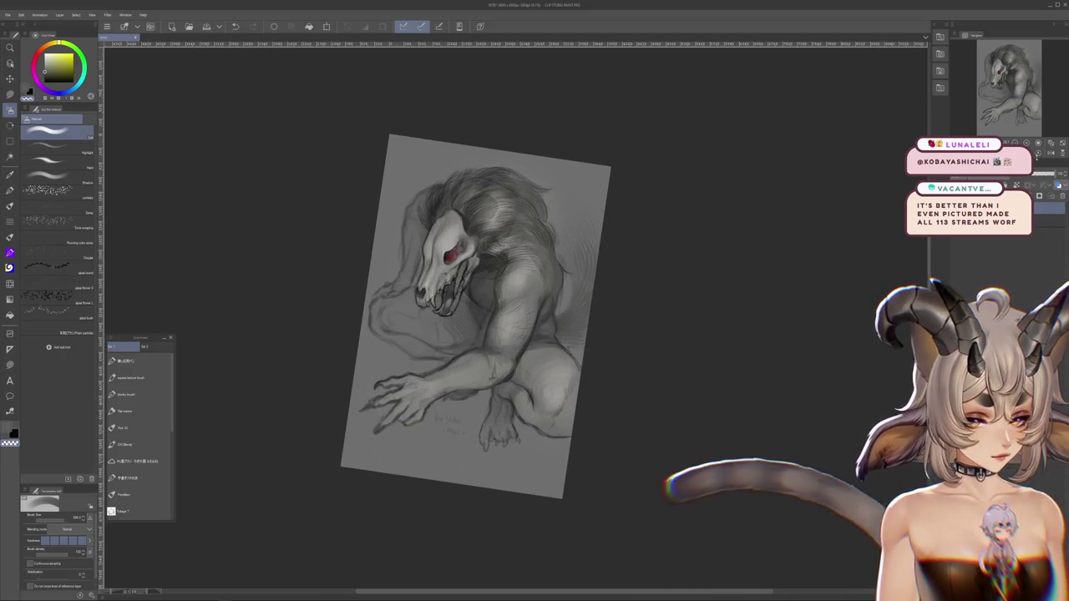
key(ctrl+at)
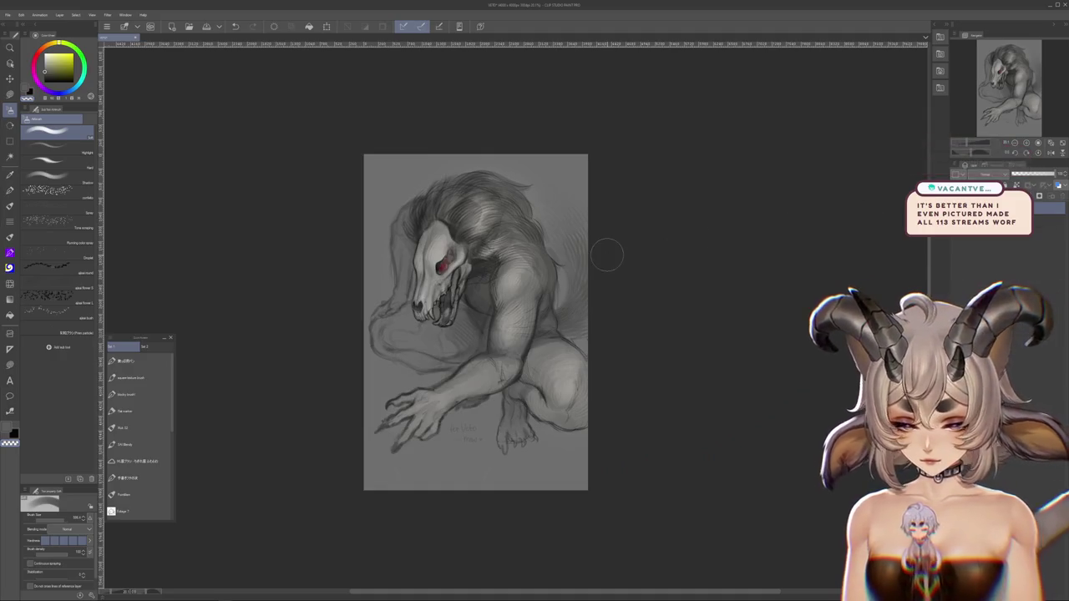
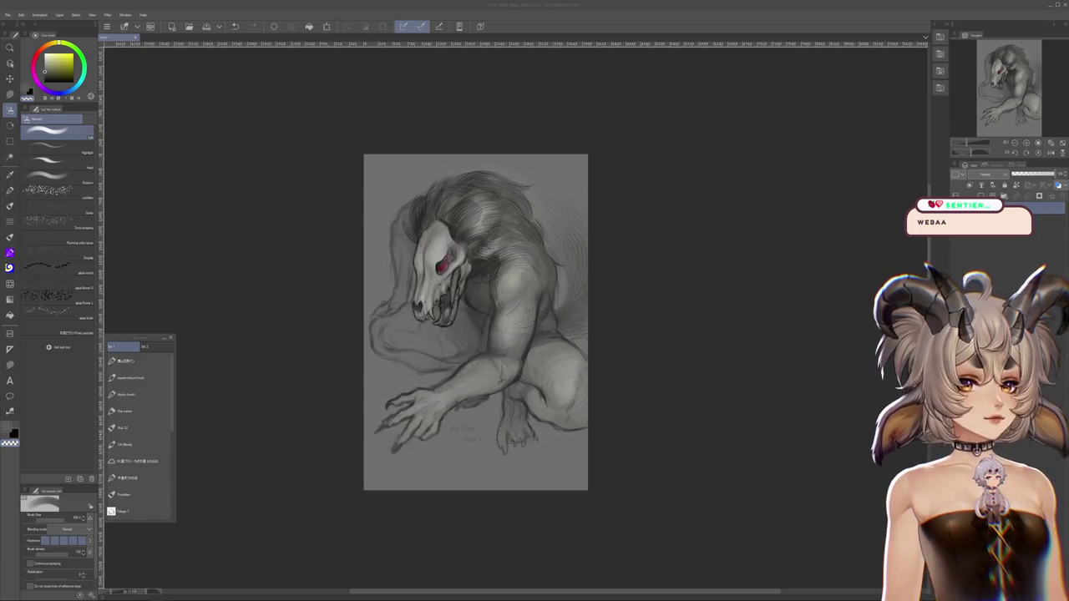
Close the shaded skull-creature drawing, discarding its unsaved changes
click(187, 150)
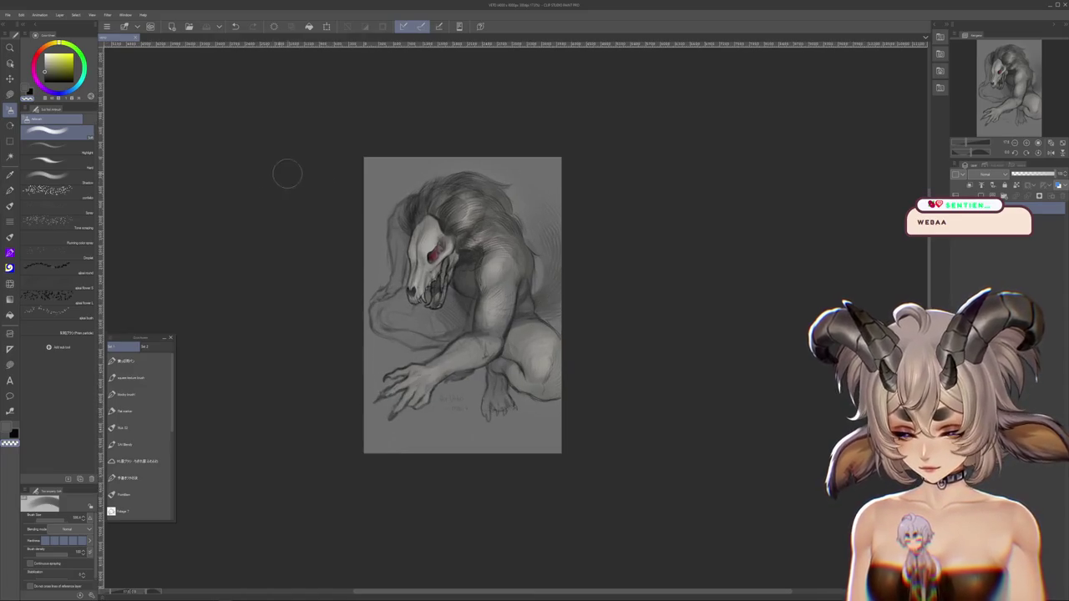
drag(258, 126, 325, 143)
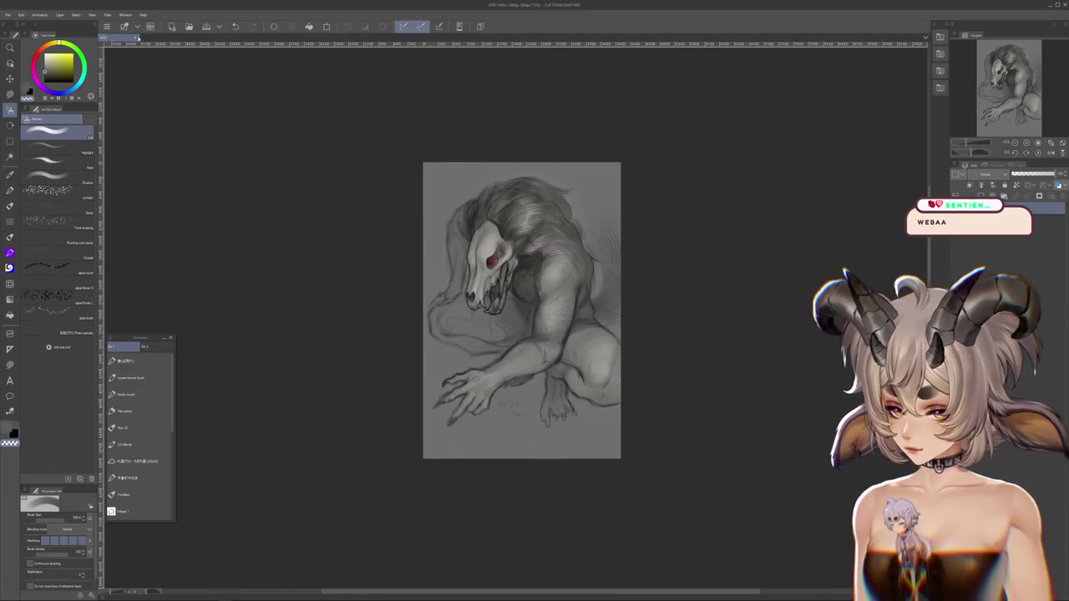
key(ctrl+w)
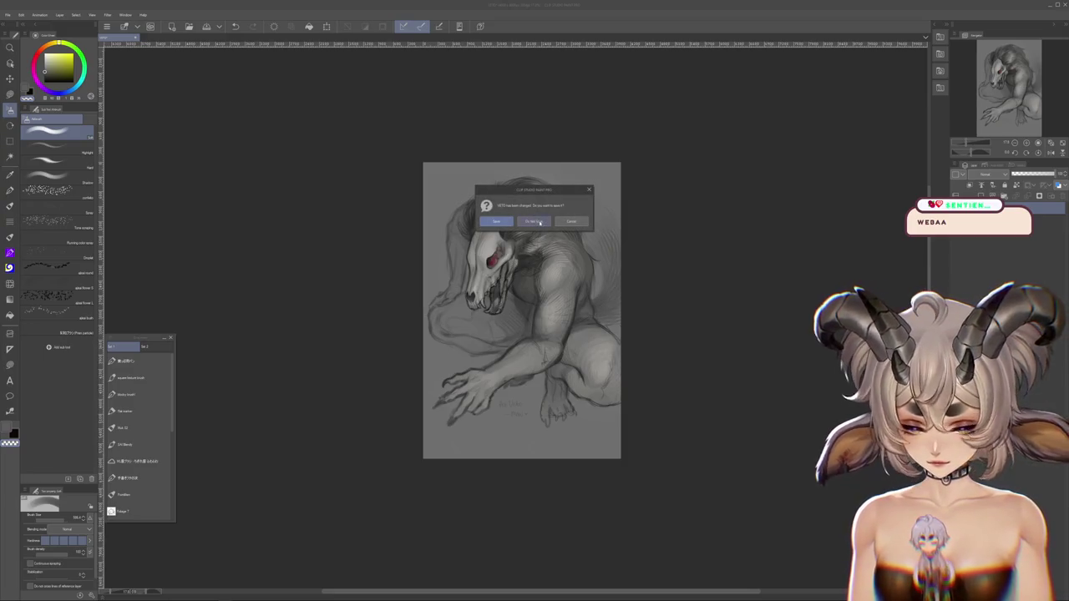
click(539, 222)
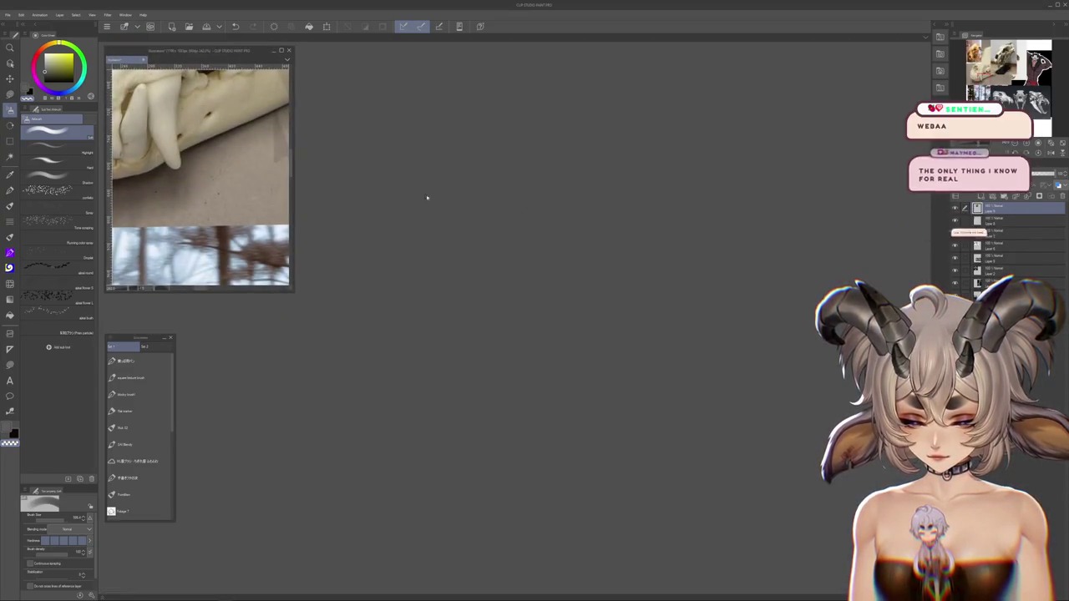
Close the skull-teeth reference photo without saving, leaving no documents open
key(ctrl+w)
click(540, 223)
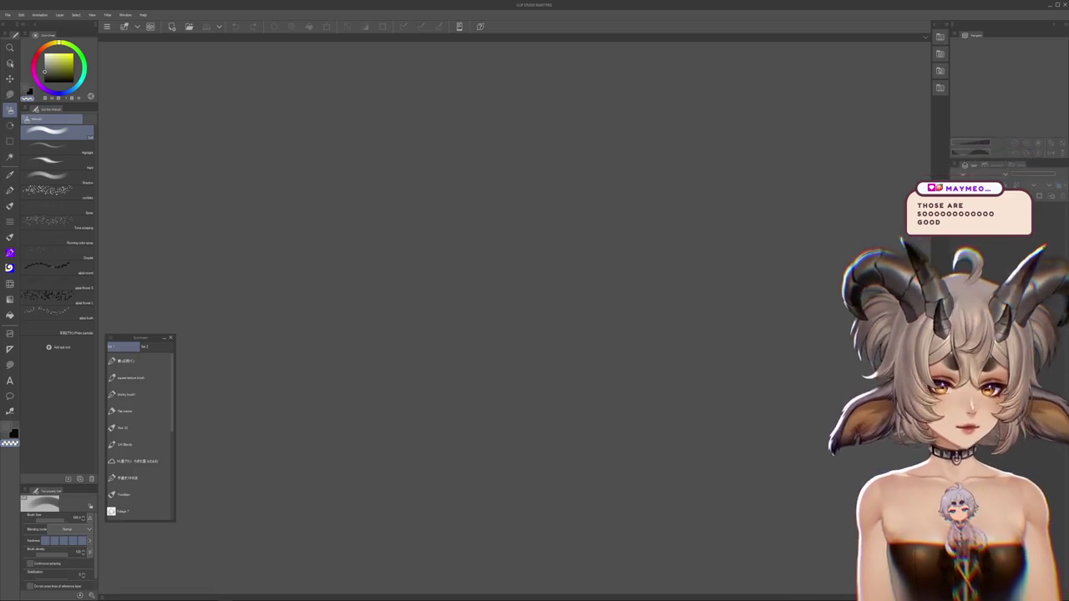
click(9, 14)
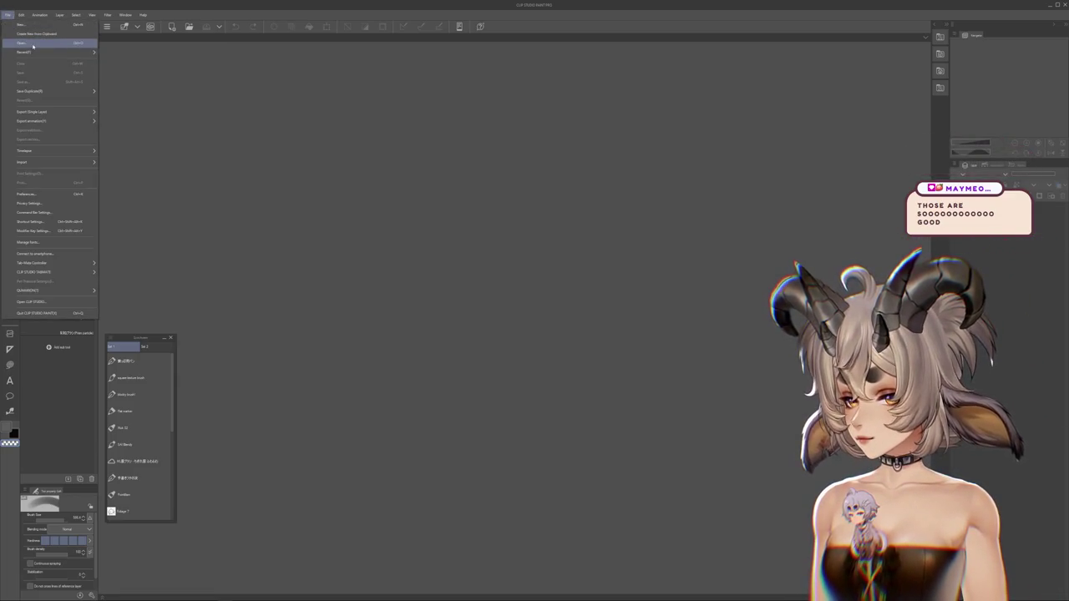
click(29, 43)
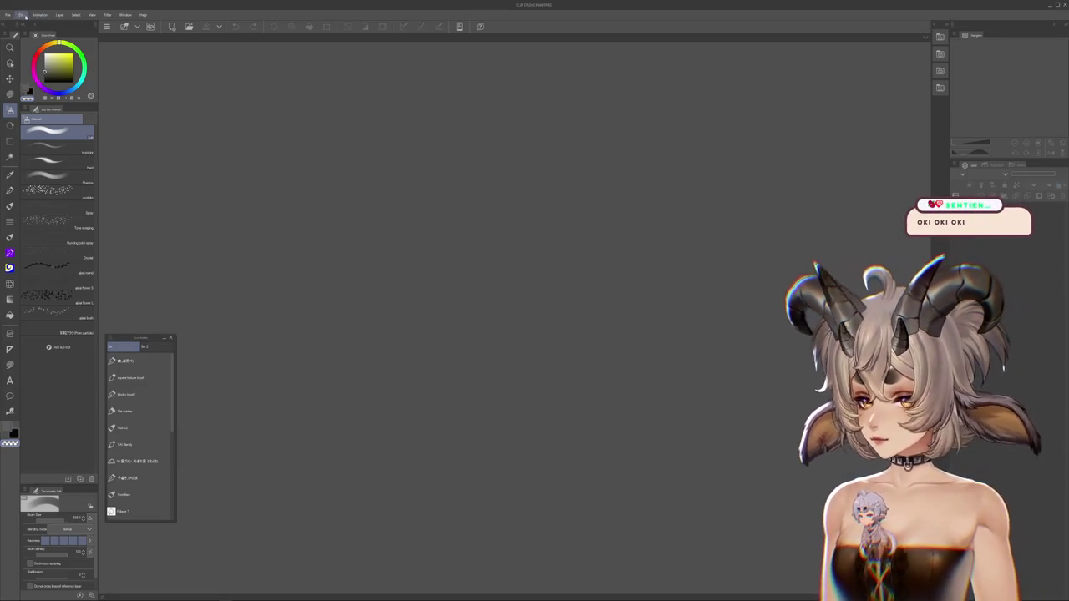
click(9, 14)
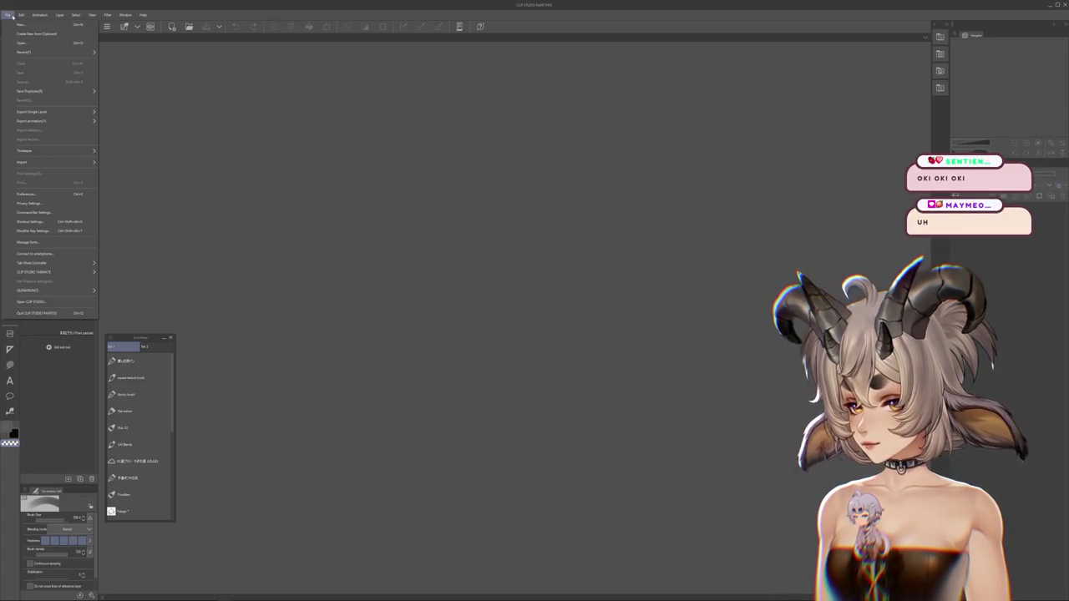
click(8, 15)
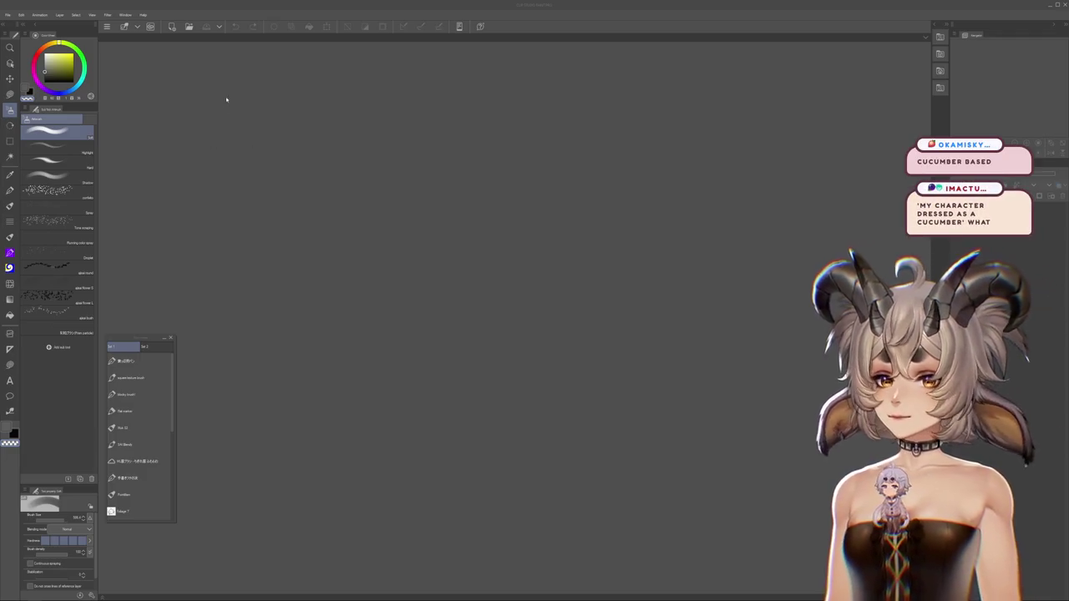
click(8, 15)
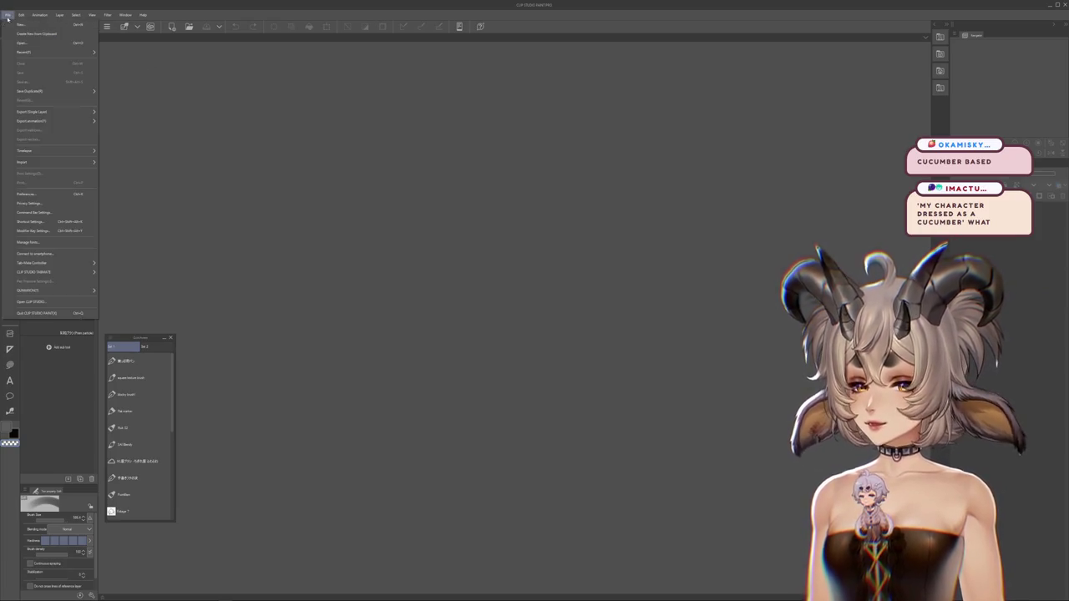
Open the blonde character sheet in a narrow floating window framed on her upper body
click(25, 40)
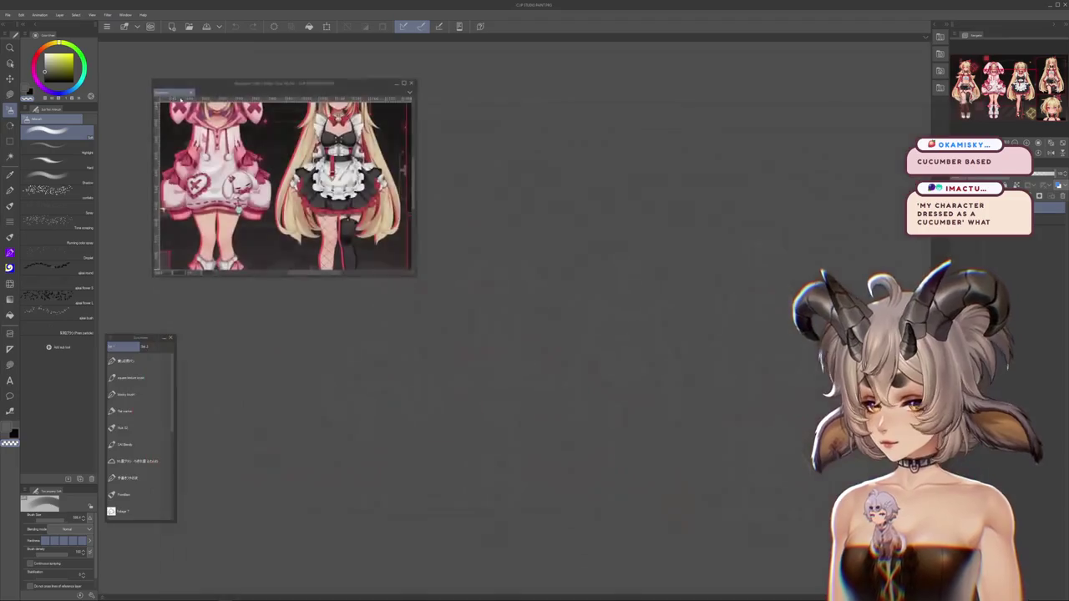
drag(195, 92, 146, 43)
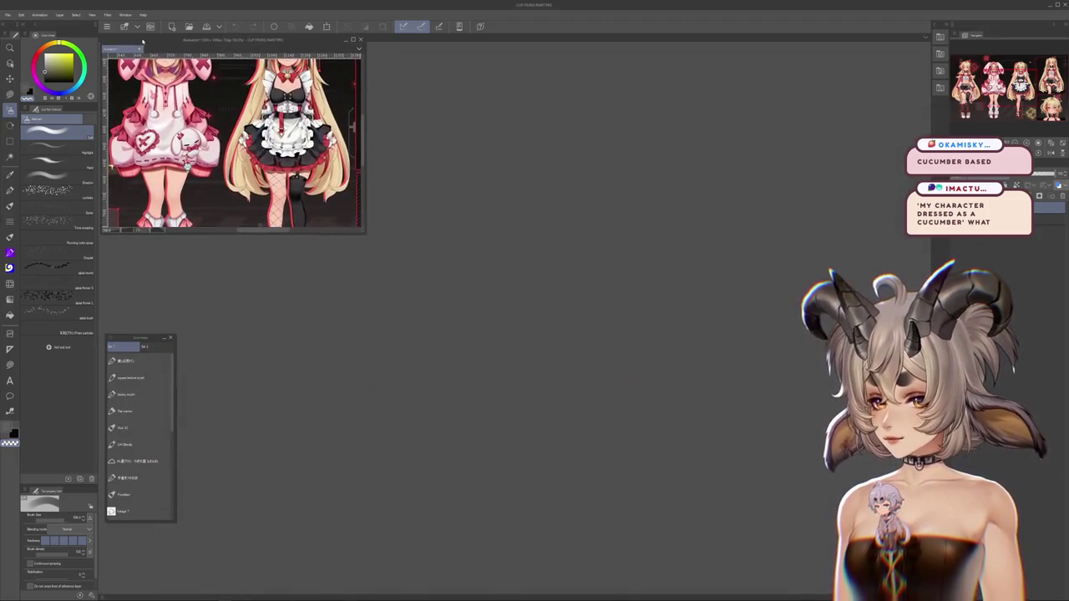
mouse_move(372, 238)
mouse_down()
mouse_move(382, 338)
mouse_move(374, 320)
mouse_up()
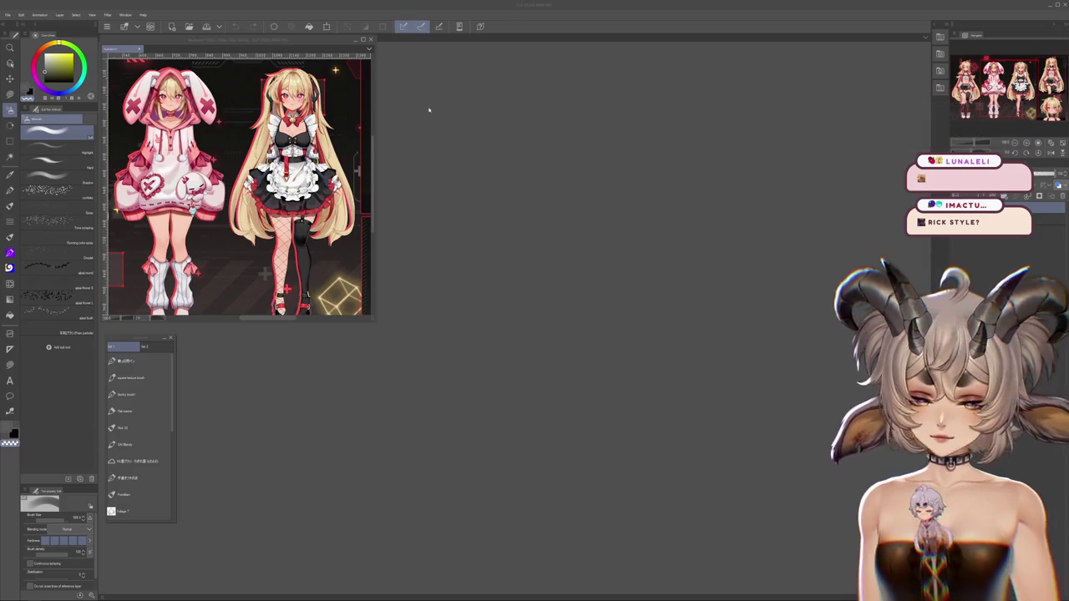
mouse_move(209, 142)
mouse_down()
mouse_move(284, 142)
mouse_move(254, 213)
mouse_up()
key(ctrl+z)
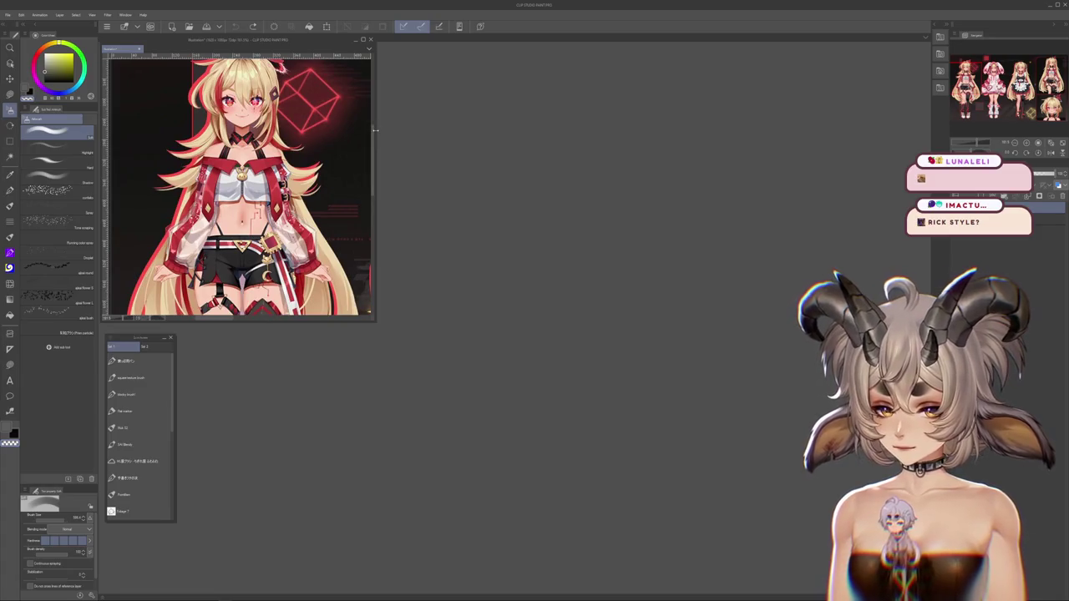
drag(375, 129, 289, 129)
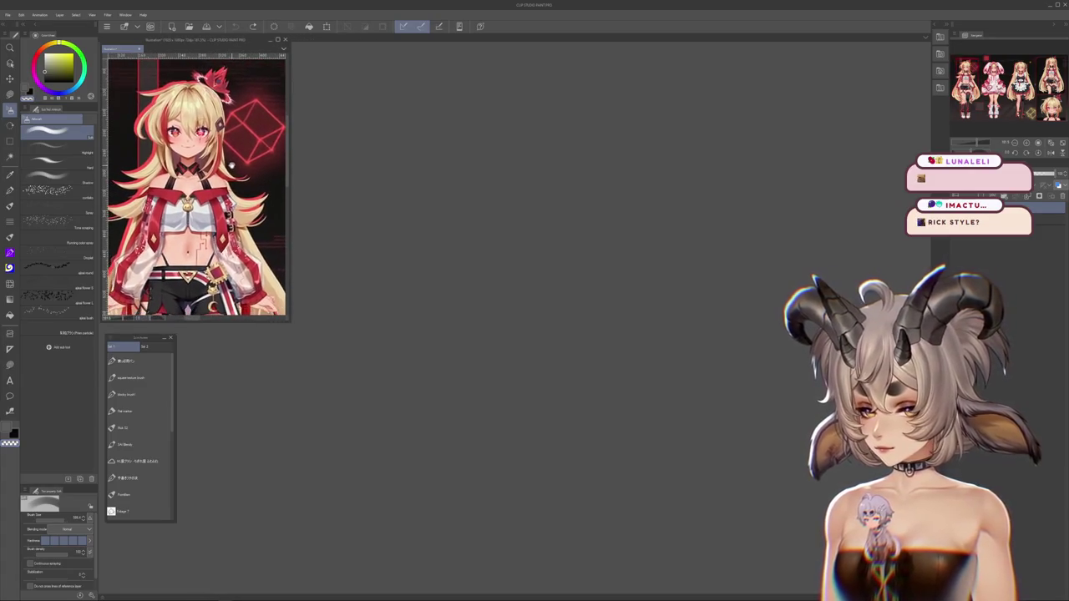
Create a new 2000-pixel square canvas and dock it in the main workspace
click(8, 14)
click(25, 22)
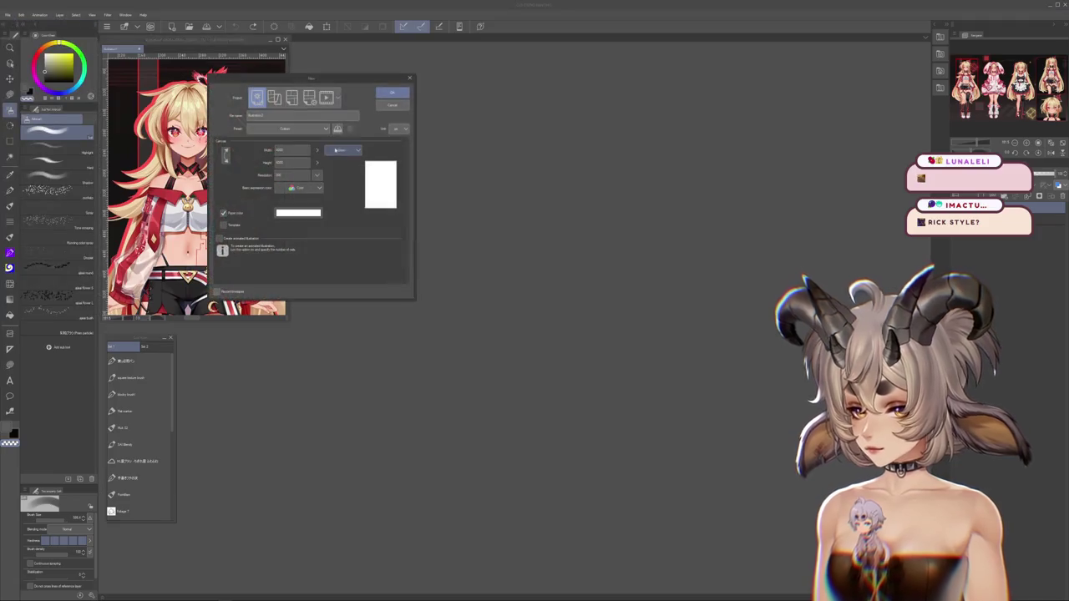
double_click(293, 150)
text(2)
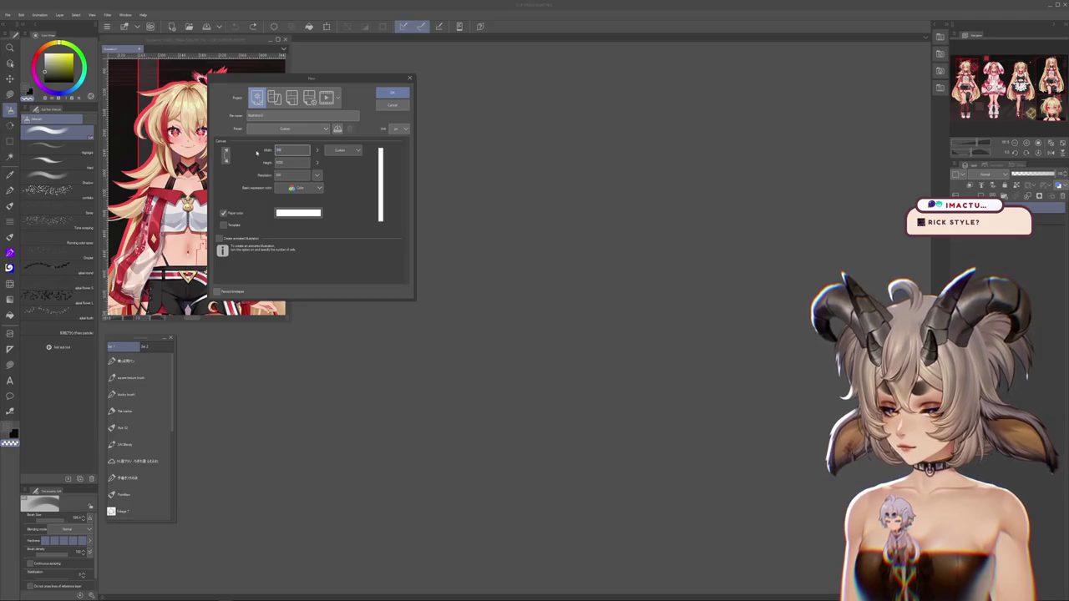
text(000)
key(Tab)
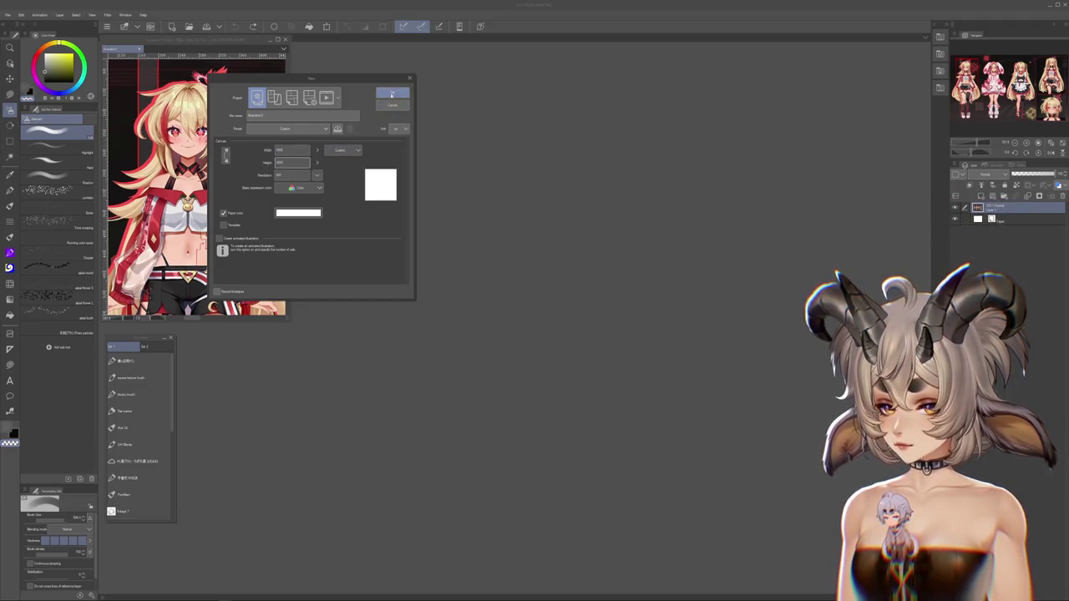
click(390, 96)
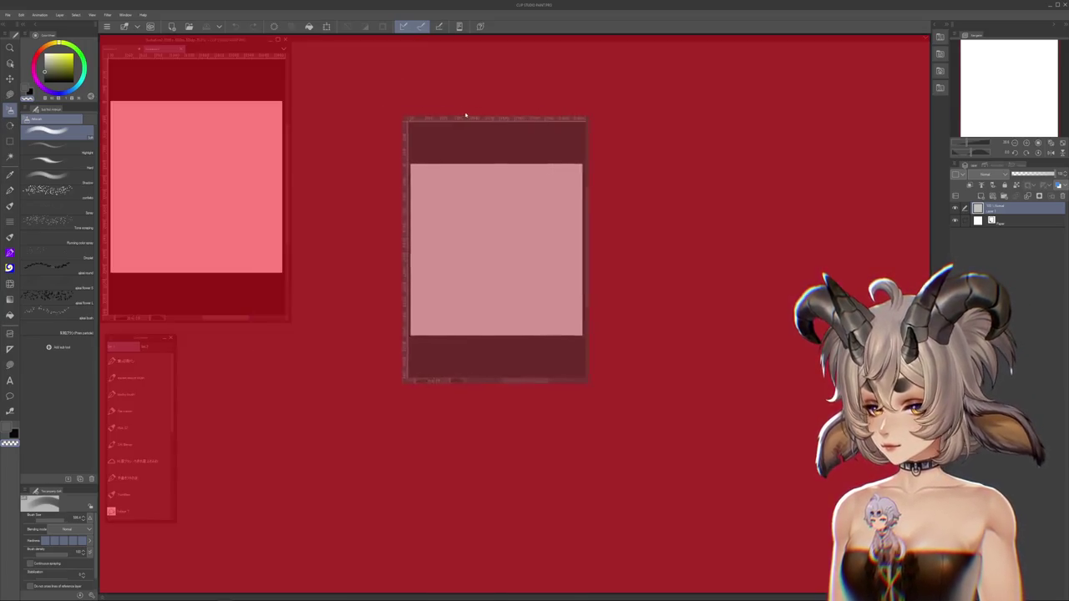
drag(163, 48, 461, 111)
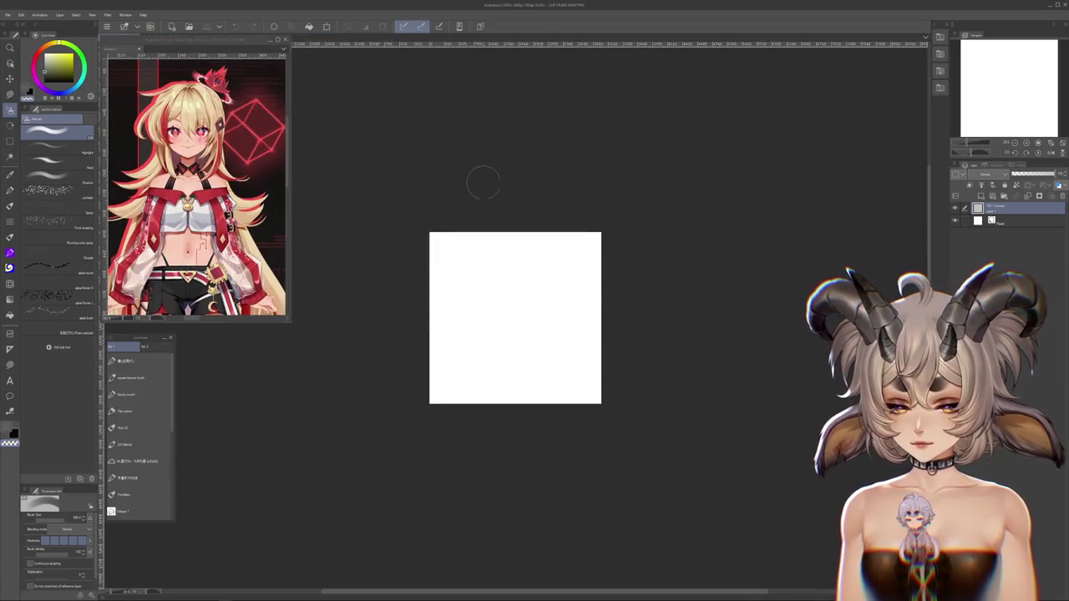
scroll(481, 182, up, 2)
mouse_move(479, 178)
mouse_down()
mouse_move(568, 187)
mouse_move(538, 173)
mouse_up()
Fill a square inset selection on the canvas with grey, leaving a white border
click(9, 111)
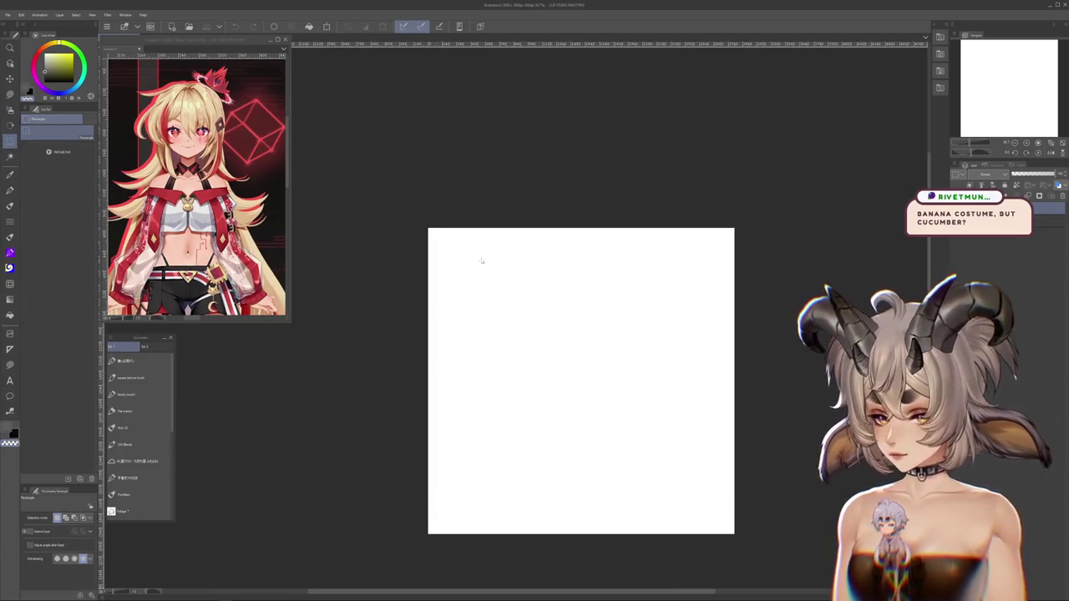
drag(467, 254, 714, 502)
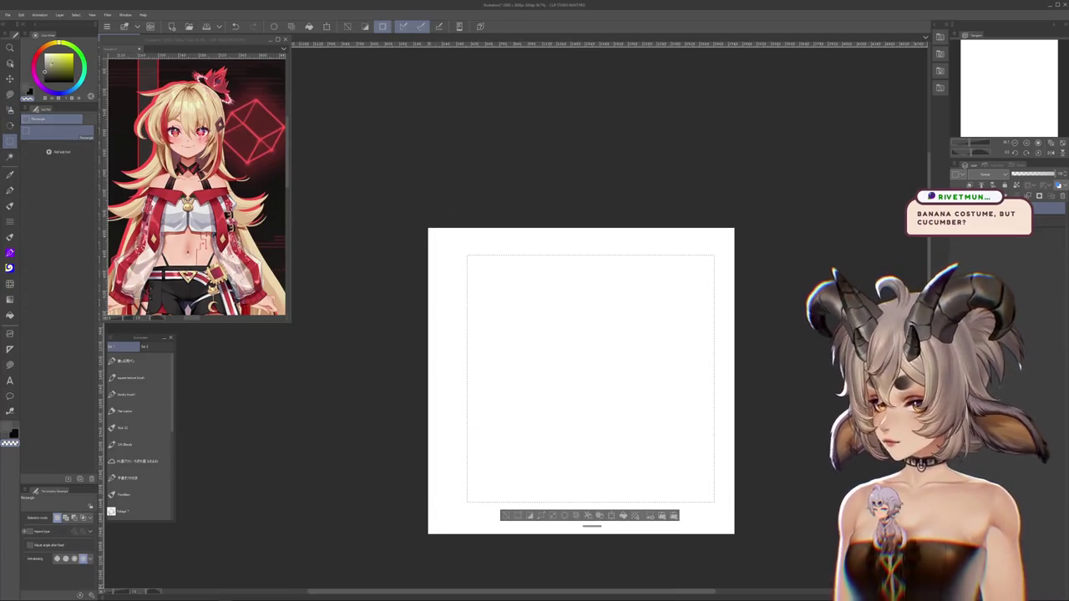
click(9, 314)
click(551, 354)
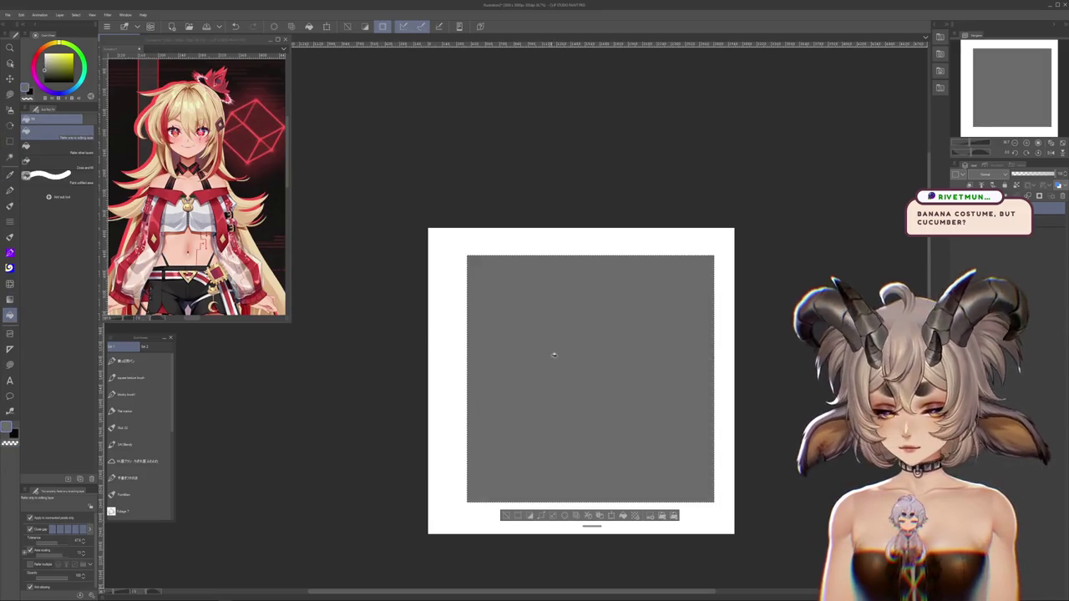
mouse_move(543, 356)
mouse_down()
mouse_move(453, 259)
mouse_move(581, 251)
mouse_up()
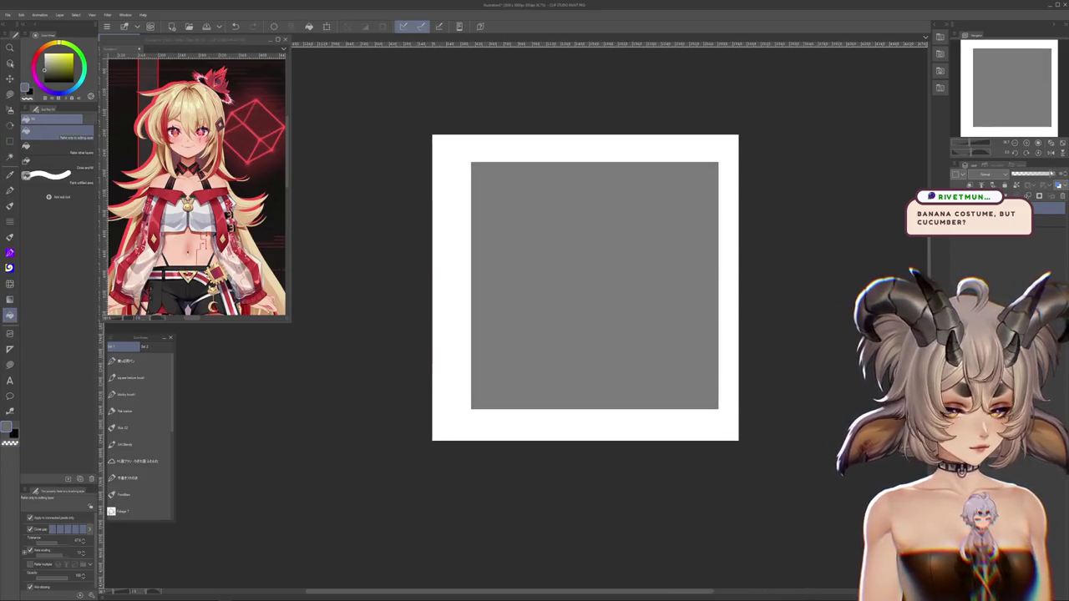
scroll(509, 256, up, 2)
drag(509, 255, 383, 299)
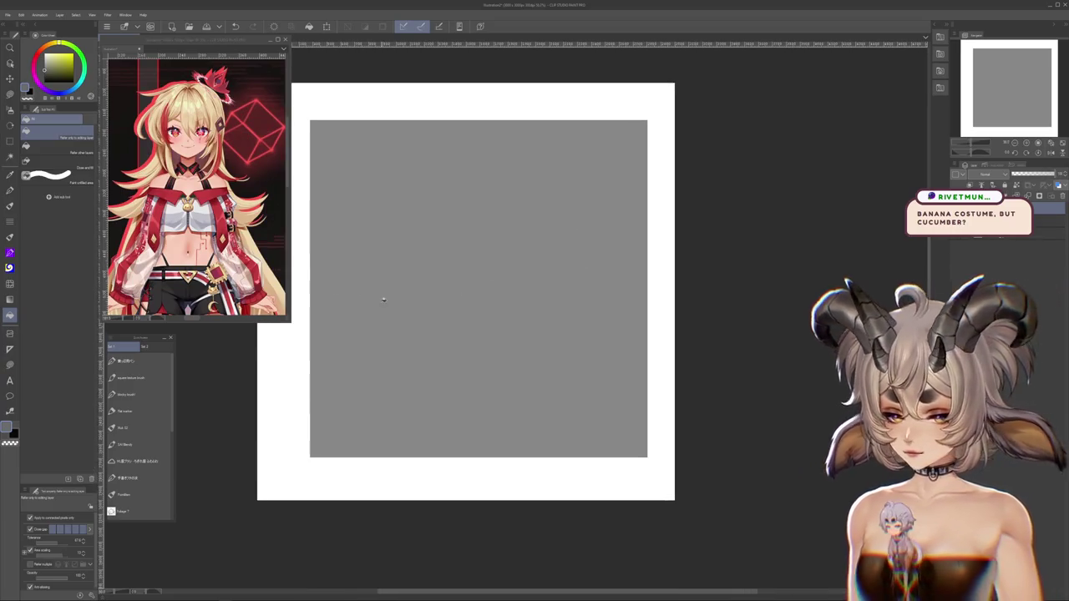
key(b)
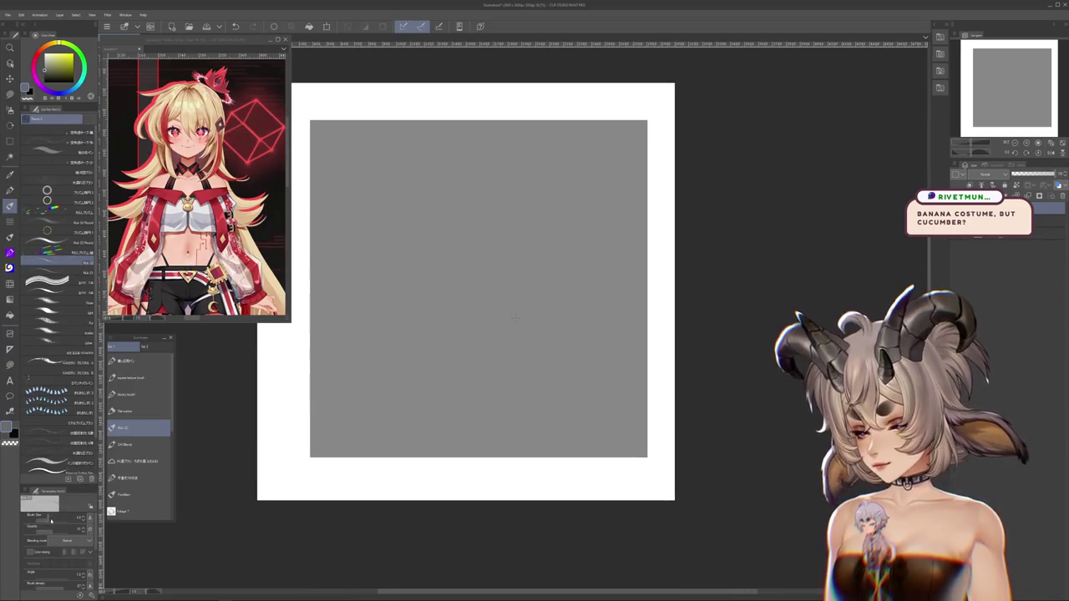
drag(487, 306, 547, 370)
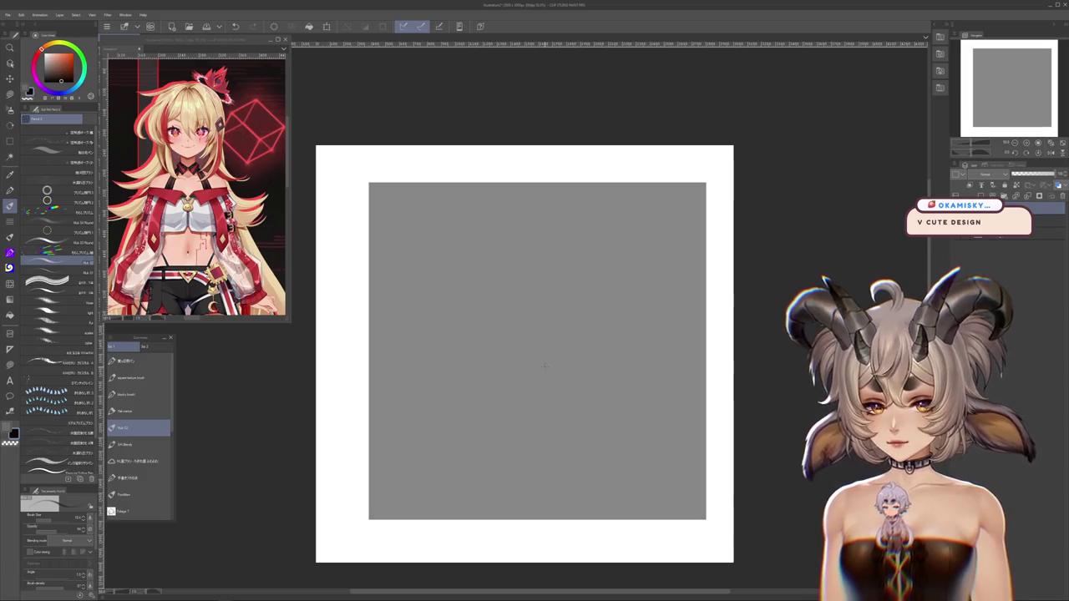
Rough out the tall hood outline, round face and ω mouth, redrawing failed attempts
drag(484, 247, 539, 254)
key(ctrl+z)
drag(448, 284, 521, 502)
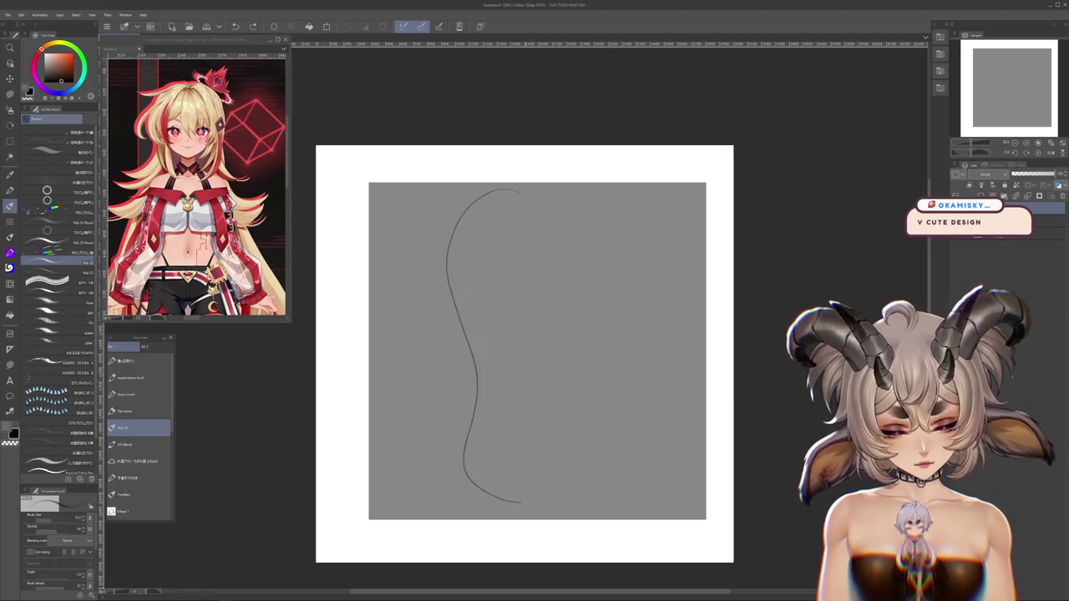
drag(526, 264, 501, 269)
drag(511, 314, 545, 324)
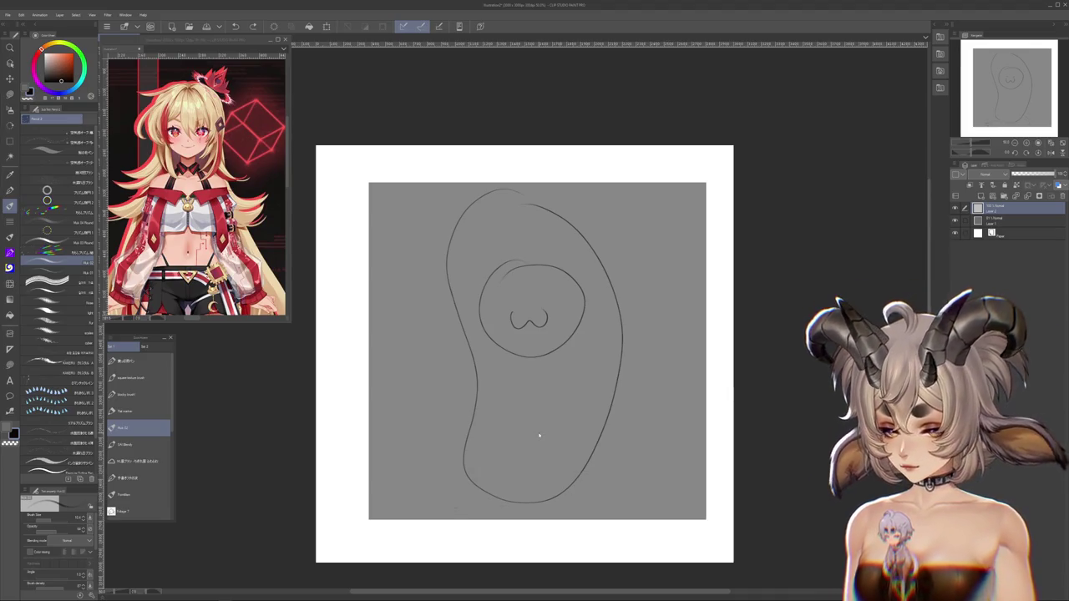
key(ctrl+z)
key(ctrl+z)
mouse_move(408, 514)
mouse_down()
mouse_move(399, 301)
mouse_move(656, 442)
mouse_up()
key(ctrl+z)
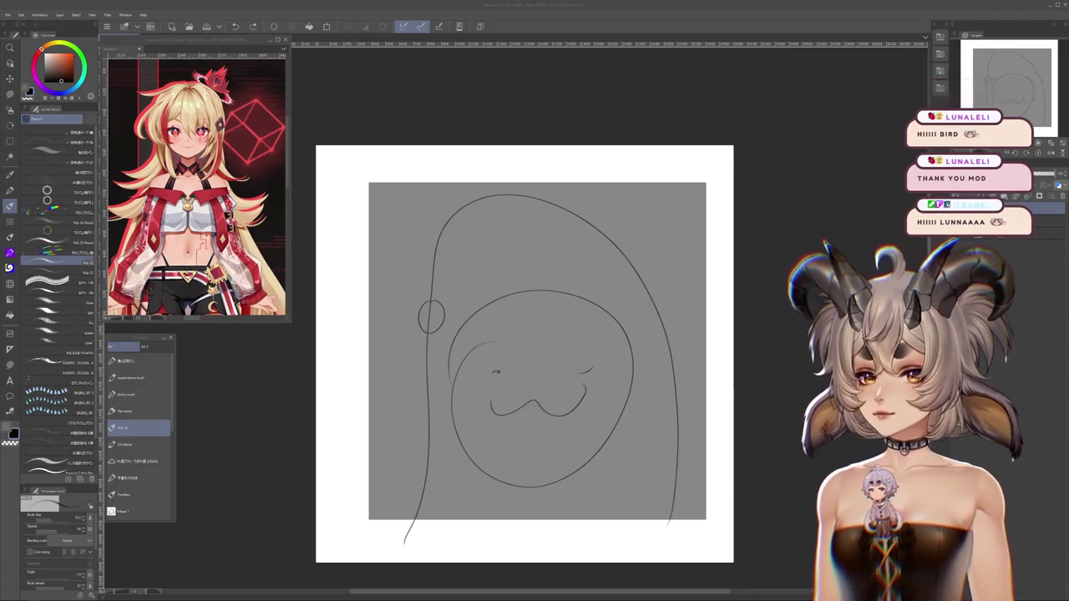
Open the cucumber photo and move and widen its reference window so it fits
click(8, 15)
click(33, 92)
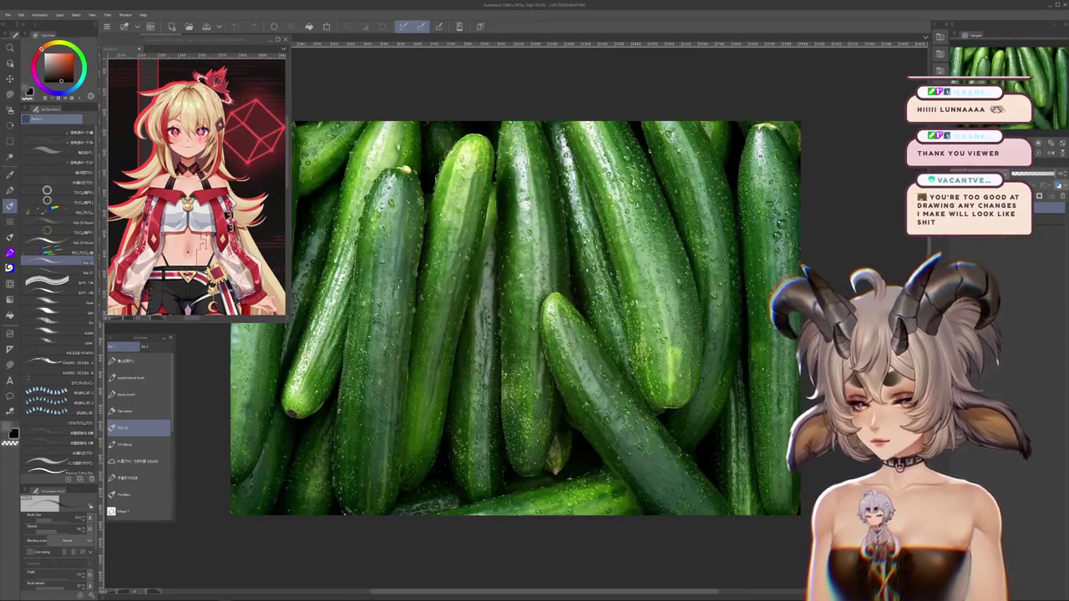
scroll(532, 286, up, 3)
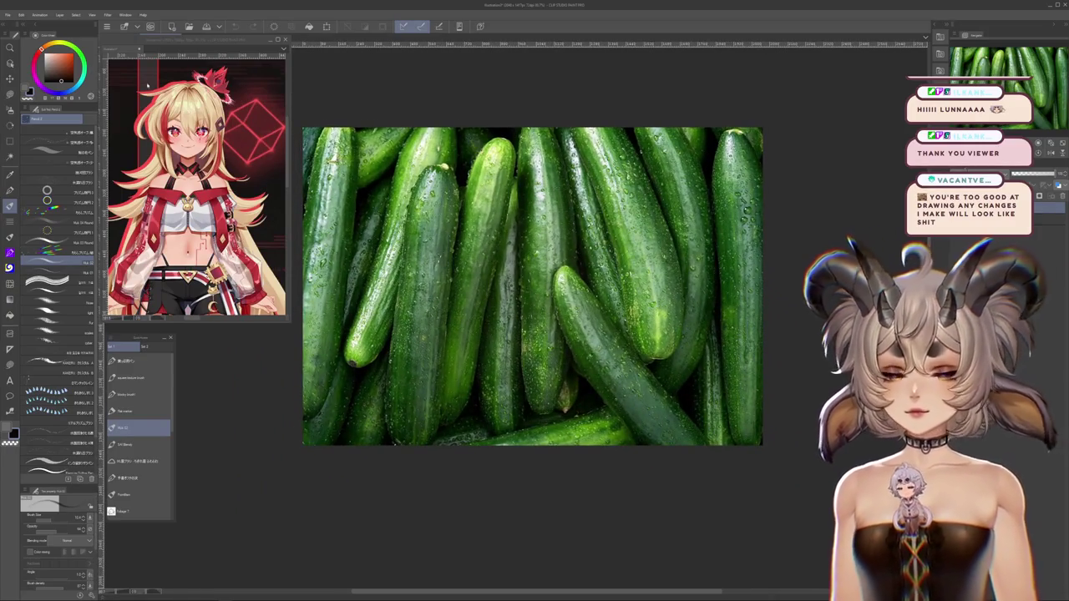
drag(133, 34, 132, 40)
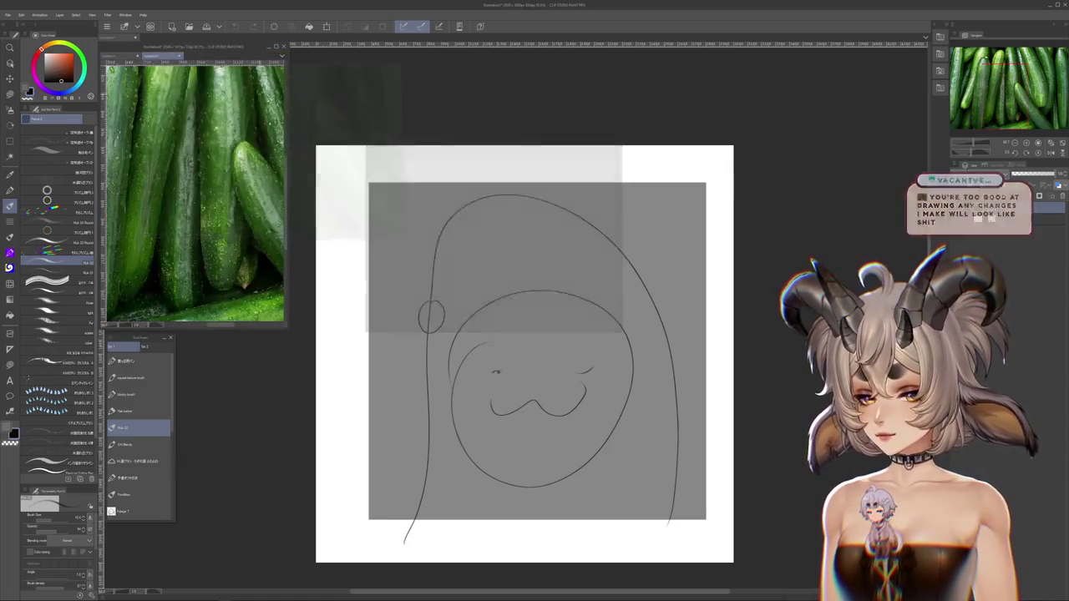
drag(287, 159, 301, 159)
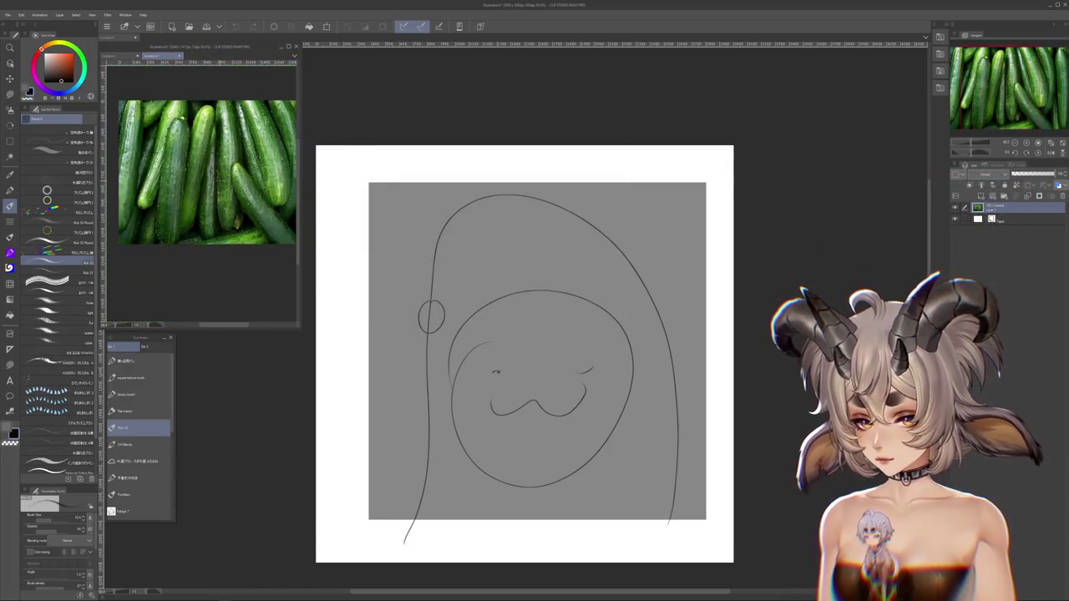
On a new layer, trace the left edge and top of the cucumber hood
key(ctrl+shift+n)
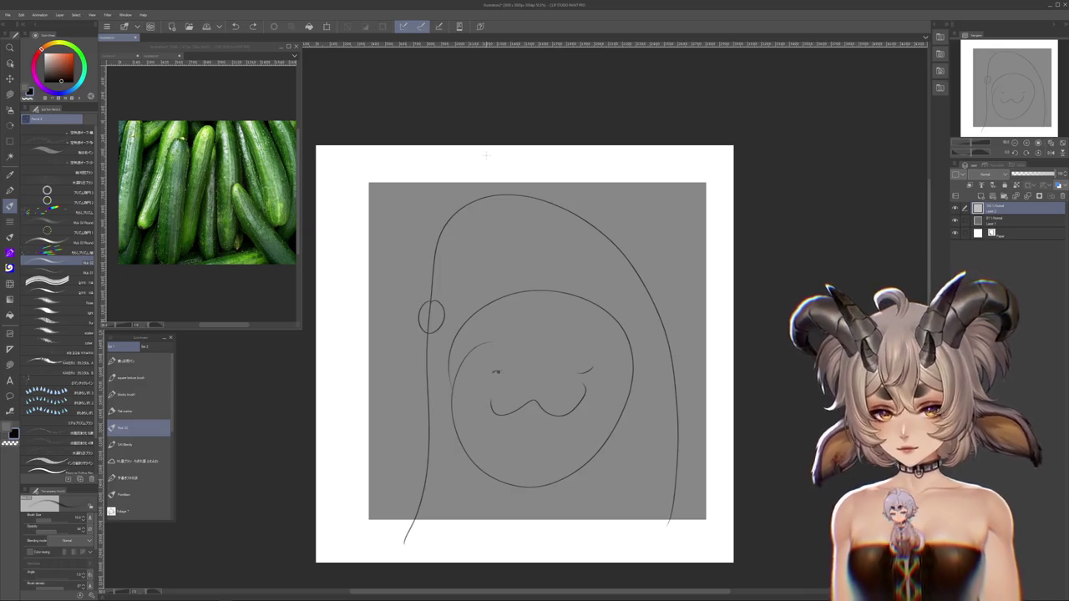
drag(430, 341, 409, 522)
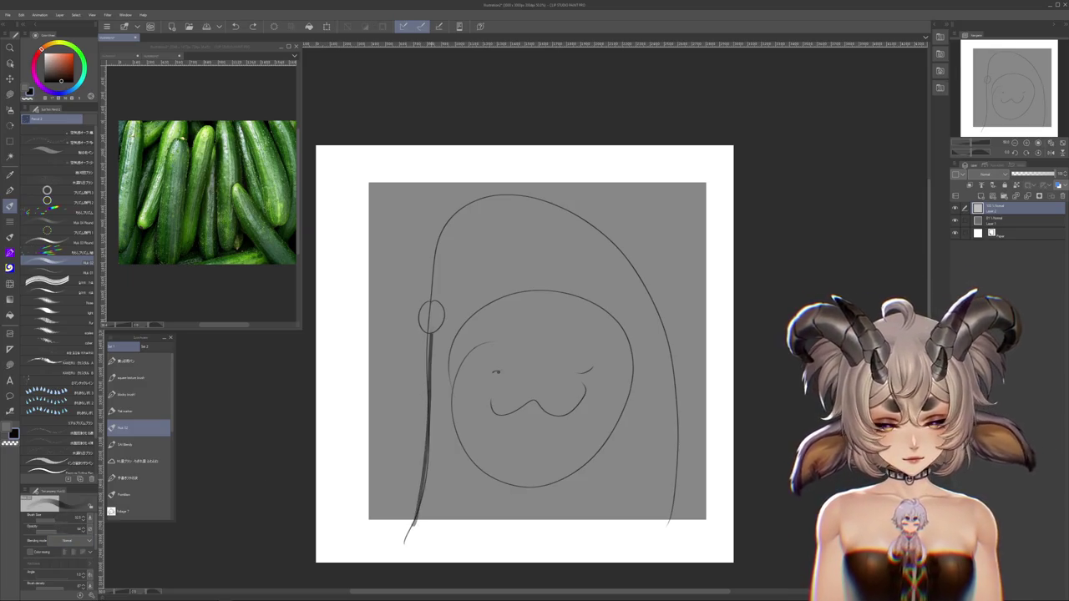
key(Delete)
mouse_move(435, 255)
mouse_down()
mouse_move(413, 493)
mouse_move(642, 248)
mouse_up()
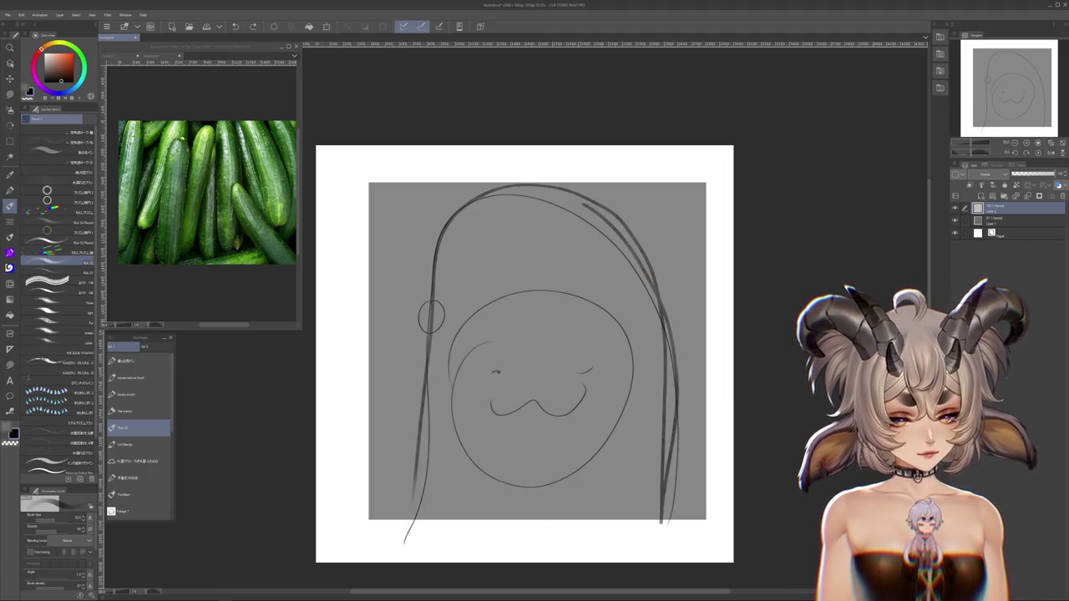
drag(529, 421, 553, 432)
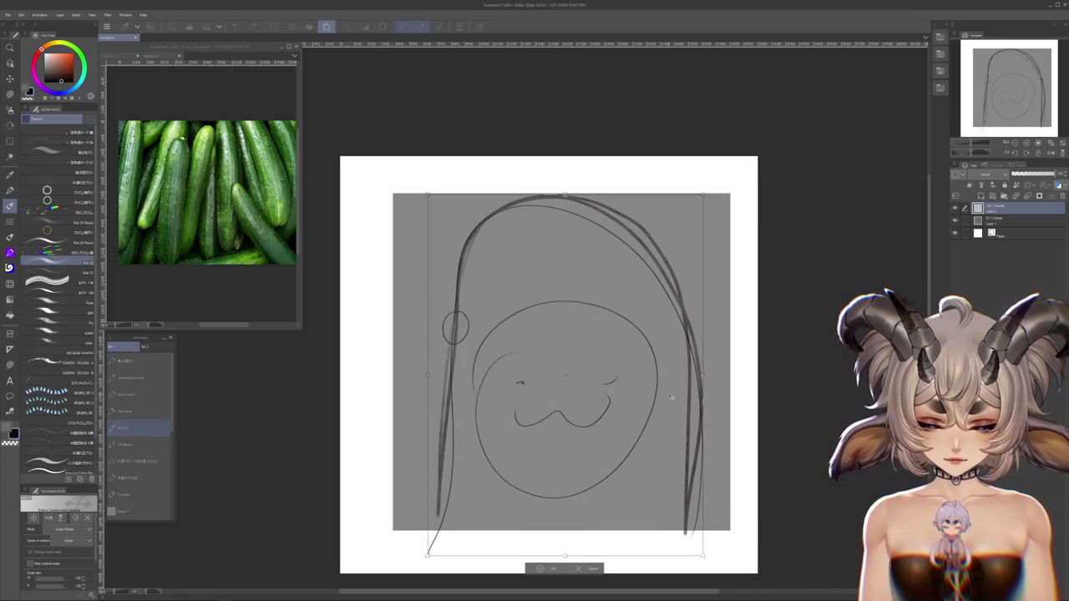
Rescale the sketch slightly larger and move it up on the canvas
key(ctrl+t)
drag(565, 384, 562, 362)
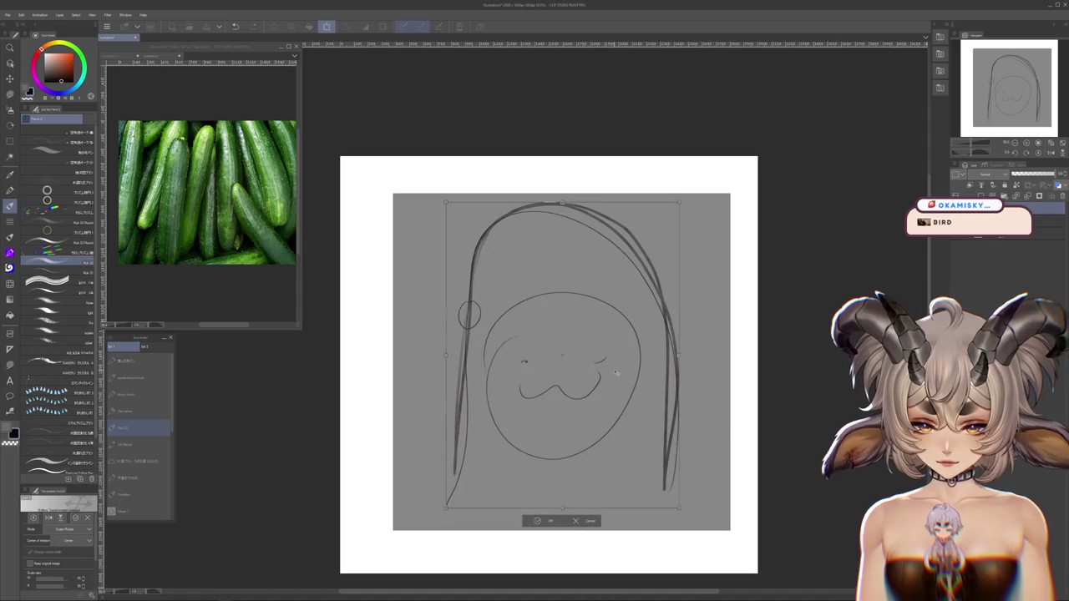
click(539, 522)
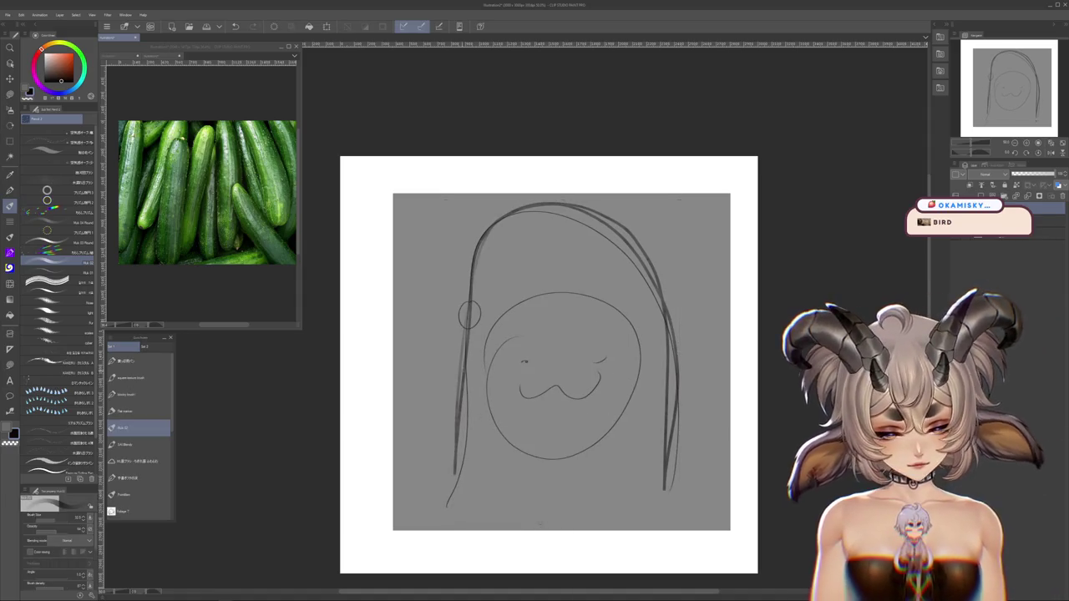
key(ctrl+z)
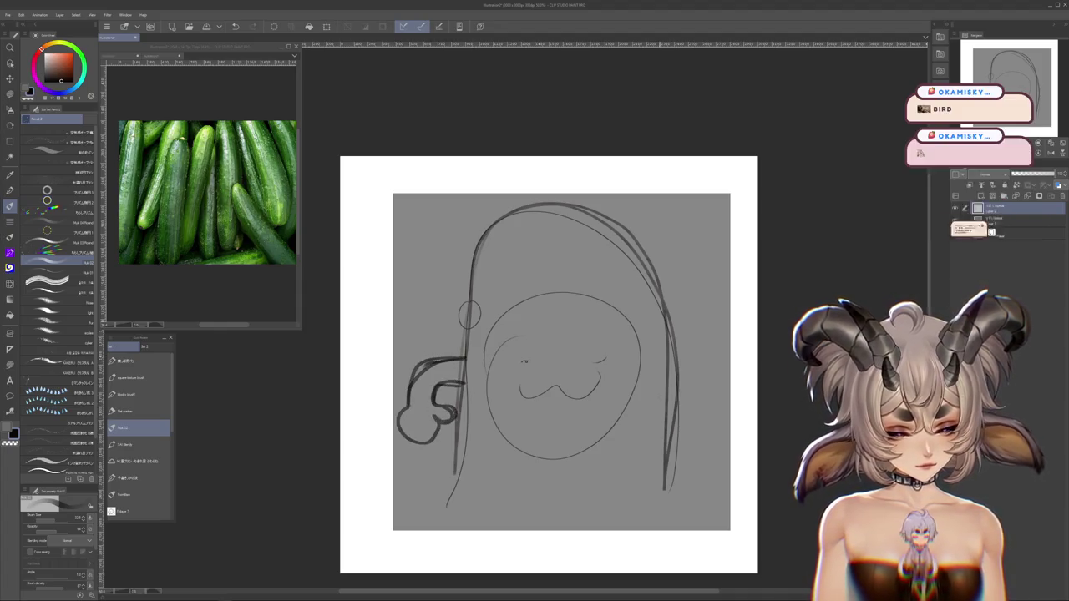
Draw the mitten-like right hand and connect it to the body outline
mouse_move(670, 384)
mouse_down()
mouse_move(699, 435)
mouse_move(735, 449)
mouse_move(717, 451)
mouse_up()
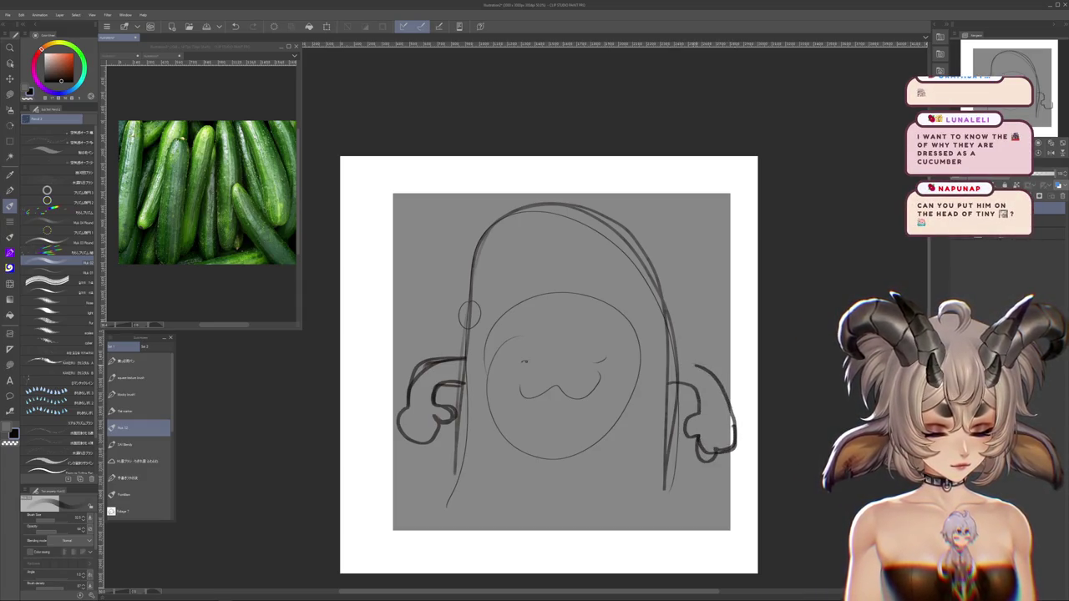
drag(668, 366, 702, 367)
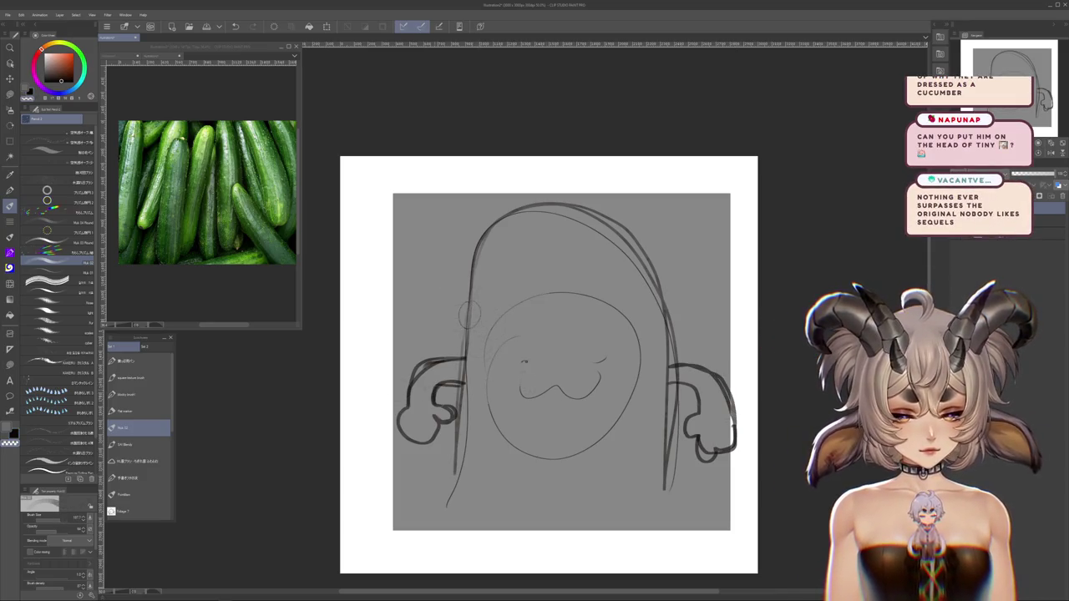
drag(579, 466, 558, 457)
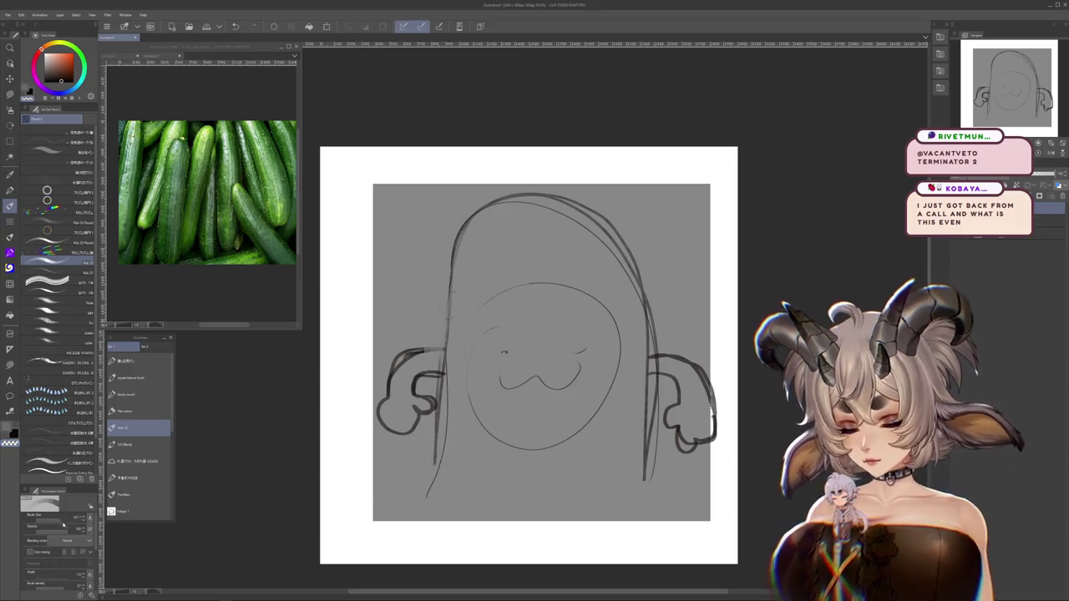
drag(548, 429, 550, 459)
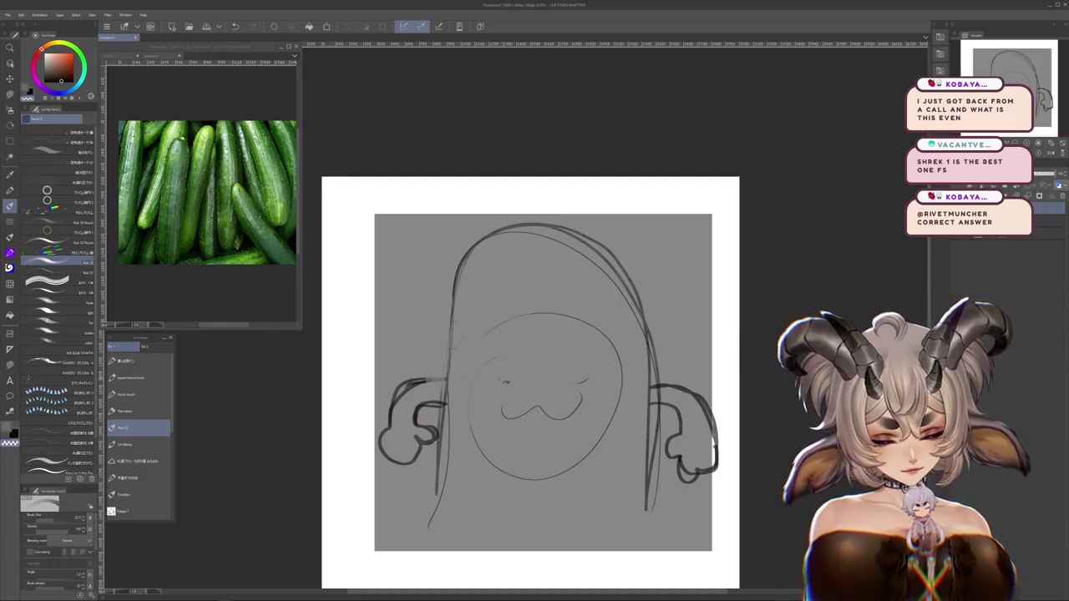
click(35, 69)
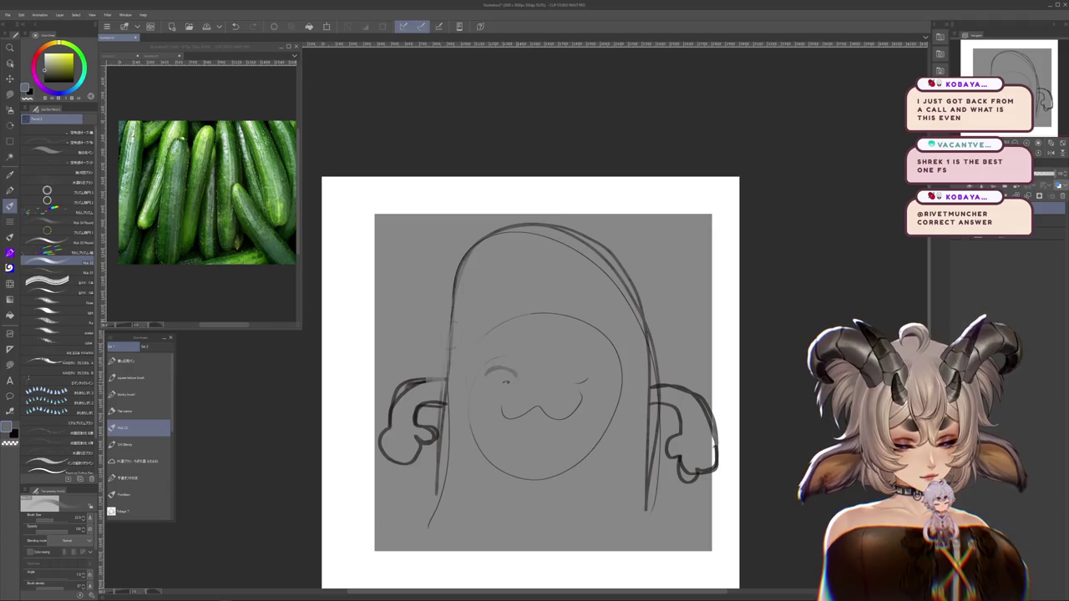
key(ctrl+z)
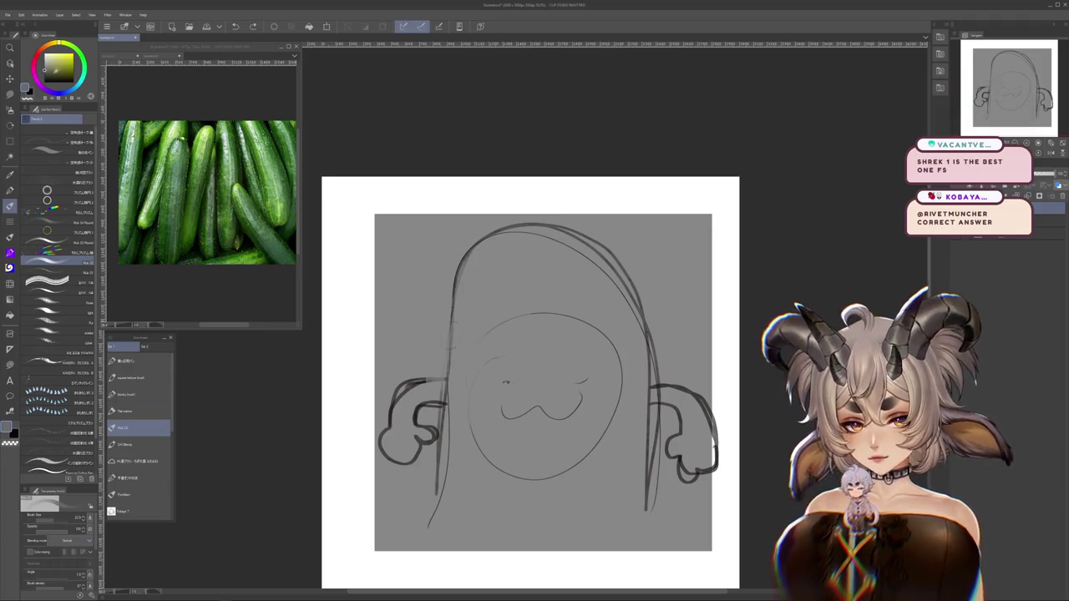
Switch back to black and draw the left eye's heavy upper lid, thickening its end
key(x)
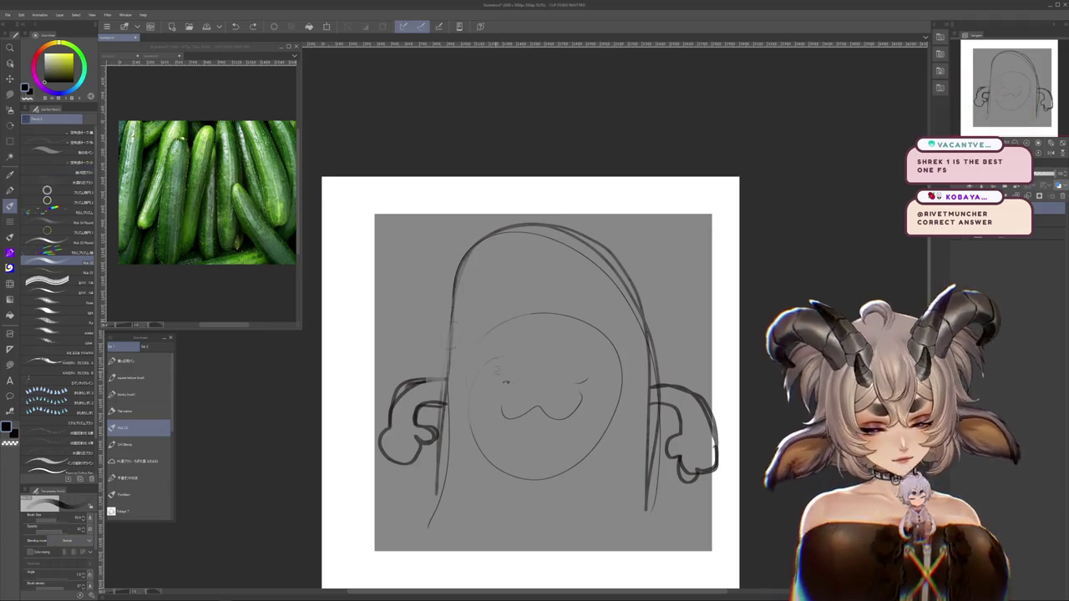
drag(484, 373, 522, 370)
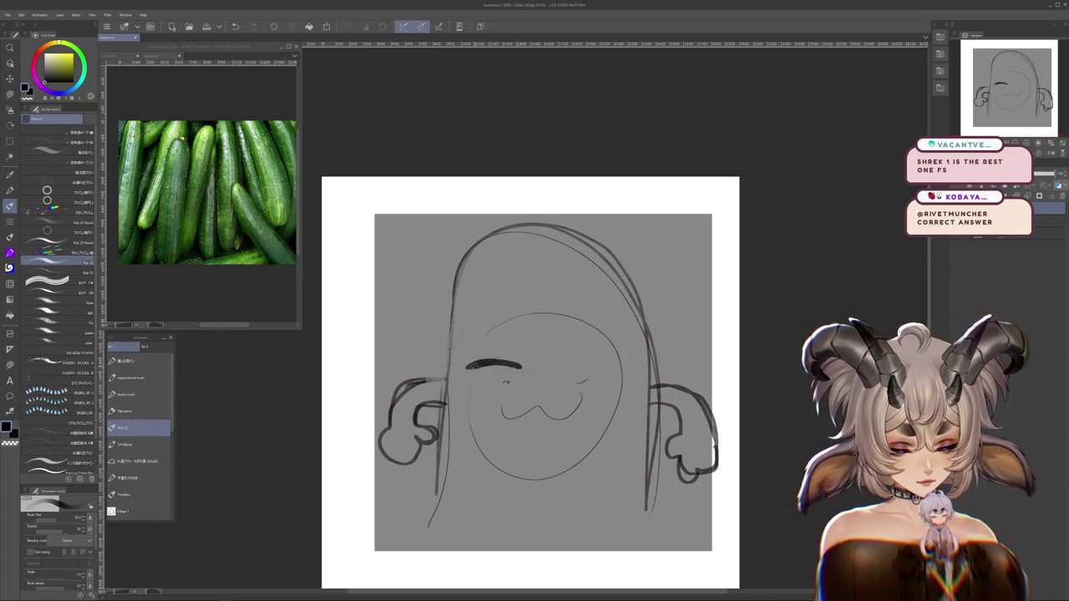
drag(469, 368, 483, 374)
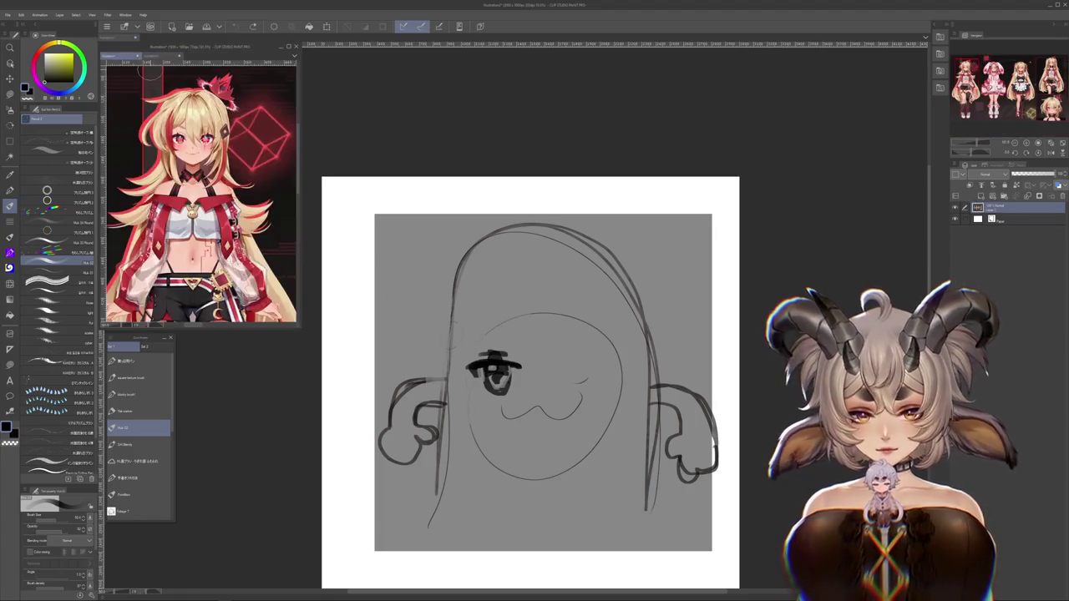
Ink the left brow and tongue-out ω mouth, then retrace the hood's left side
drag(483, 335, 527, 334)
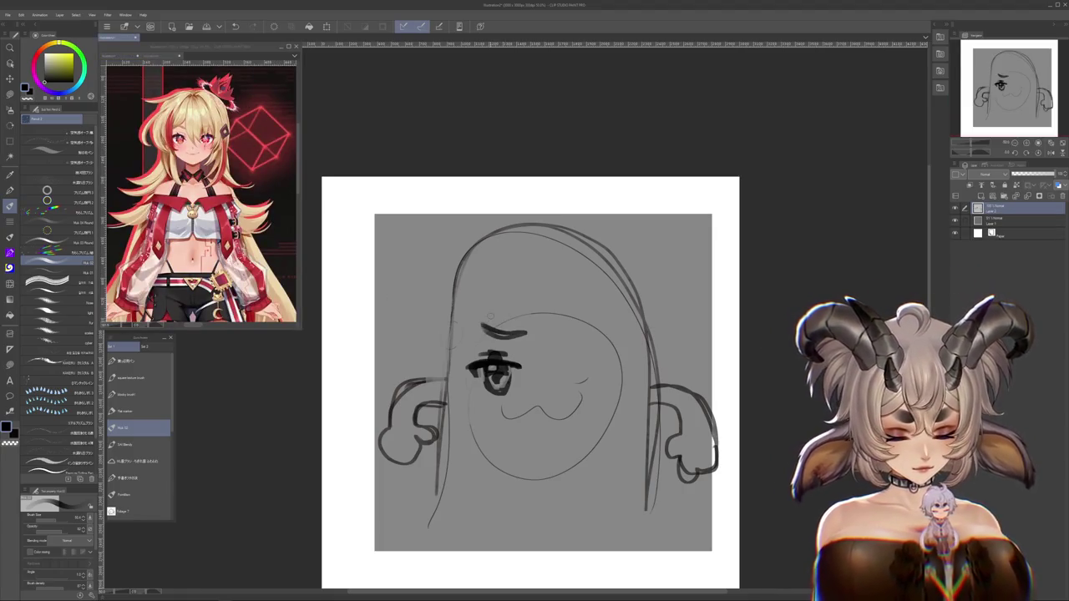
mouse_move(520, 407)
mouse_down()
mouse_move(566, 406)
mouse_move(560, 413)
mouse_up()
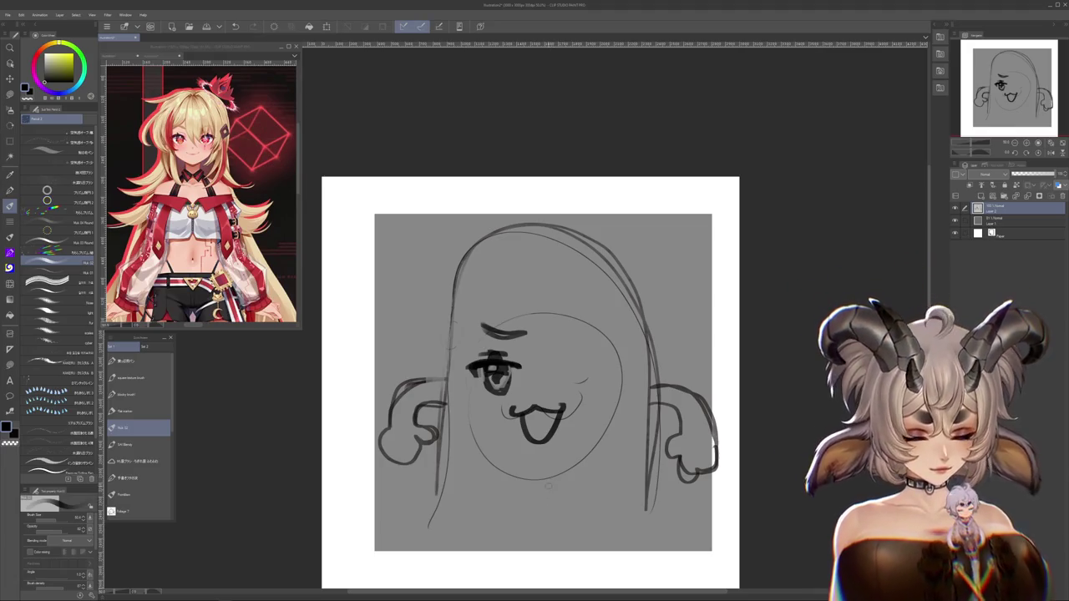
drag(549, 487, 573, 495)
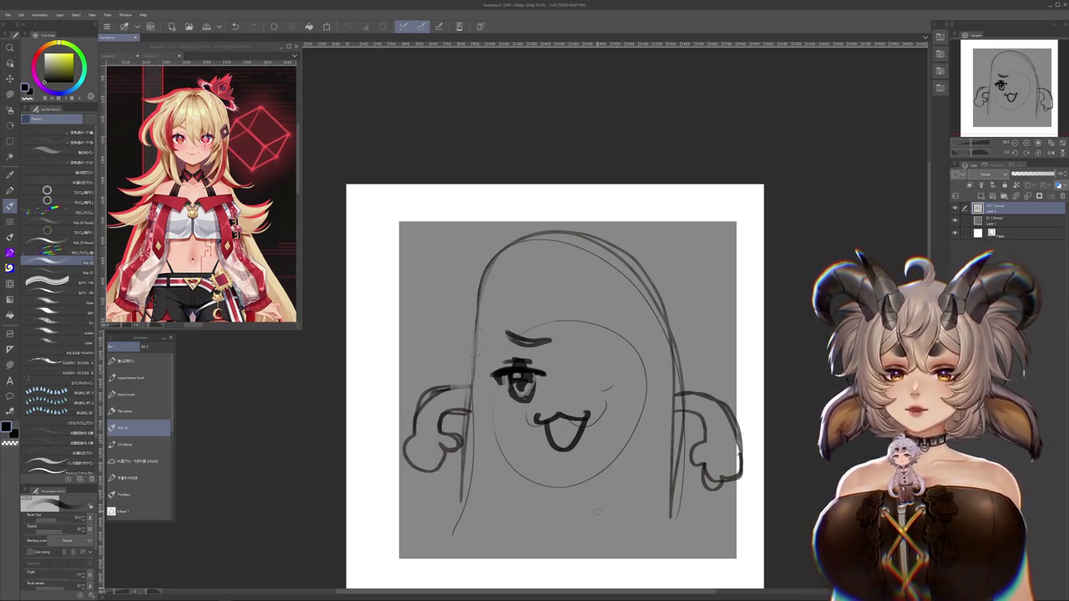
drag(488, 404, 607, 499)
key(ctrl+z)
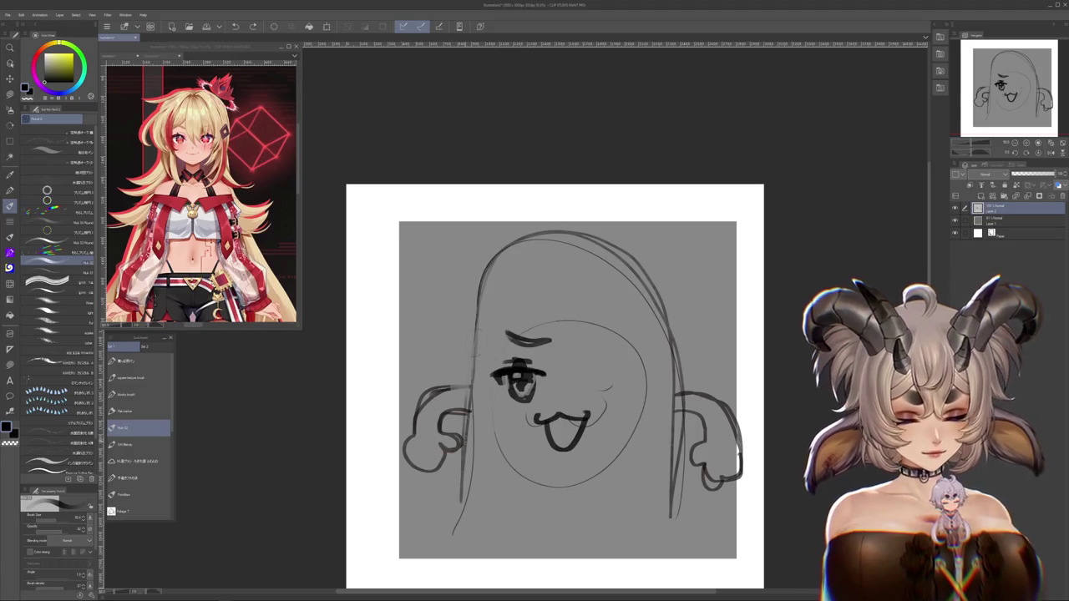
drag(464, 443, 663, 310)
key(ctrl+z)
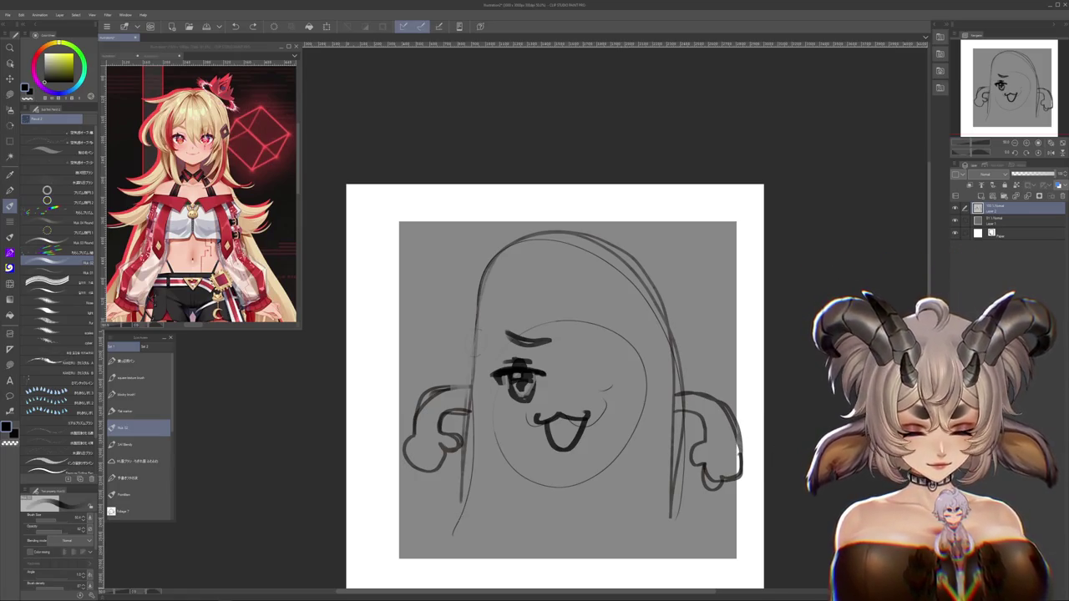
drag(461, 499, 551, 230)
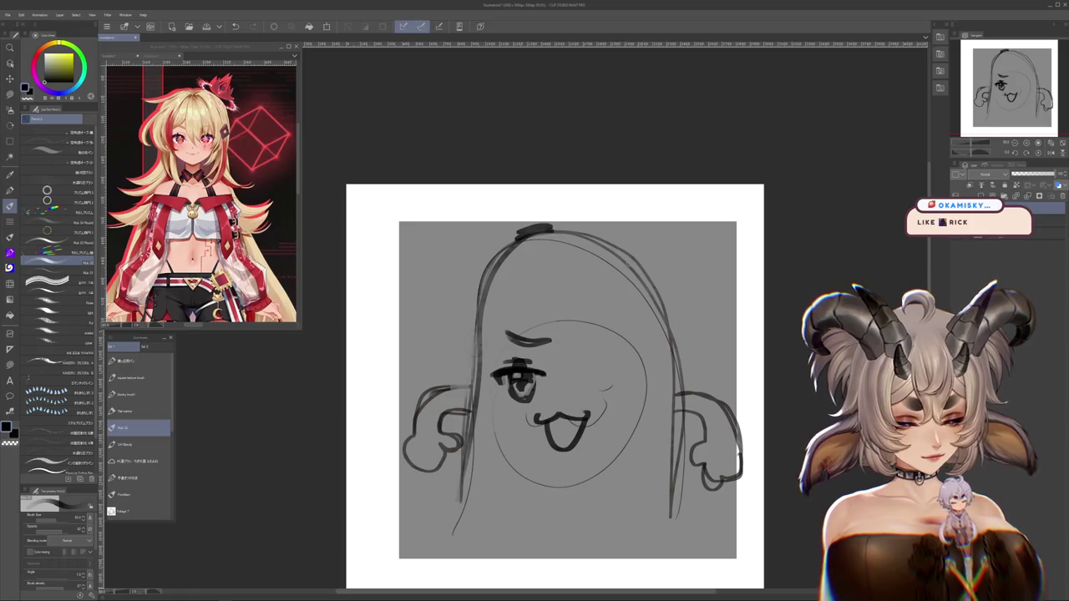
drag(626, 263, 616, 263)
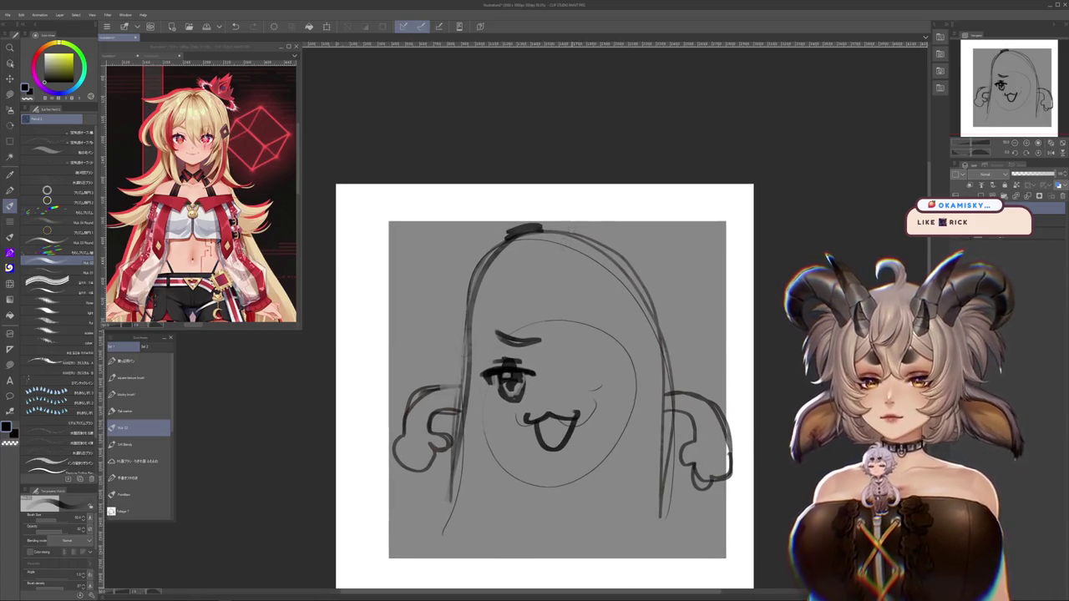
drag(532, 481, 555, 471)
drag(565, 420, 564, 426)
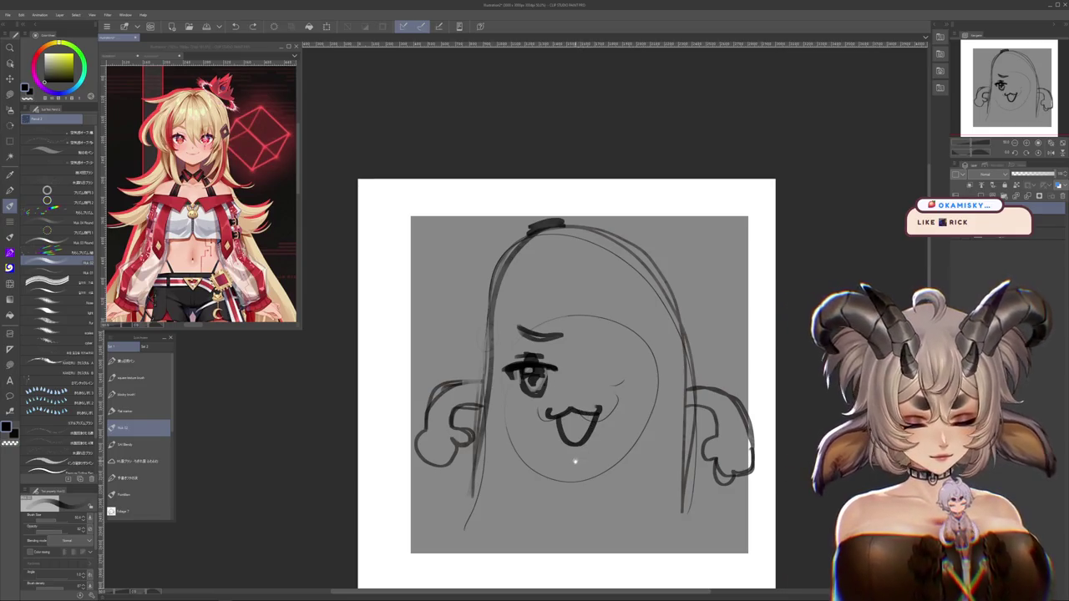
mouse_move(578, 458)
mouse_down()
mouse_move(565, 455)
mouse_move(544, 483)
mouse_up()
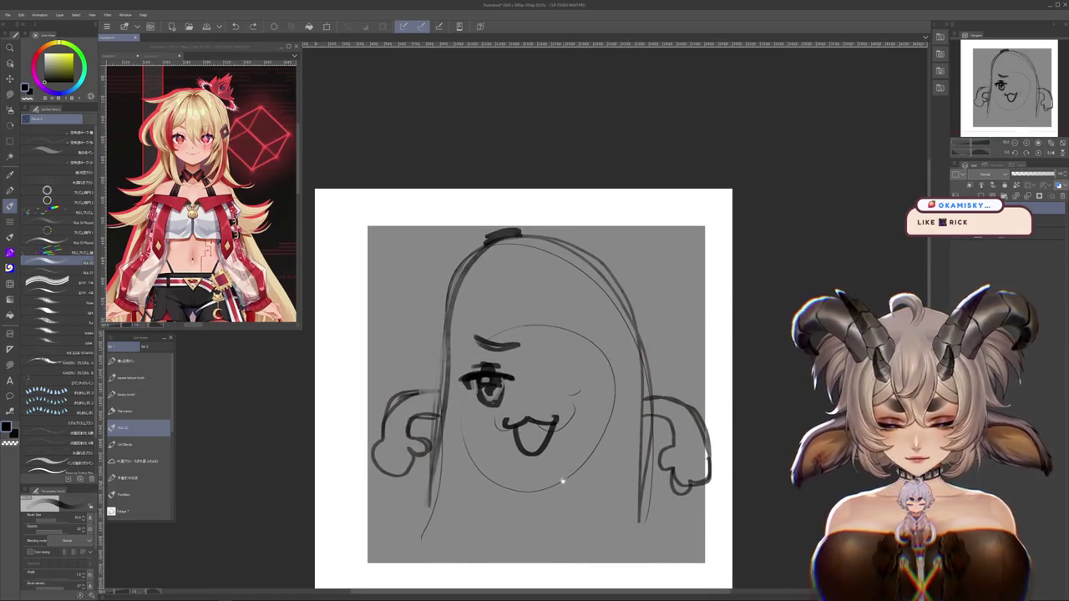
Refine both hands, darkening the left hand and right arm edges and erasing excess
drag(603, 376, 553, 379)
key(ctrl+z)
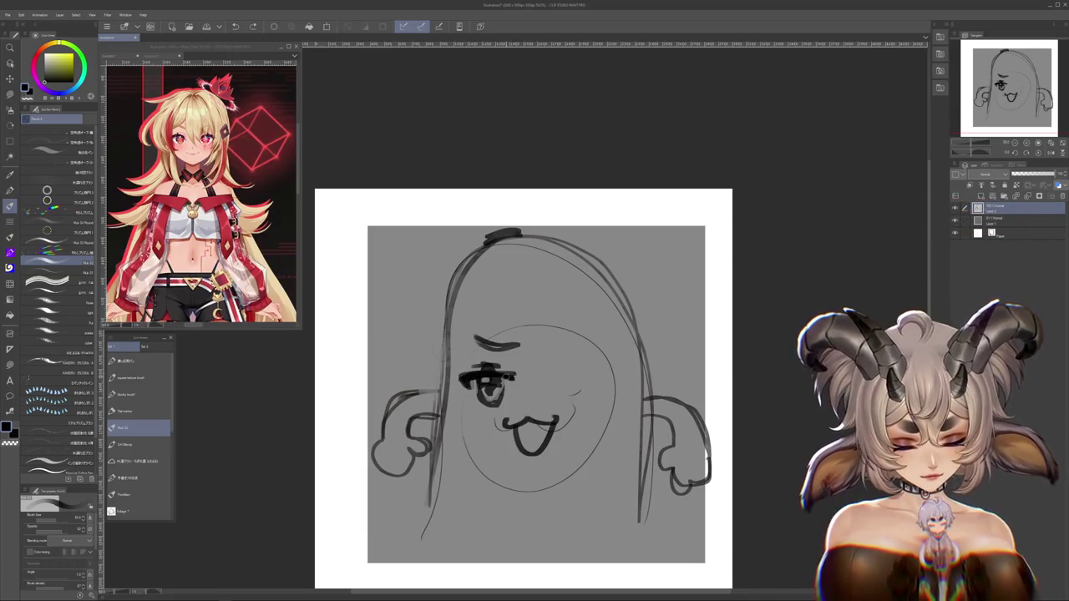
mouse_move(563, 435)
mouse_down()
mouse_move(563, 415)
mouse_move(578, 415)
mouse_up()
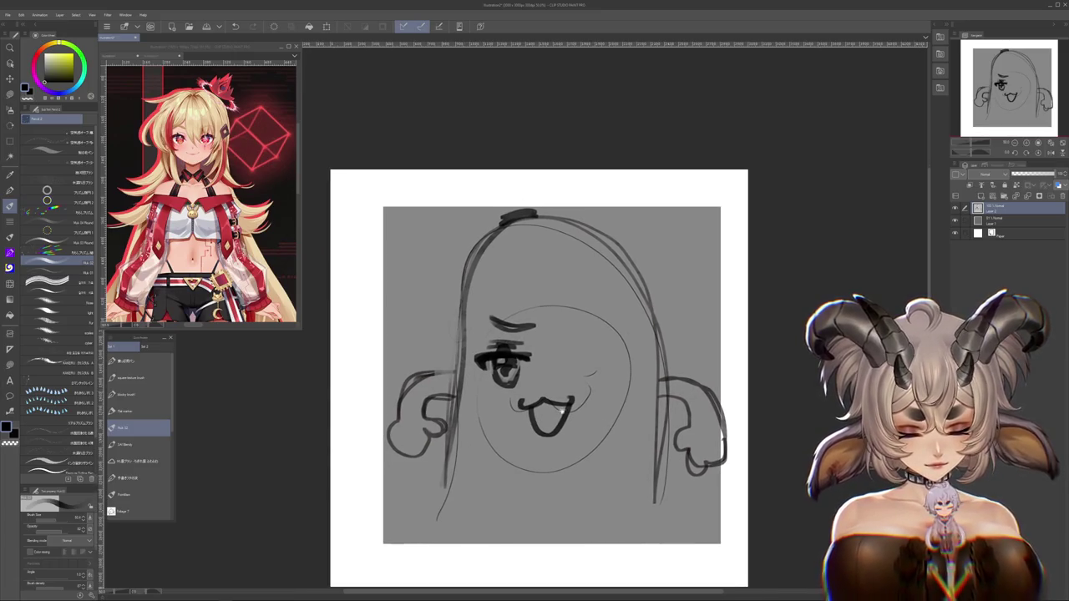
mouse_move(429, 415)
mouse_down()
mouse_move(428, 444)
mouse_move(404, 456)
mouse_up()
mouse_move(394, 419)
mouse_down()
mouse_move(386, 431)
mouse_move(458, 368)
mouse_up()
drag(661, 377, 712, 398)
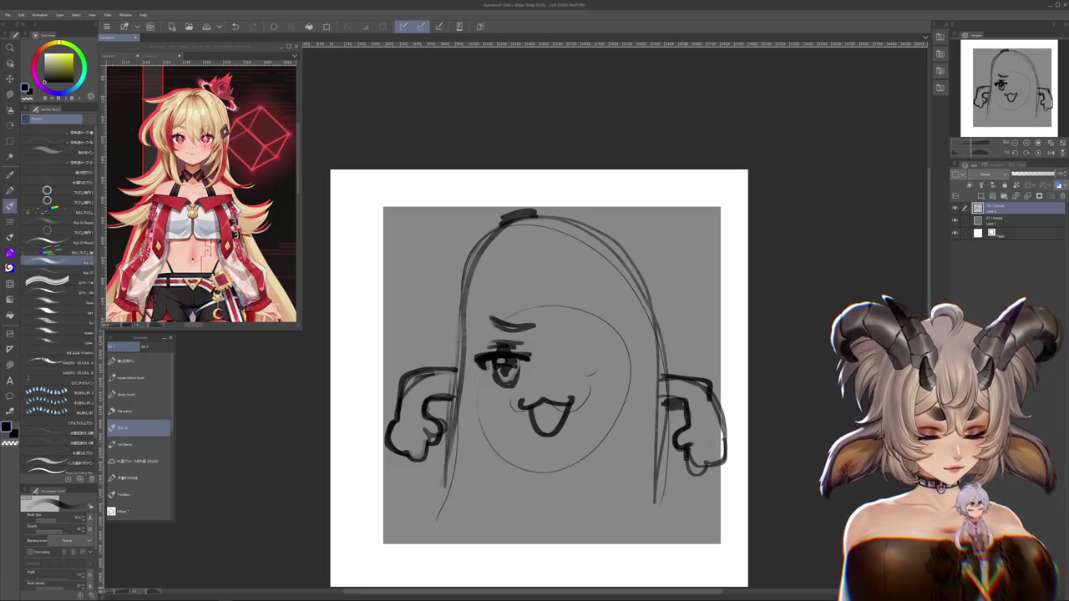
drag(716, 422, 723, 459)
drag(694, 397, 671, 417)
mouse_move(658, 380)
mouse_down()
mouse_move(696, 380)
mouse_move(719, 416)
mouse_up()
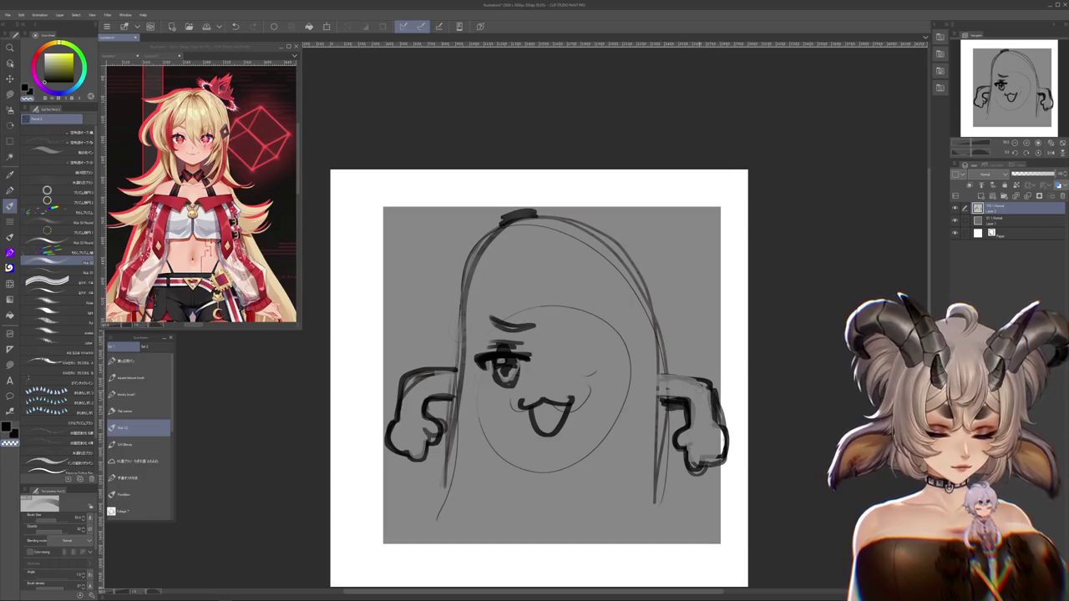
drag(681, 383, 712, 387)
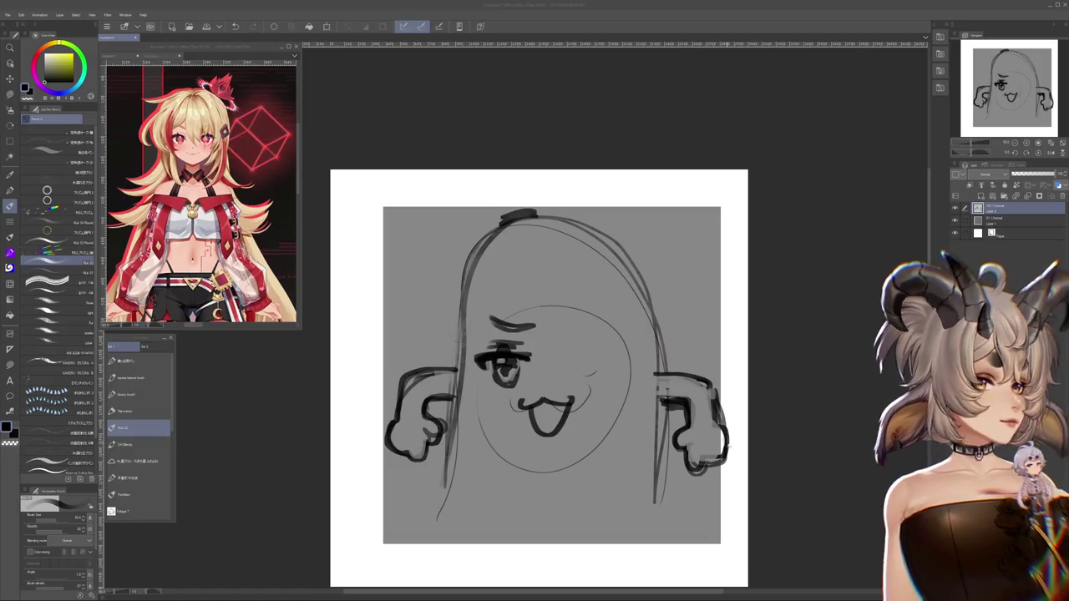
drag(607, 402, 616, 429)
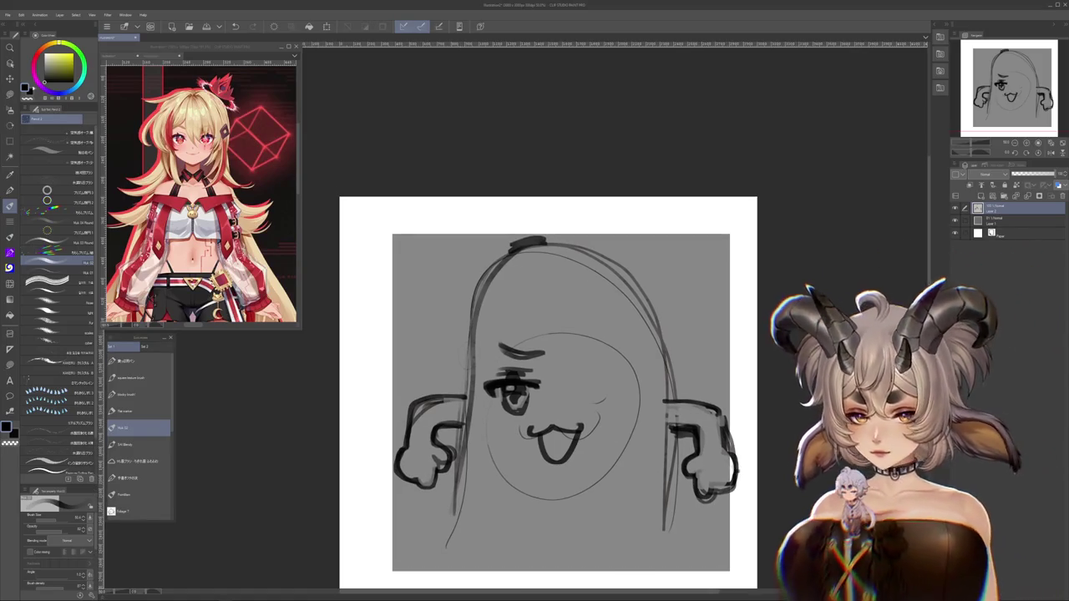
Duplicate the left eye and brow and place the copy on the face's right side
key(m)
drag(478, 335, 553, 424)
key(ctrl+c)
key(ctrl+v)
key(ctrl+t)
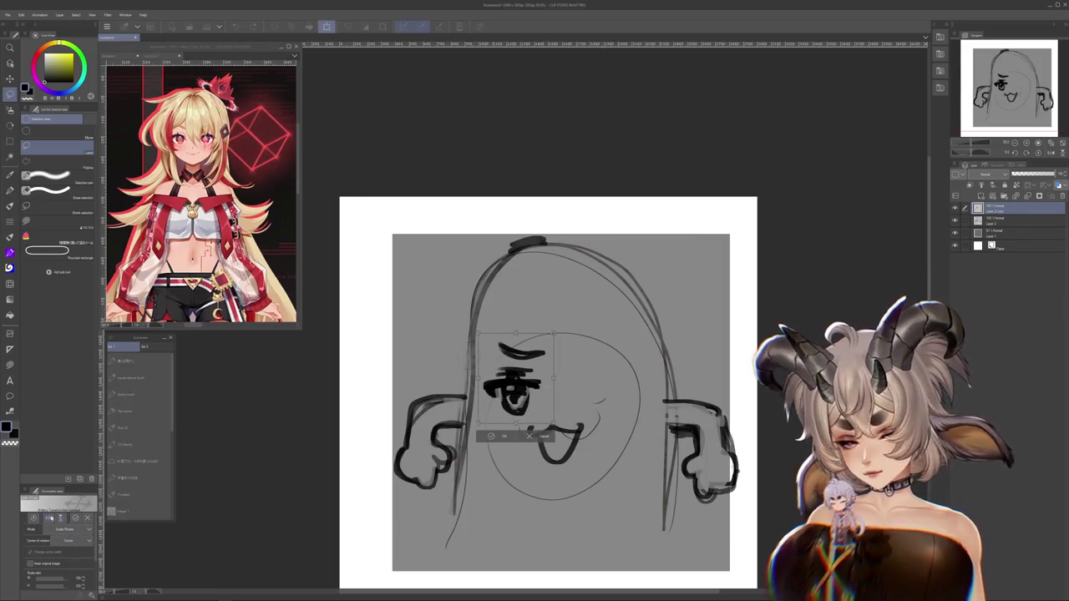
drag(514, 388, 599, 389)
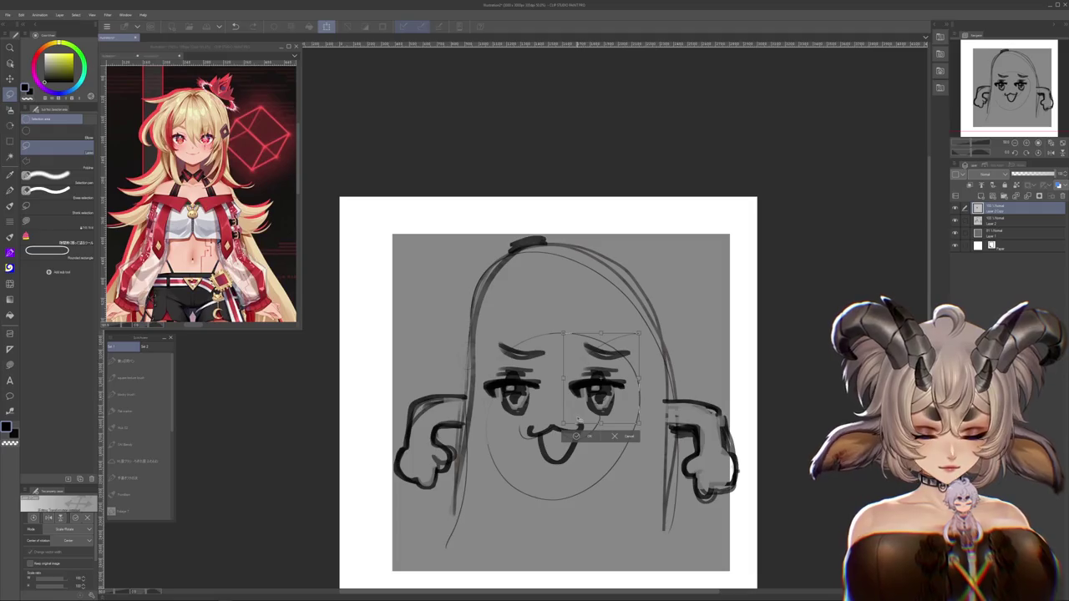
click(576, 435)
key(ctrl+z)
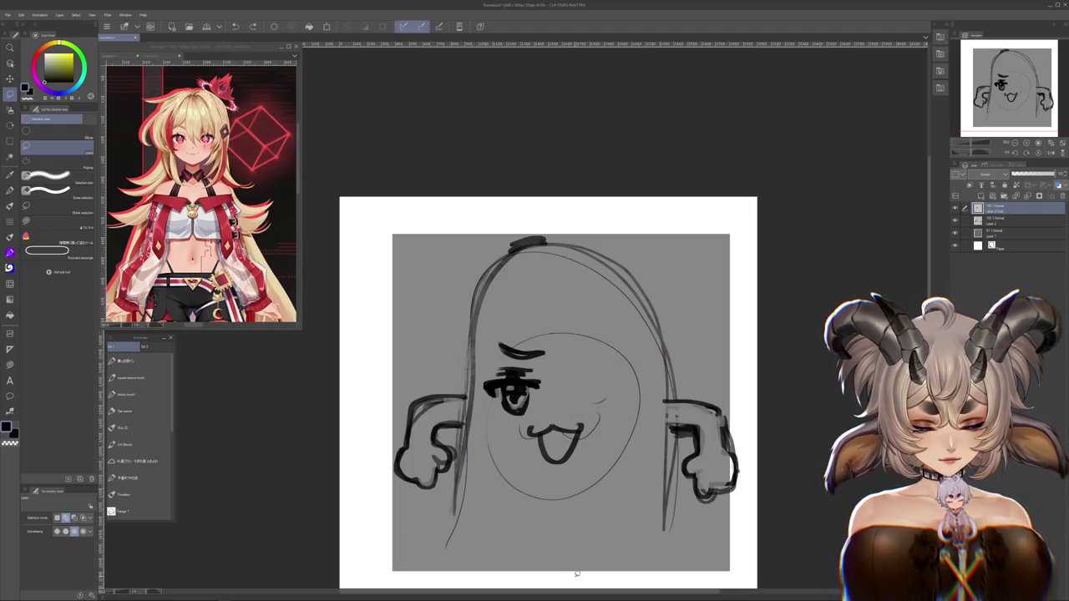
key(ctrl+y)
key(ctrl+t)
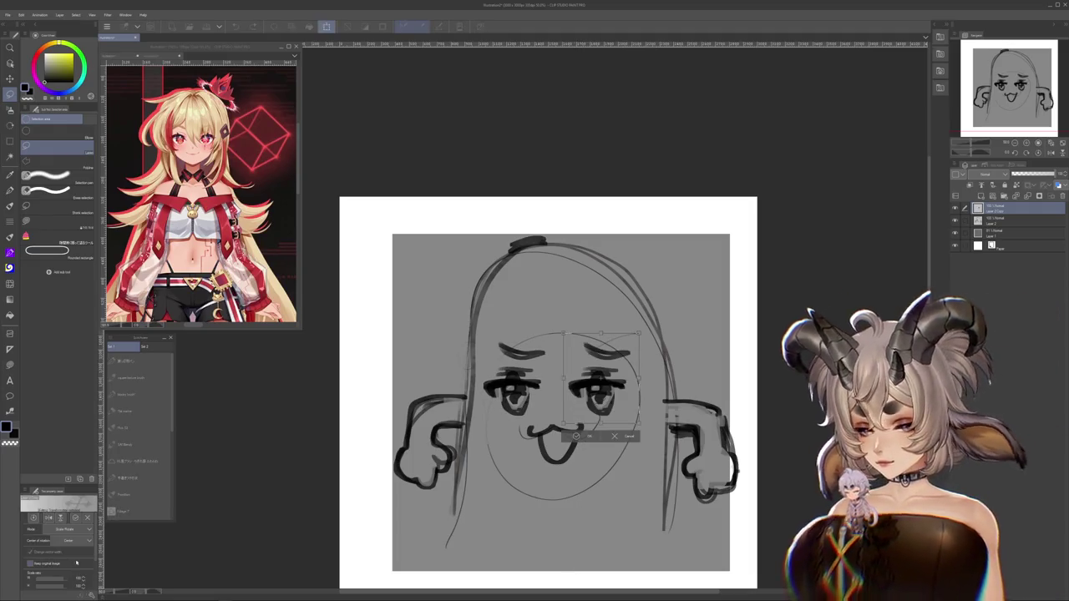
drag(614, 411, 607, 411)
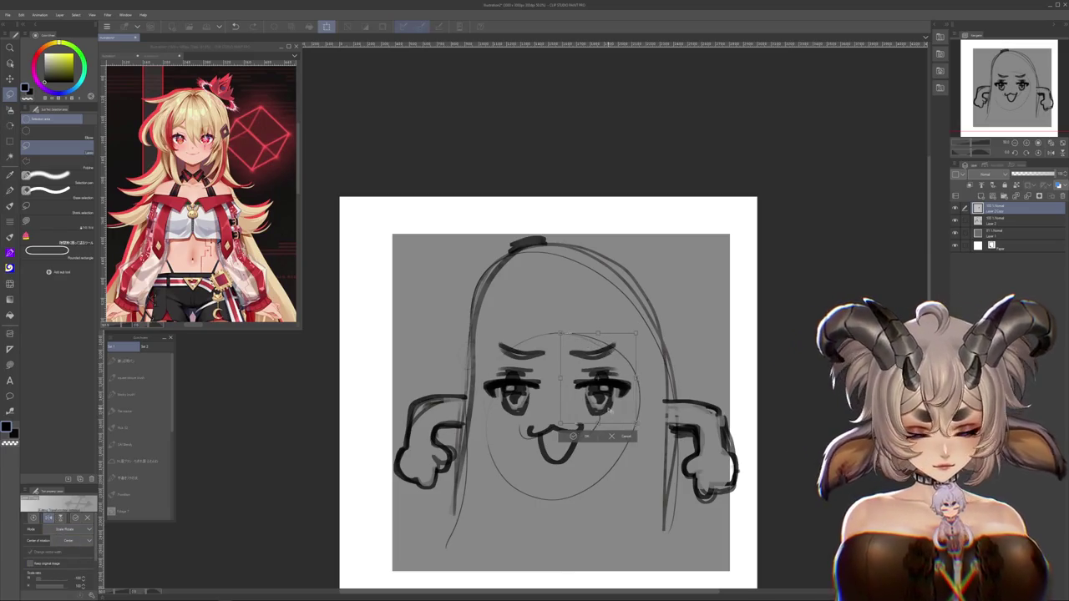
key(Return)
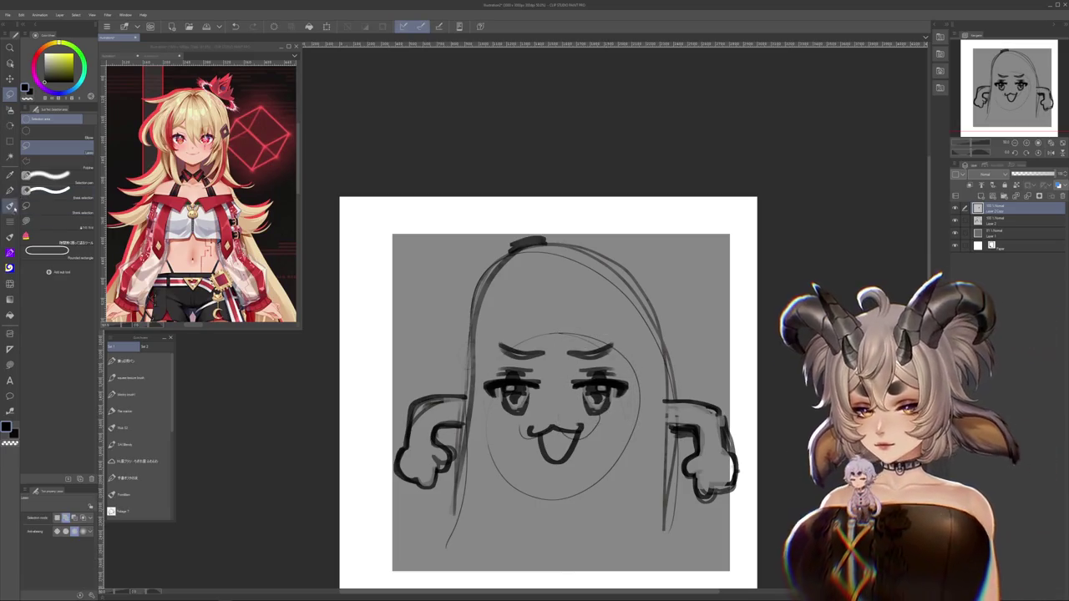
click(10, 206)
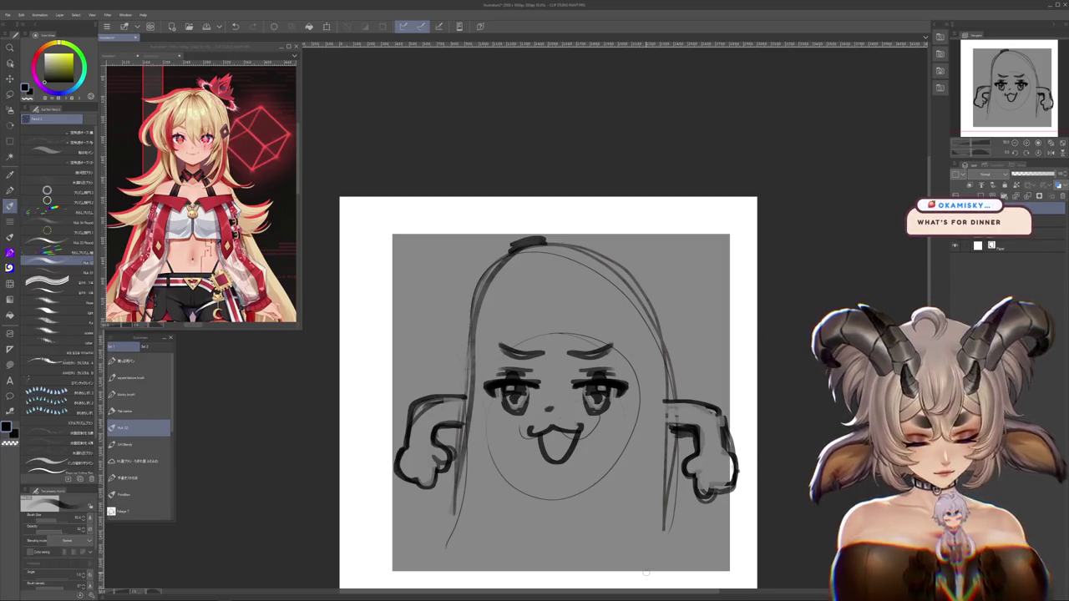
drag(647, 572, 666, 478)
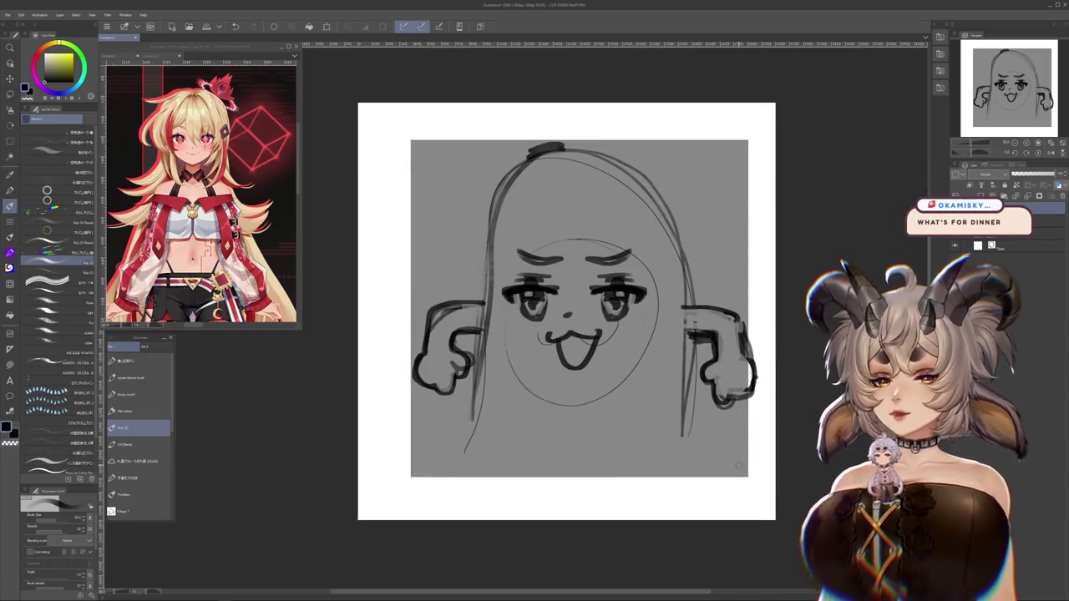
Rotate the canvas to a comfortable angle for drawing the jaw, then level it back upright
drag(738, 465, 727, 542)
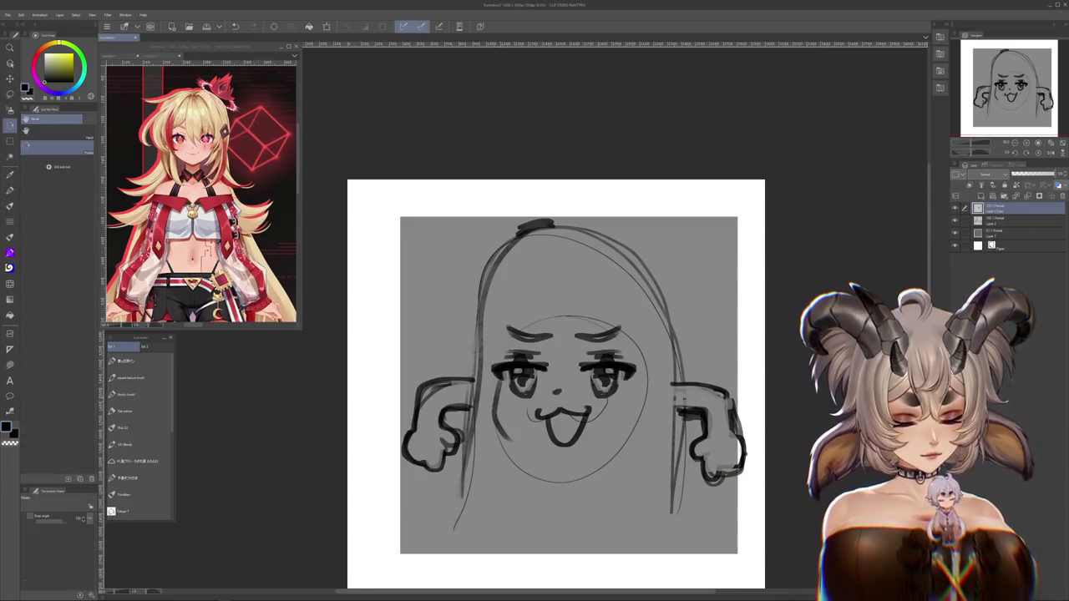
drag(584, 376, 501, 460)
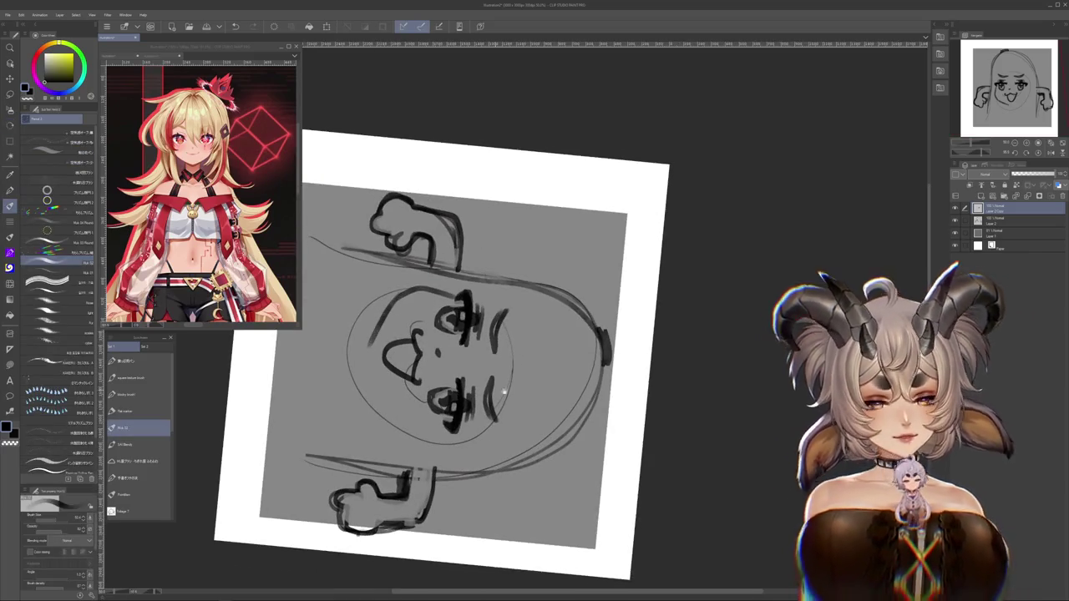
drag(501, 376, 651, 430)
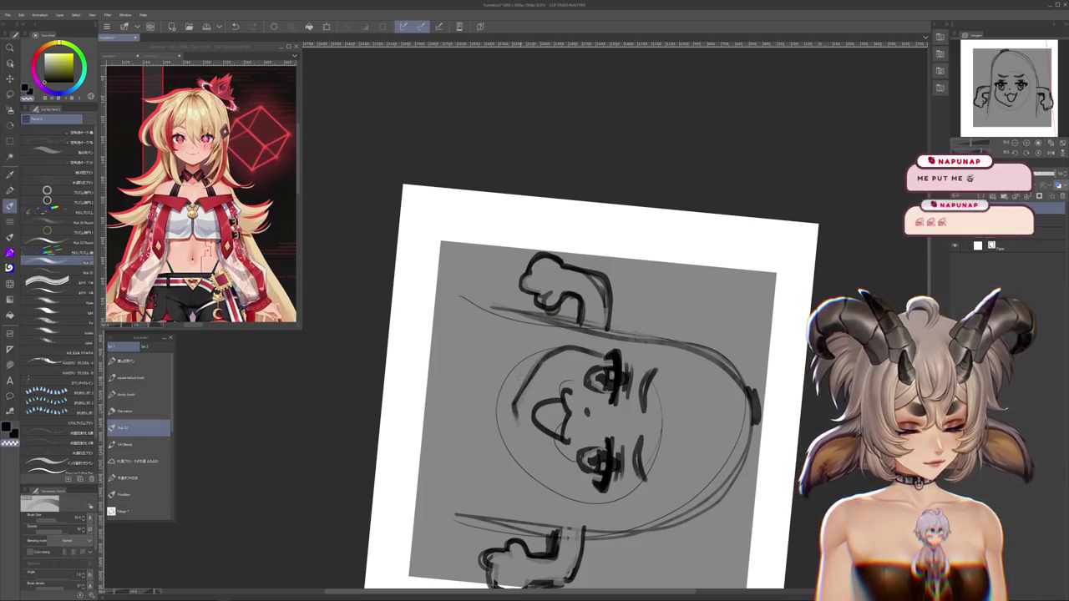
drag(585, 376, 501, 417)
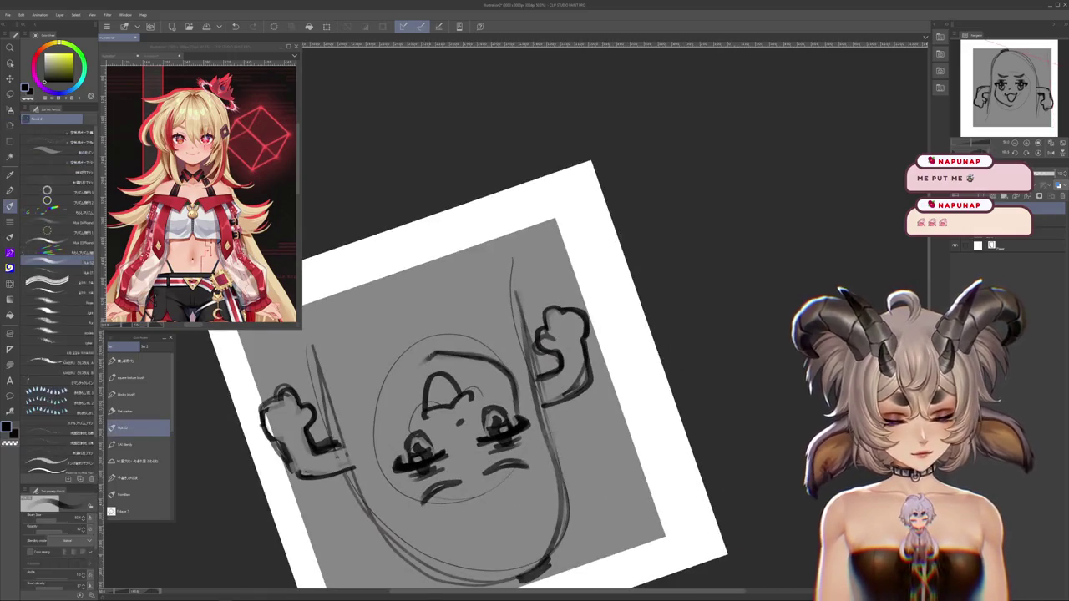
mouse_move(585, 376)
mouse_down()
mouse_move(693, 375)
mouse_move(752, 501)
mouse_up()
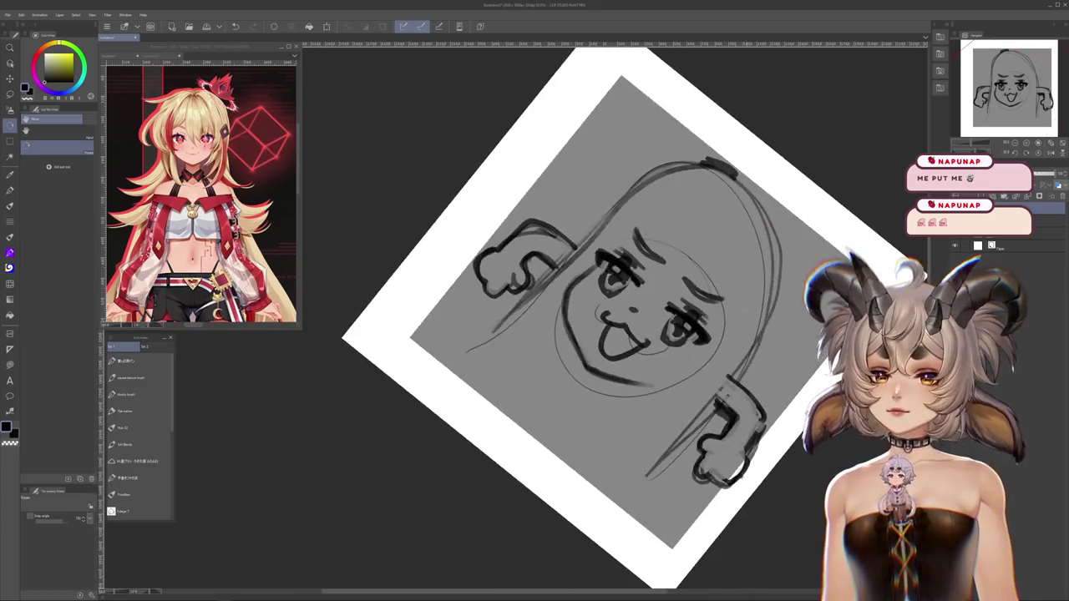
mouse_move(778, 384)
mouse_down()
mouse_move(748, 465)
mouse_move(715, 436)
mouse_up()
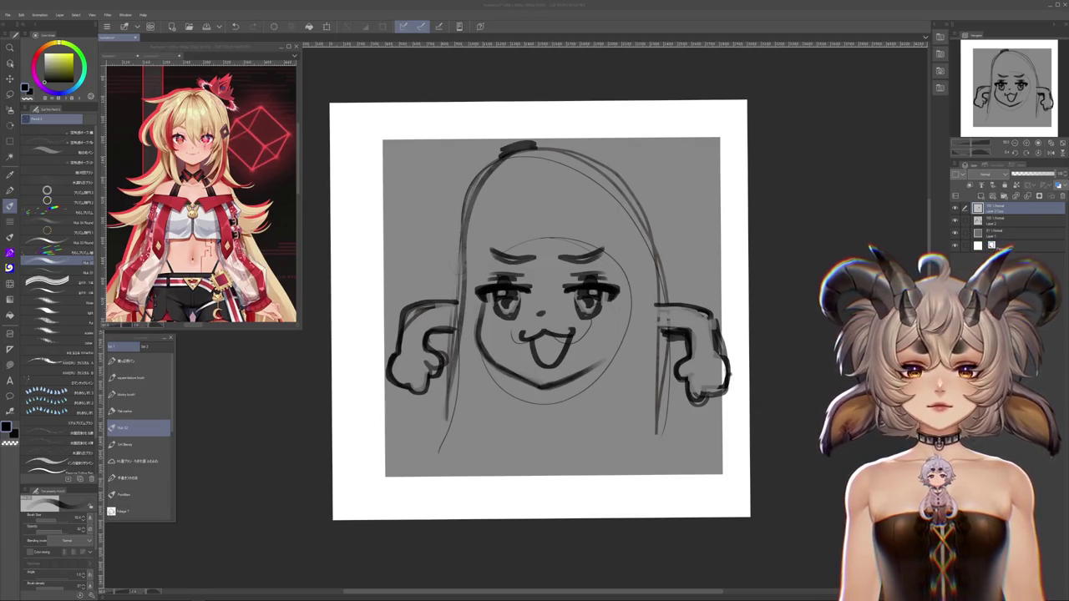
Drag the chat window aside and push it off the top of the screen
mouse_move(406, 2)
mouse_down()
mouse_move(419, 3)
mouse_move(272, 2)
mouse_up()
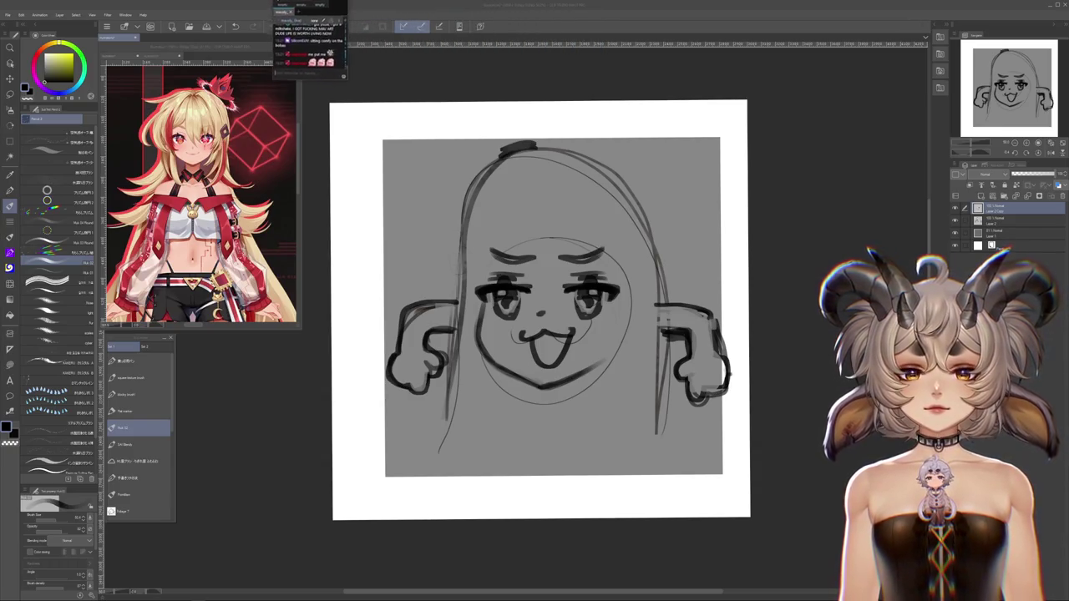
mouse_move(271, 3)
mouse_down()
mouse_move(318, 81)
mouse_move(830, 382)
mouse_up()
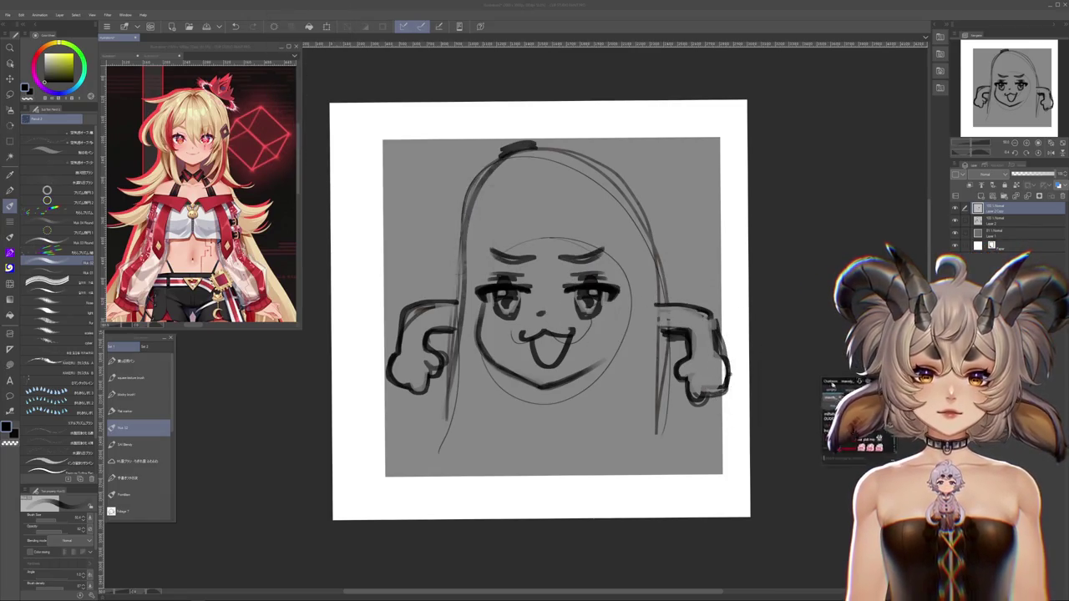
drag(830, 382, 283, 5)
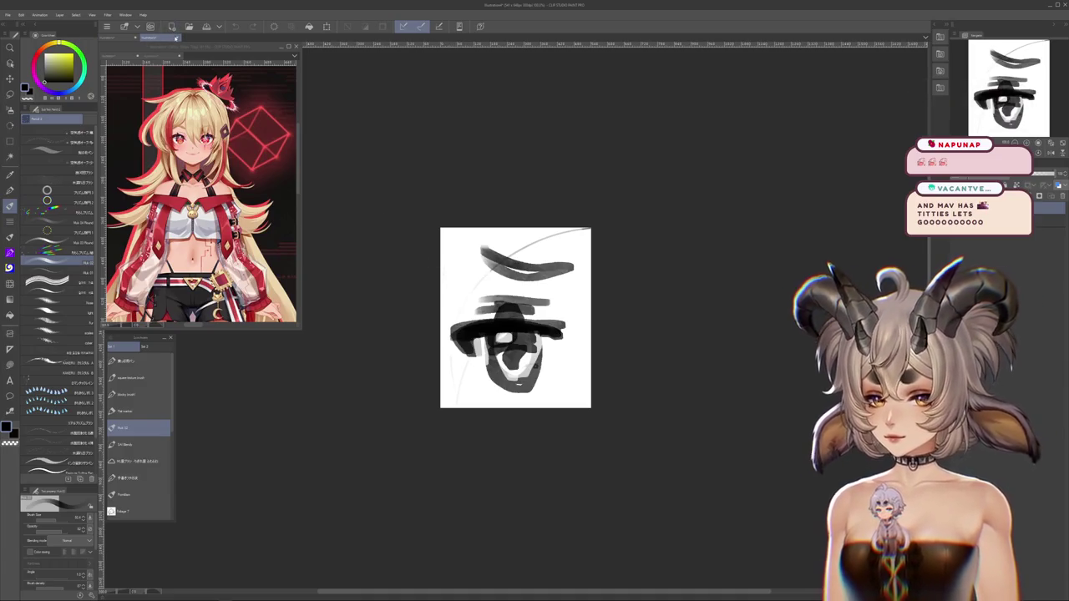
Close the small eye-sketch document without saving its changes
key(ctrl+w)
key(Return)
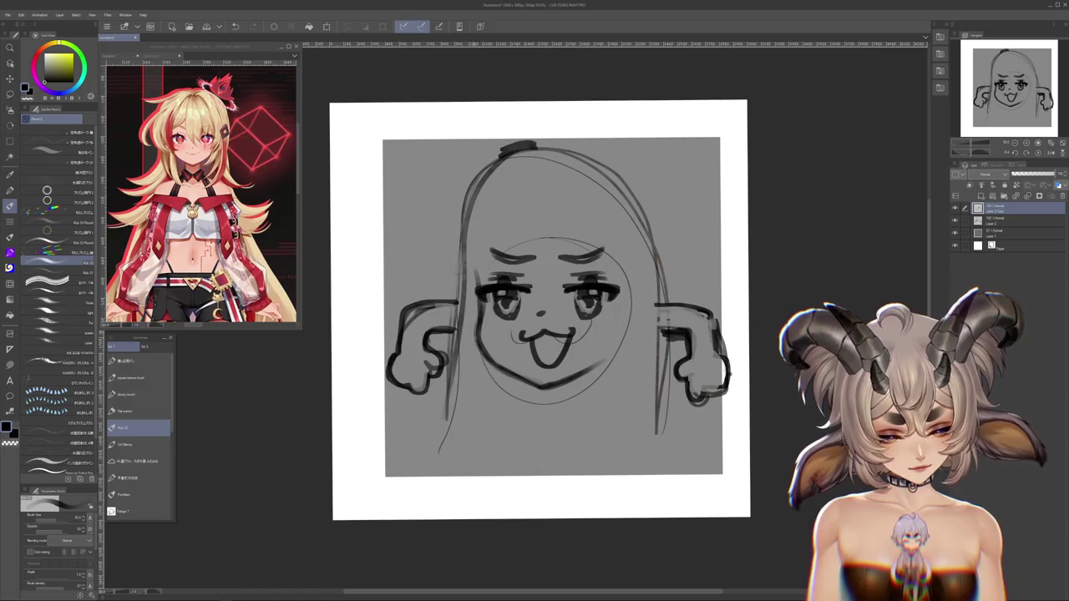
scroll(464, 329, up, 3)
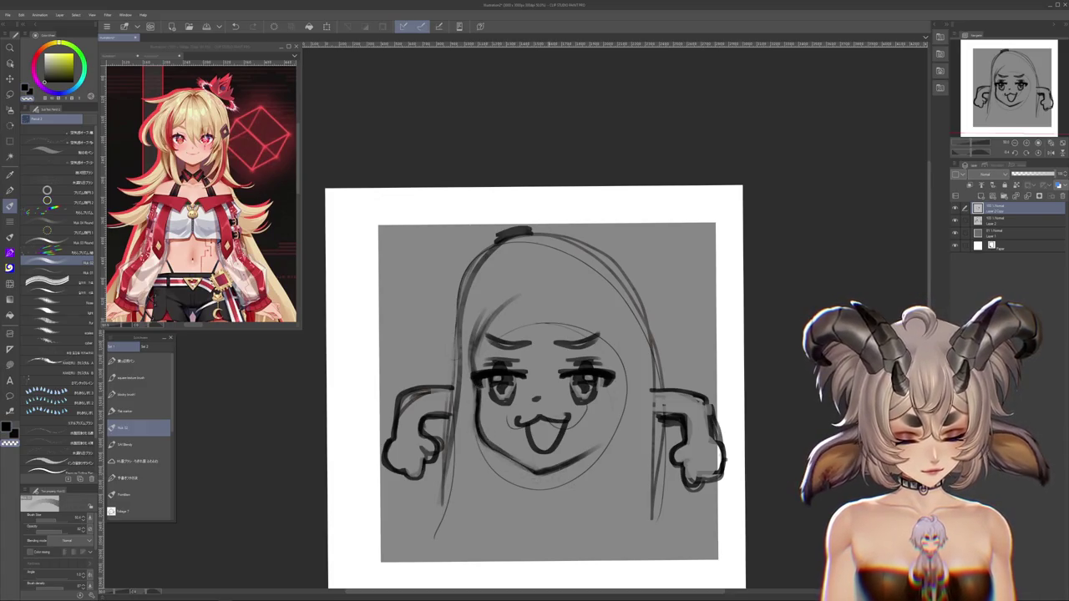
Add a faint blending-brush circle around the right eye and browse other brush sets
key(j)
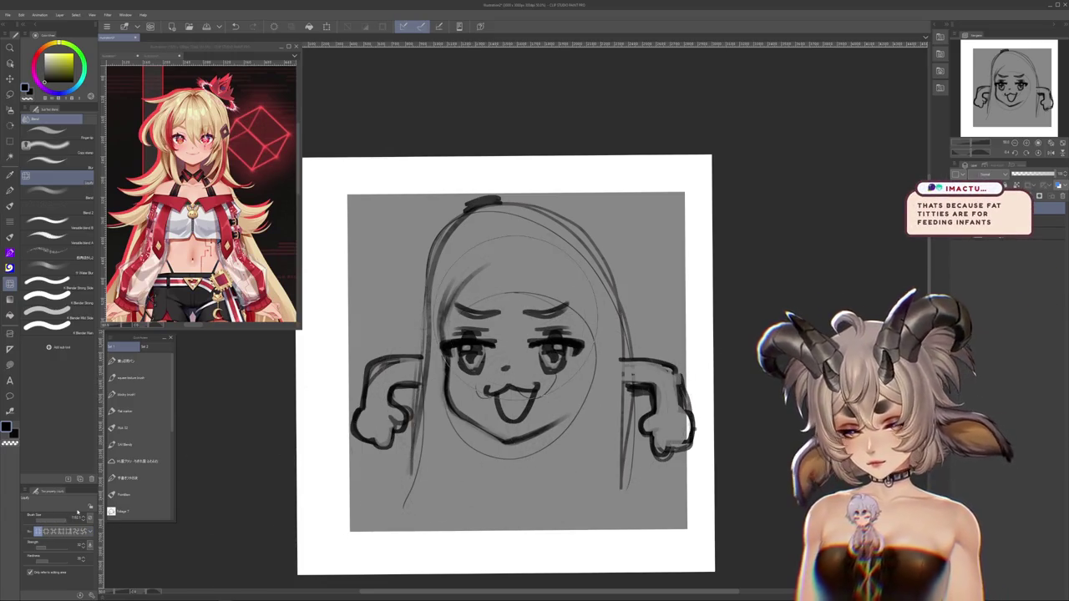
drag(588, 321, 542, 482)
key(ctrl+z)
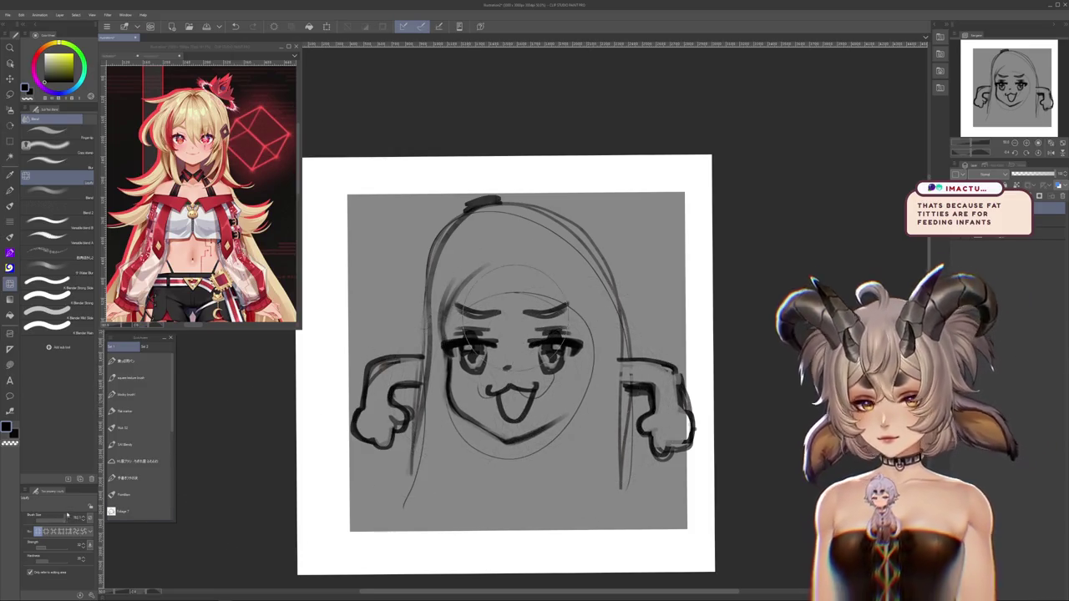
drag(584, 318, 576, 377)
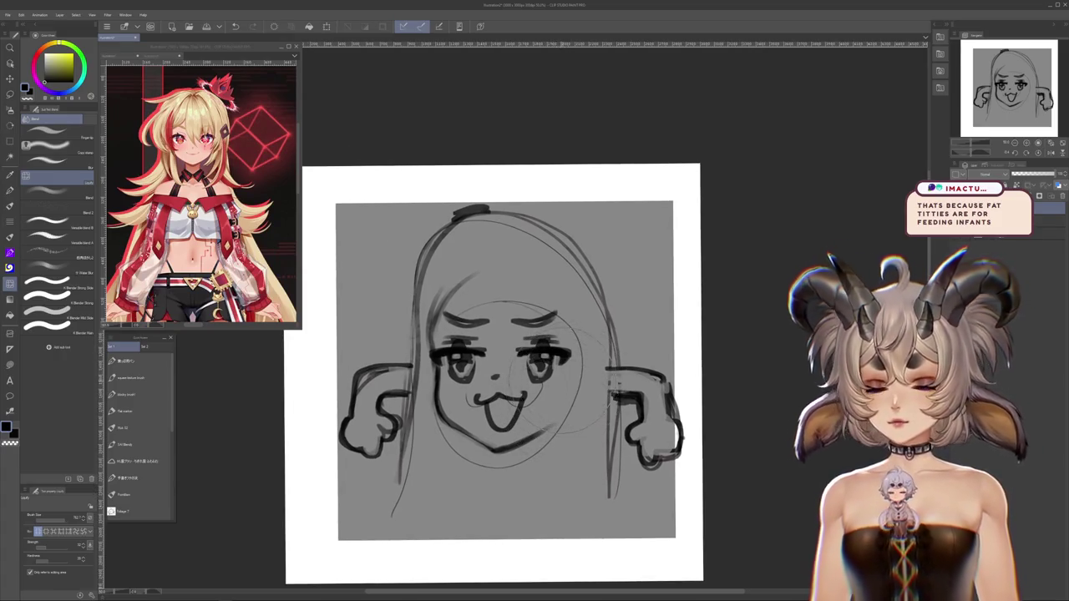
drag(542, 313, 585, 393)
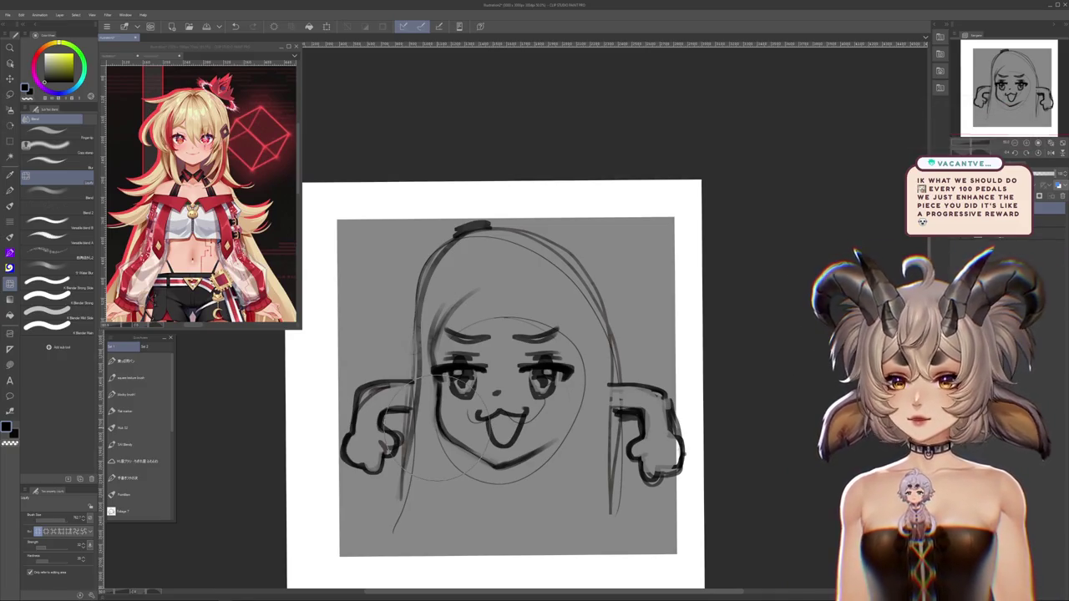
click(125, 428)
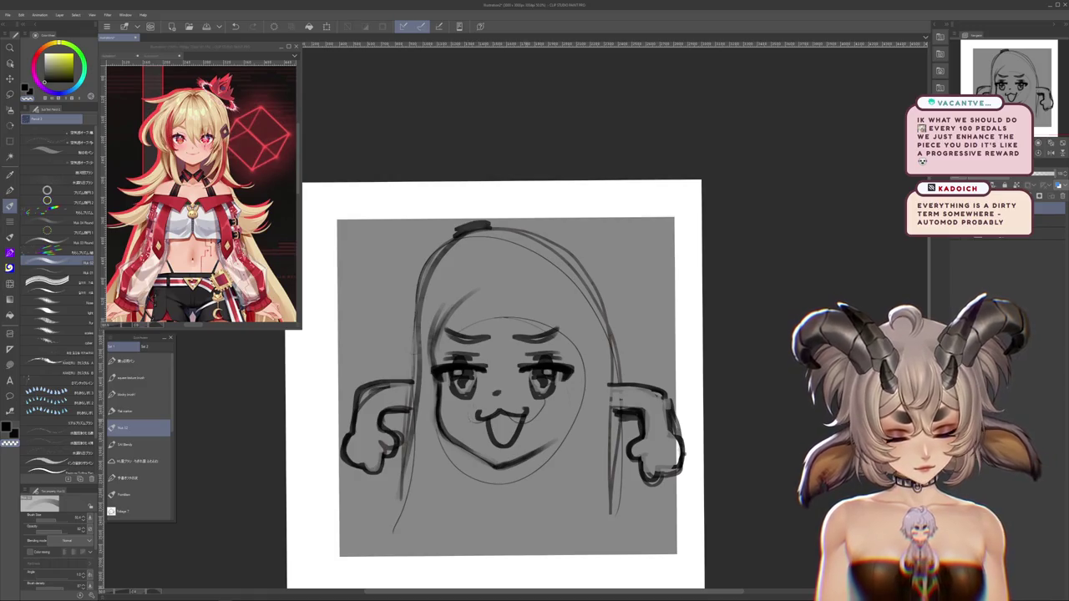
scroll(506, 386, up, 1)
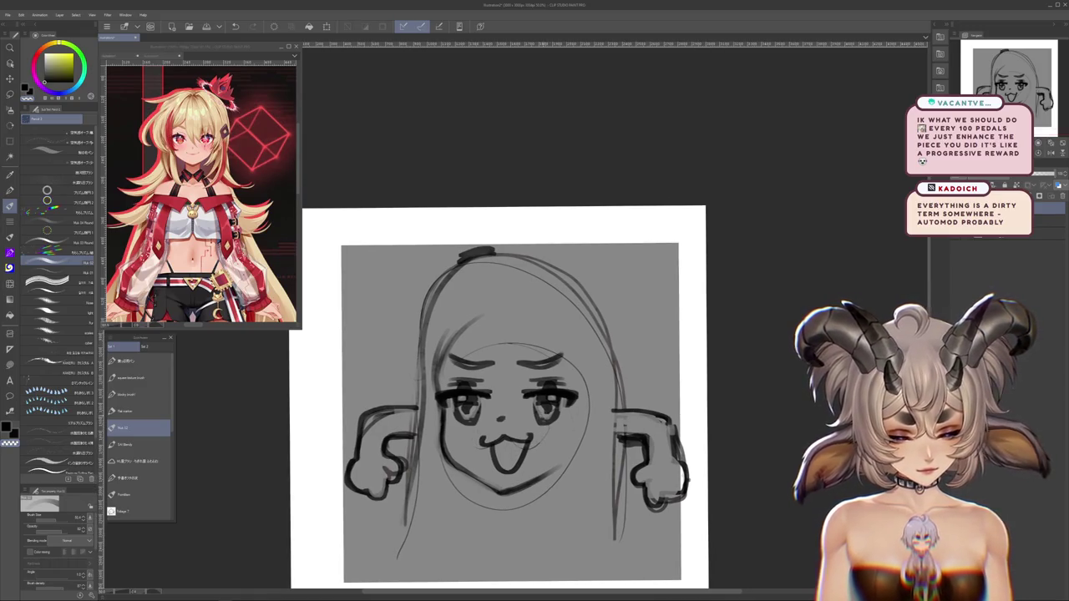
scroll(499, 392, down, 1)
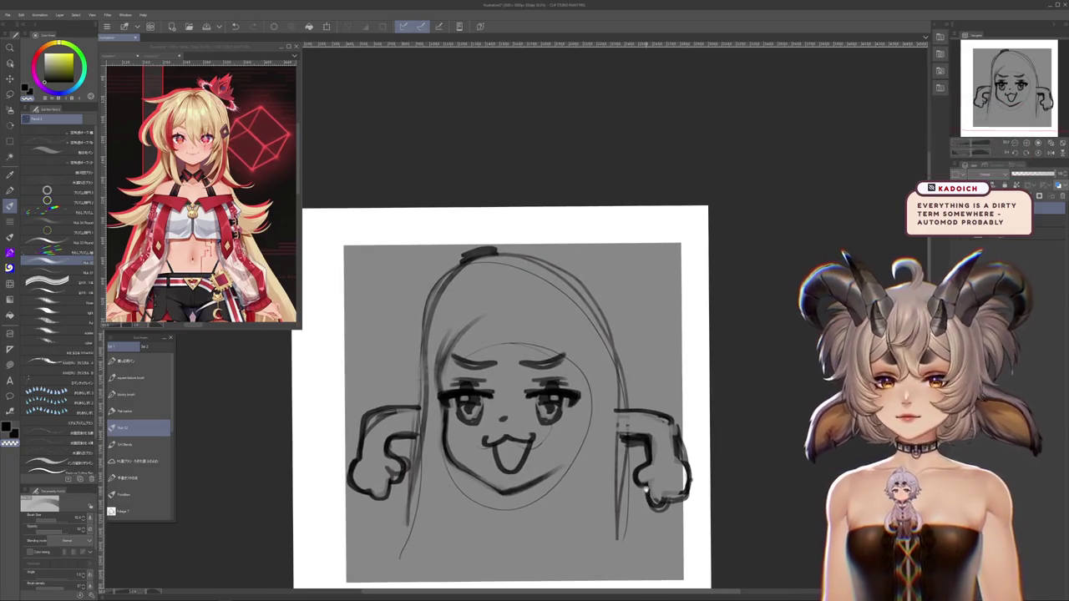
scroll(506, 392, right, 1)
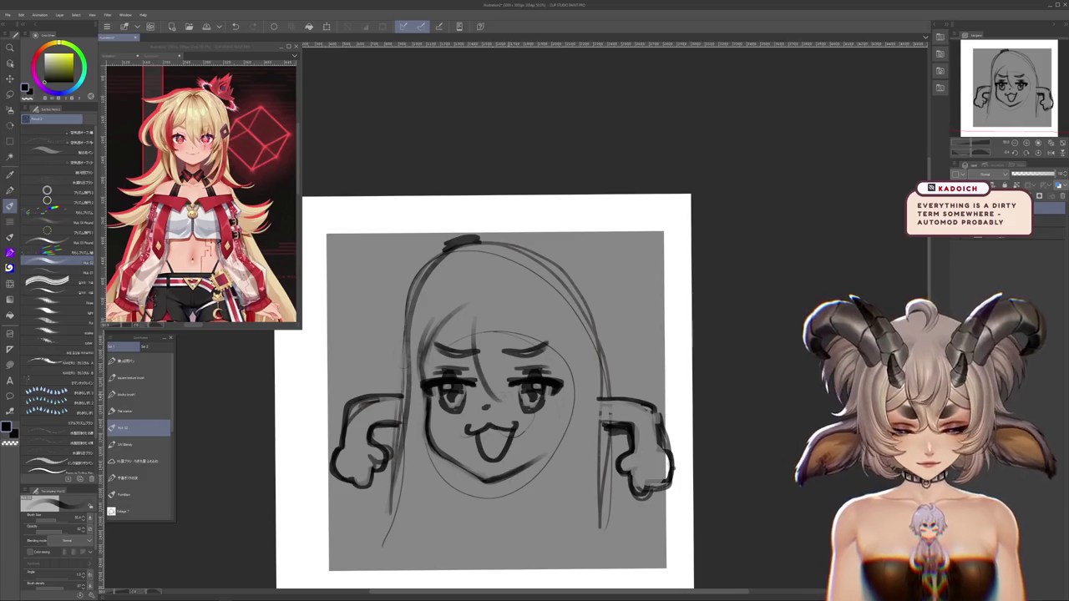
scroll(484, 376, down, 2)
scroll(484, 376, right, 1)
key(j)
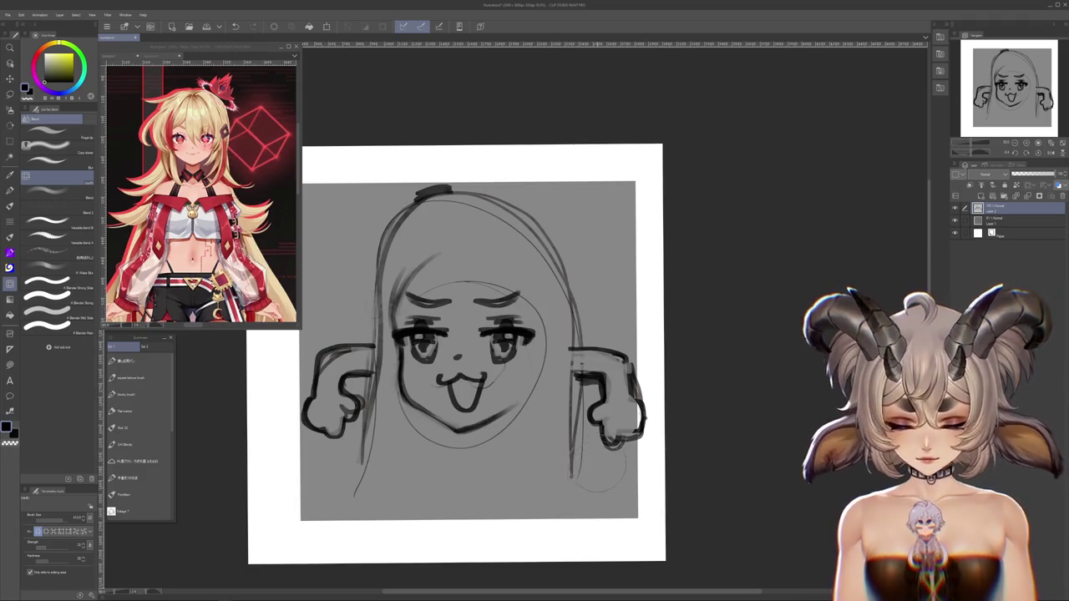
Draw a pencil strand of bangs over the forehead and lasso the face area
click(9, 205)
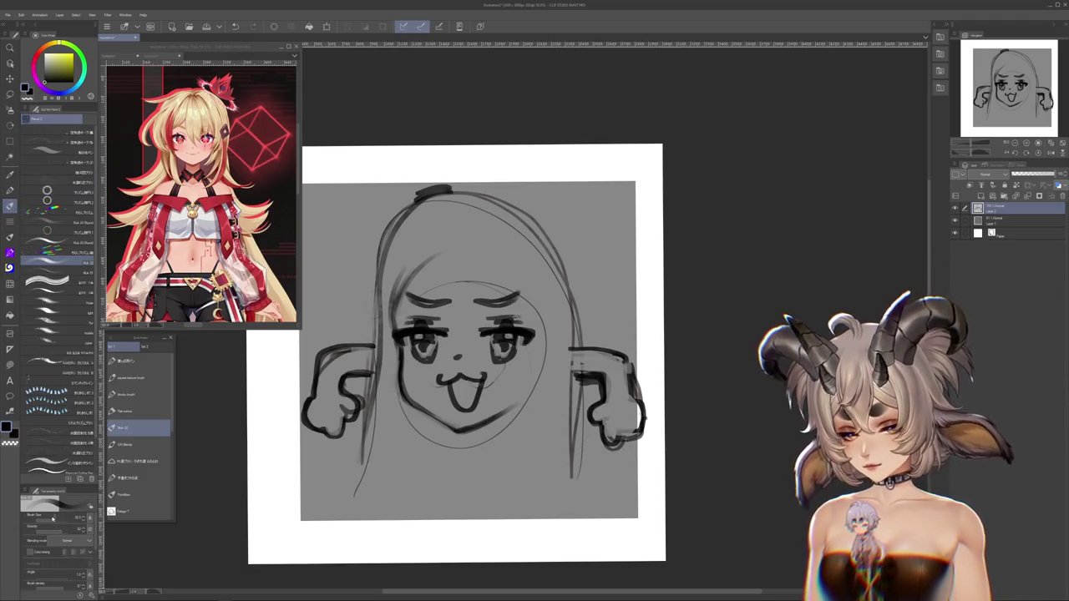
drag(408, 311, 451, 255)
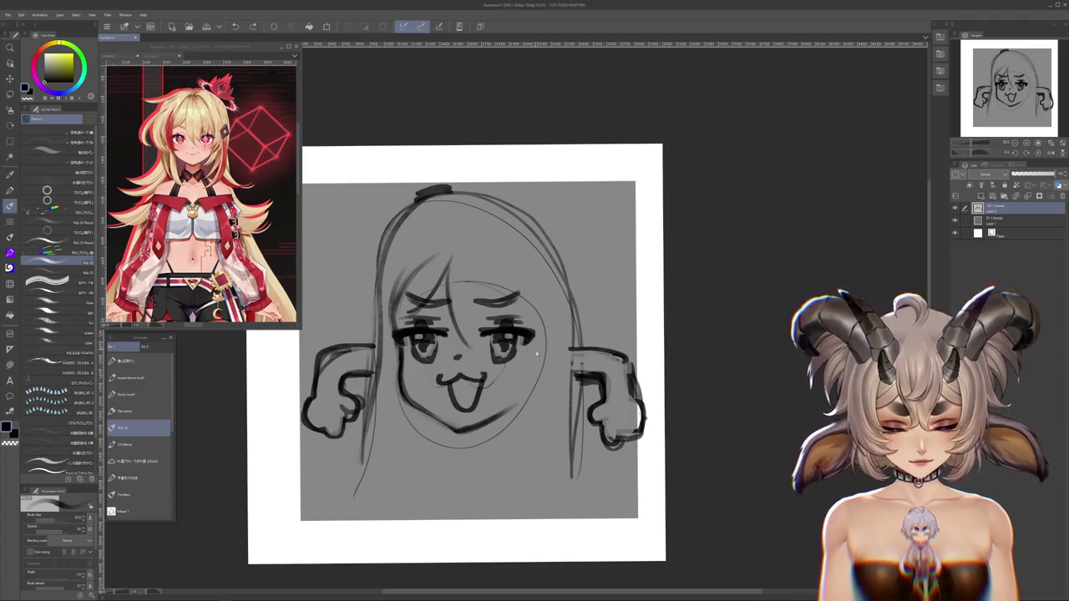
key(m)
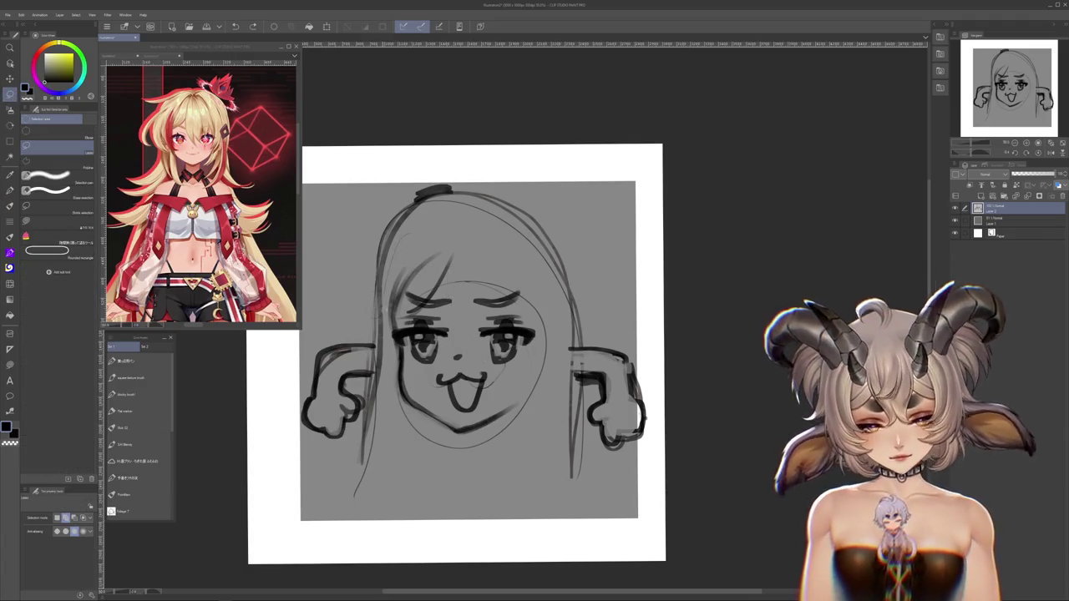
drag(537, 436, 518, 233)
Enlarge the selected face slightly, stretching it a little taller, and confirm
click(502, 495)
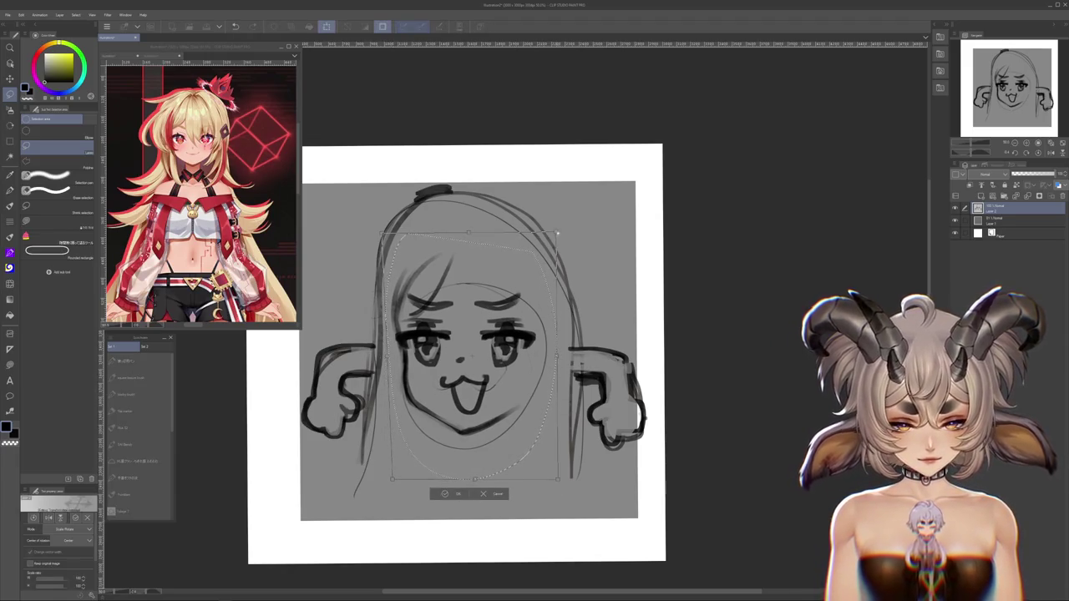
drag(557, 235, 567, 232)
drag(558, 479, 547, 465)
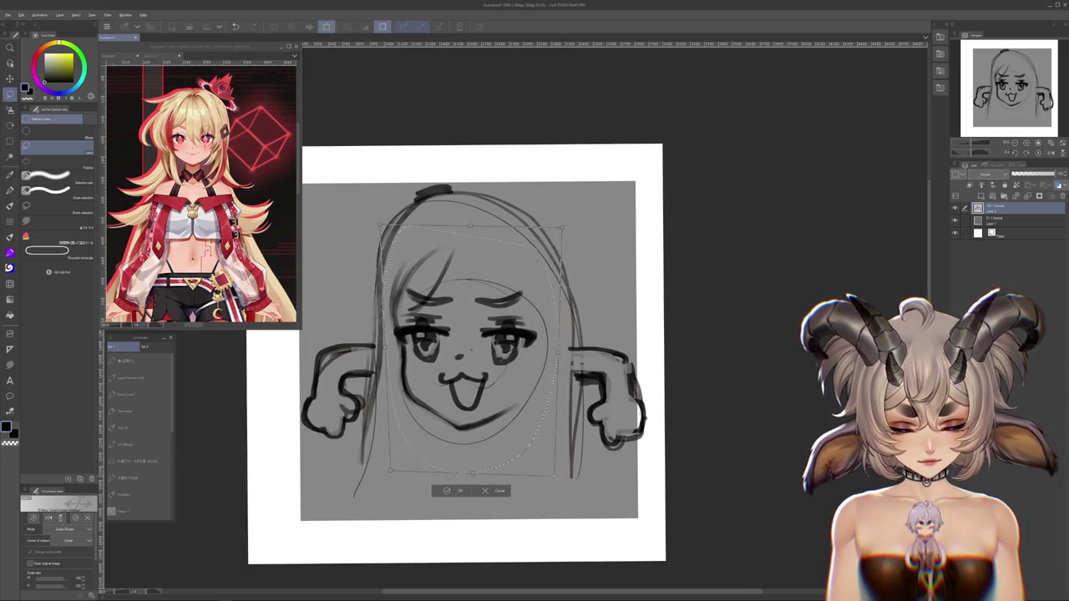
key(p)
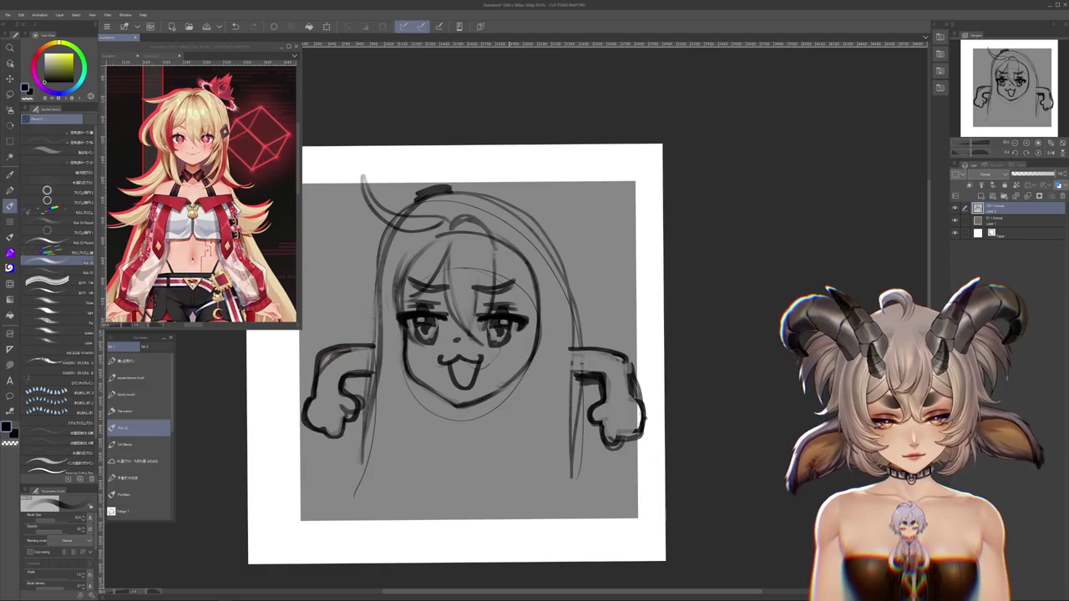
Redraw the hair as an arc over the head with strands down both sides
key(ctrl+z)
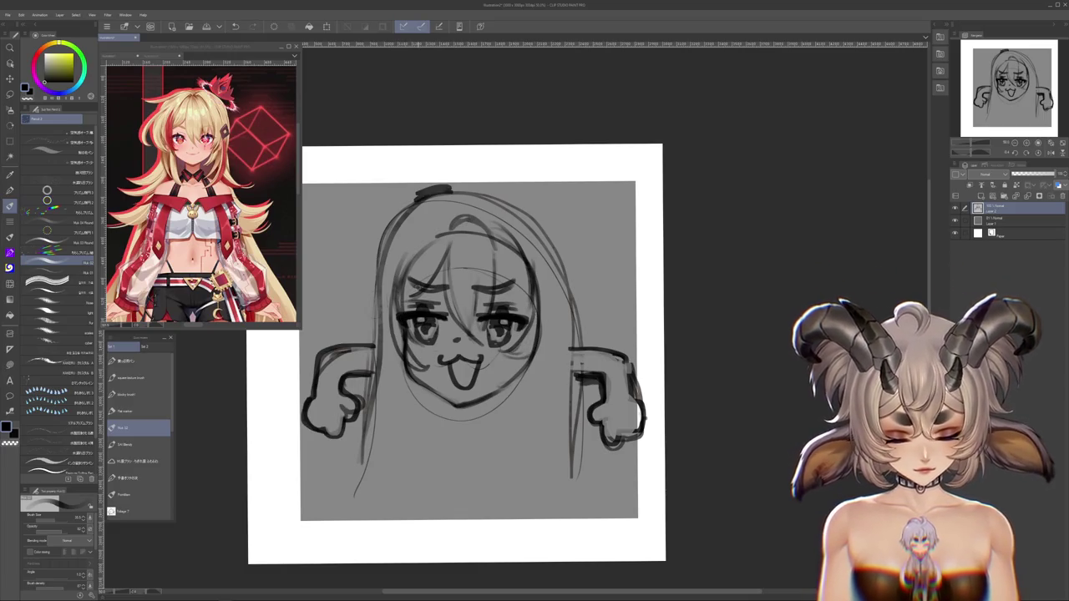
mouse_move(347, 247)
mouse_down()
mouse_move(460, 218)
mouse_move(372, 255)
mouse_move(343, 340)
mouse_up()
key(ctrl+z)
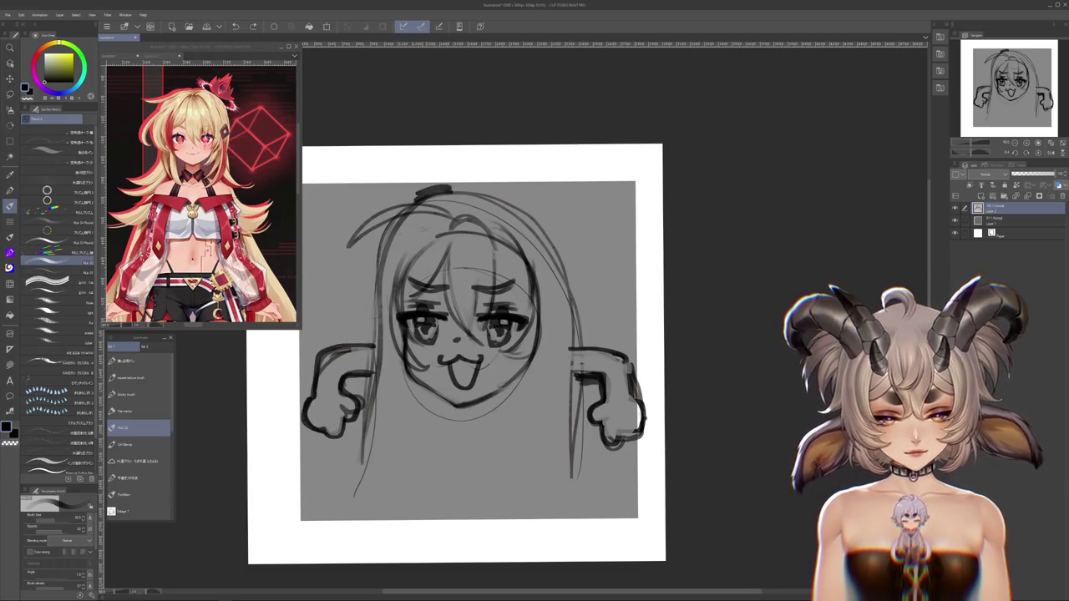
drag(424, 230, 354, 332)
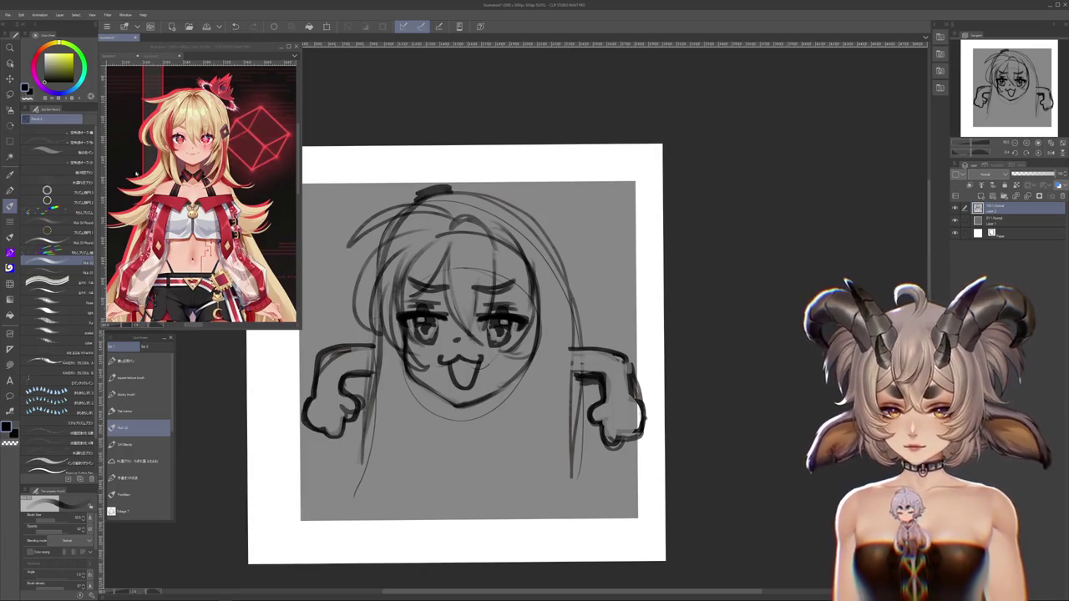
key(ctrl+z)
key(ctrl+z)
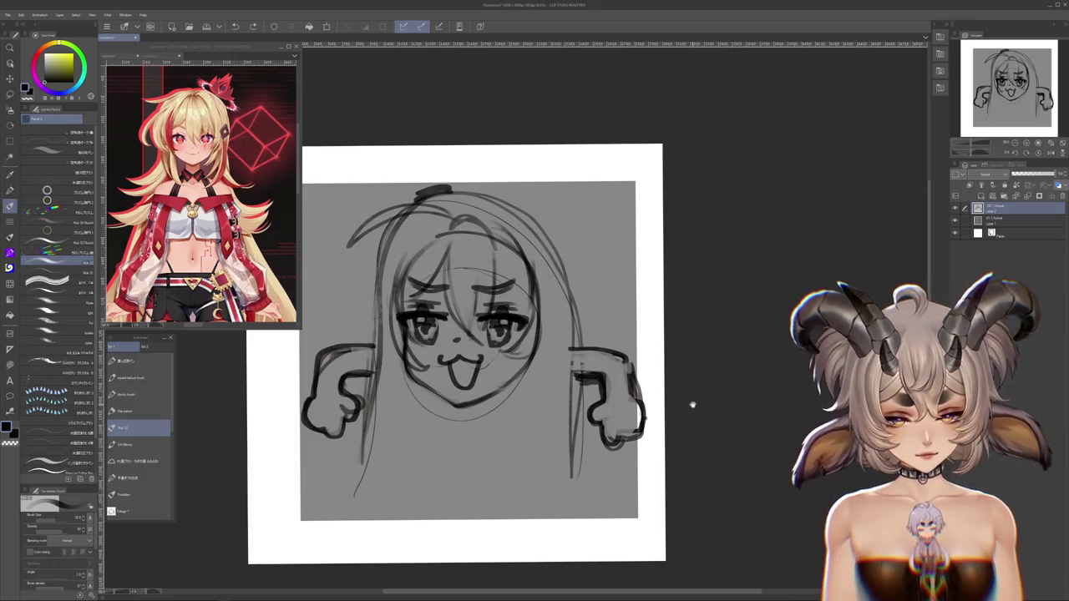
mouse_move(405, 209)
mouse_down()
mouse_move(505, 185)
mouse_move(580, 347)
mouse_up()
drag(501, 192, 576, 321)
drag(421, 190, 576, 317)
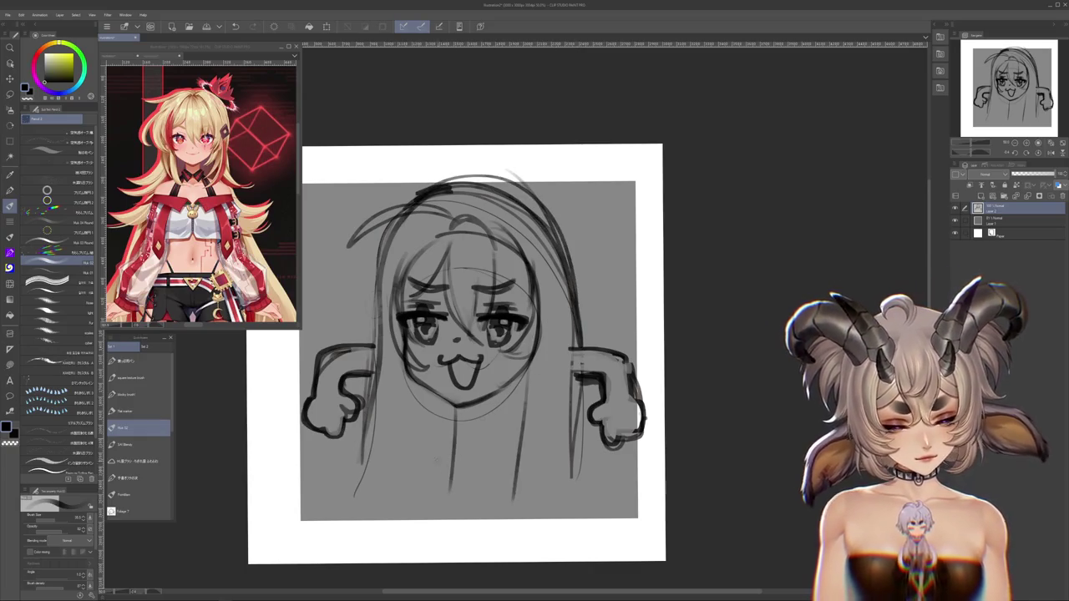
key(ctrl+z)
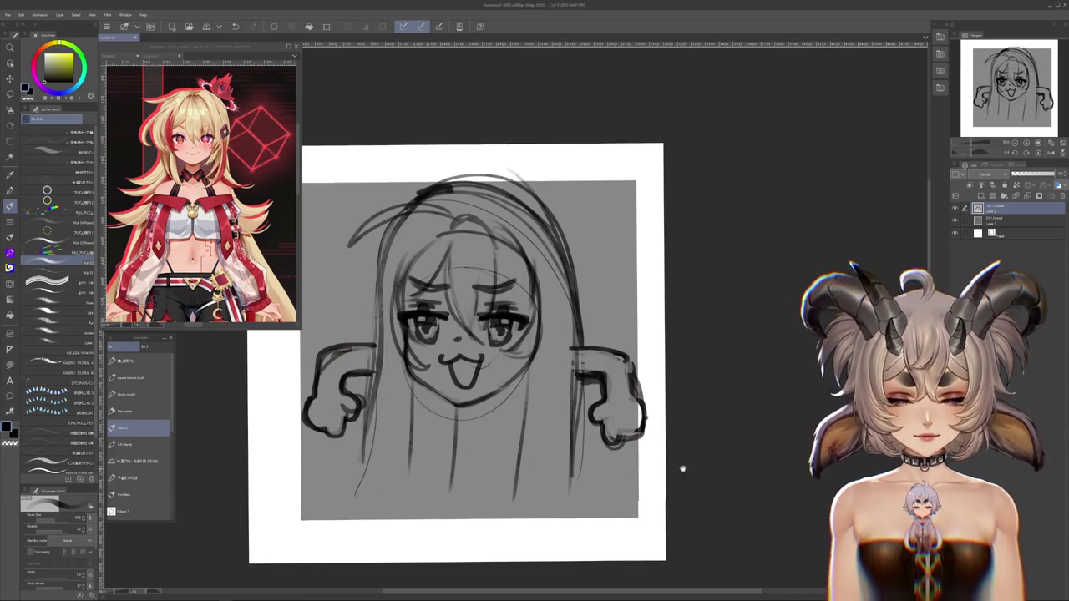
drag(680, 467, 718, 443)
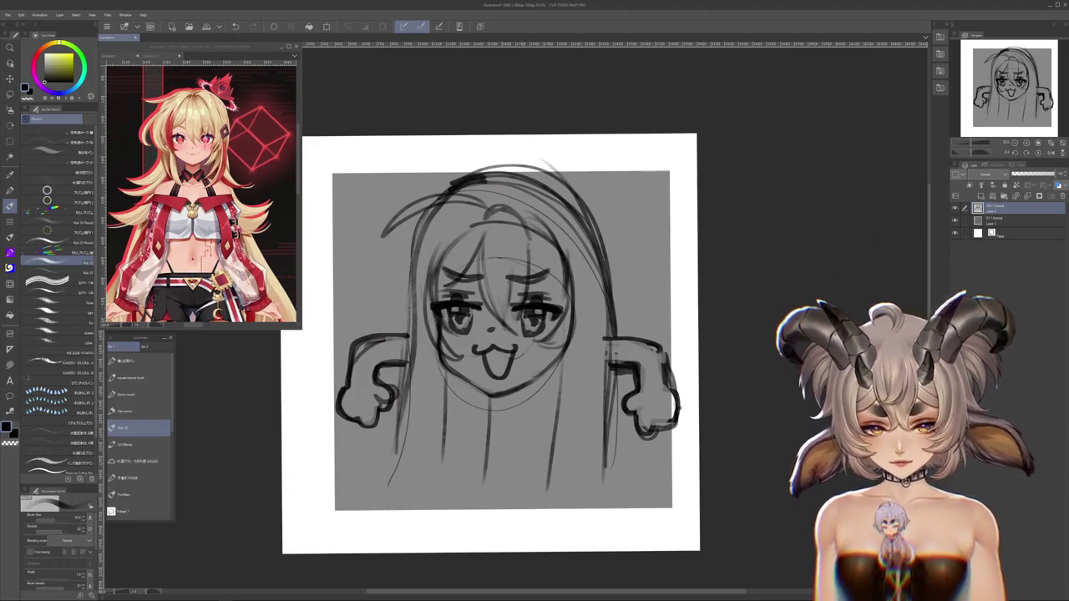
key(m)
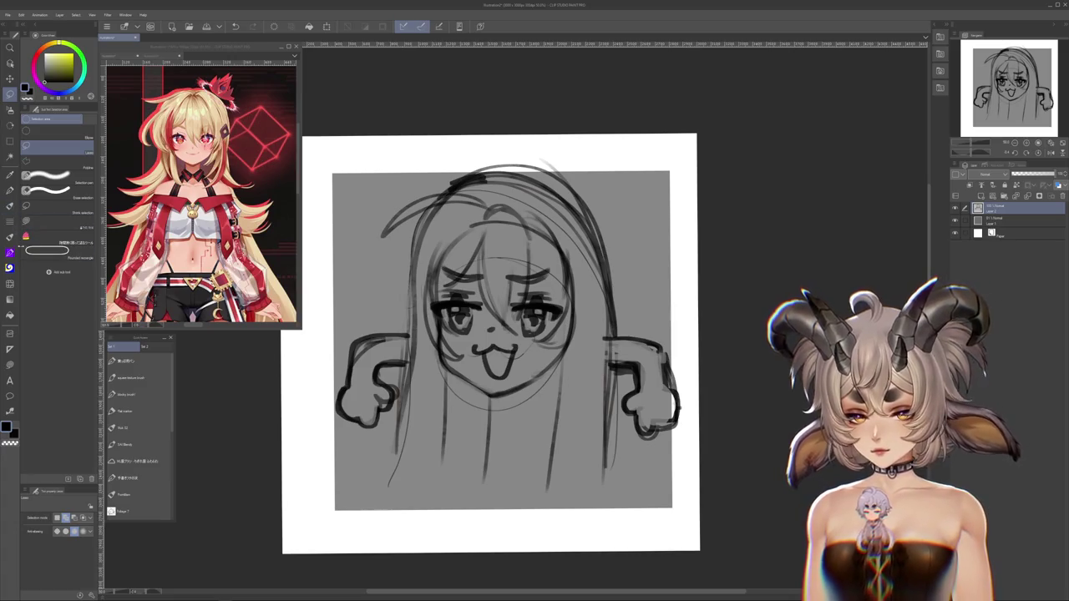
Zoom out and scale the whole sketch layer down from its corner, then confirm
click(50, 242)
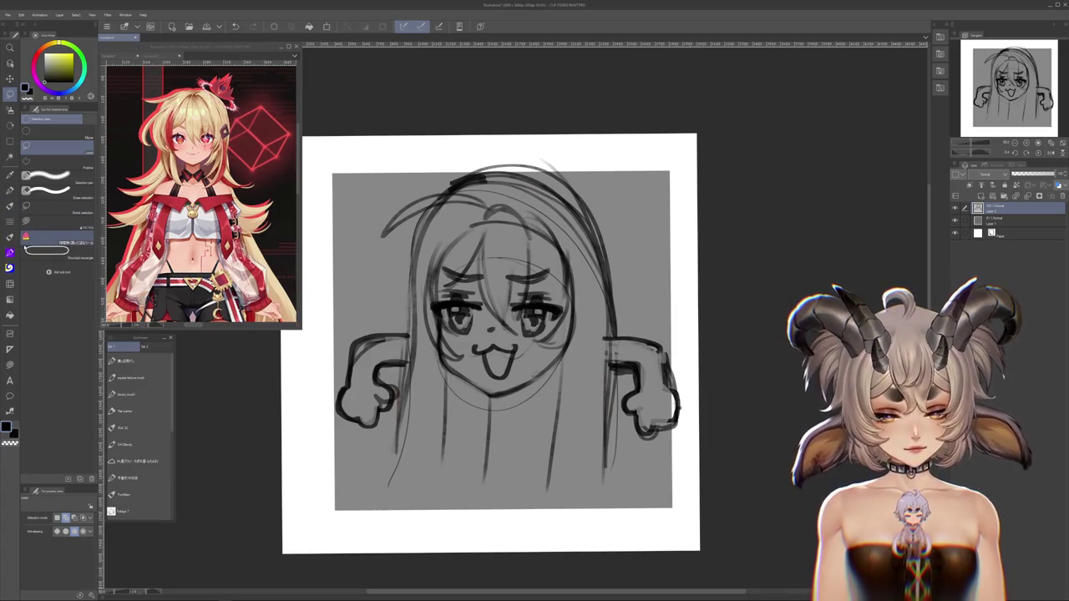
key(ctrl+minus)
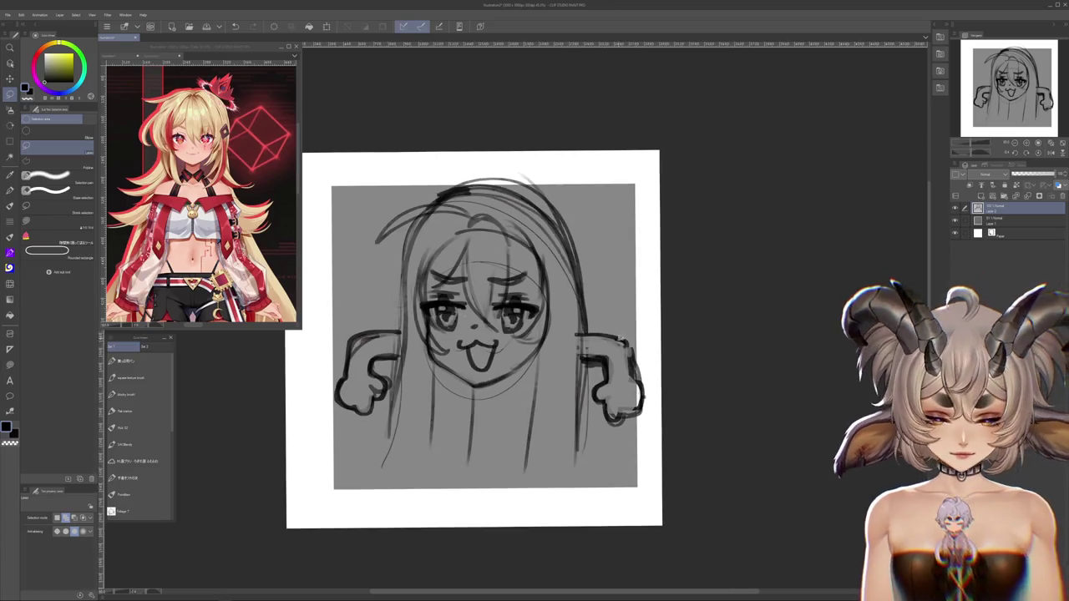
key(ctrl+t)
drag(626, 421, 659, 474)
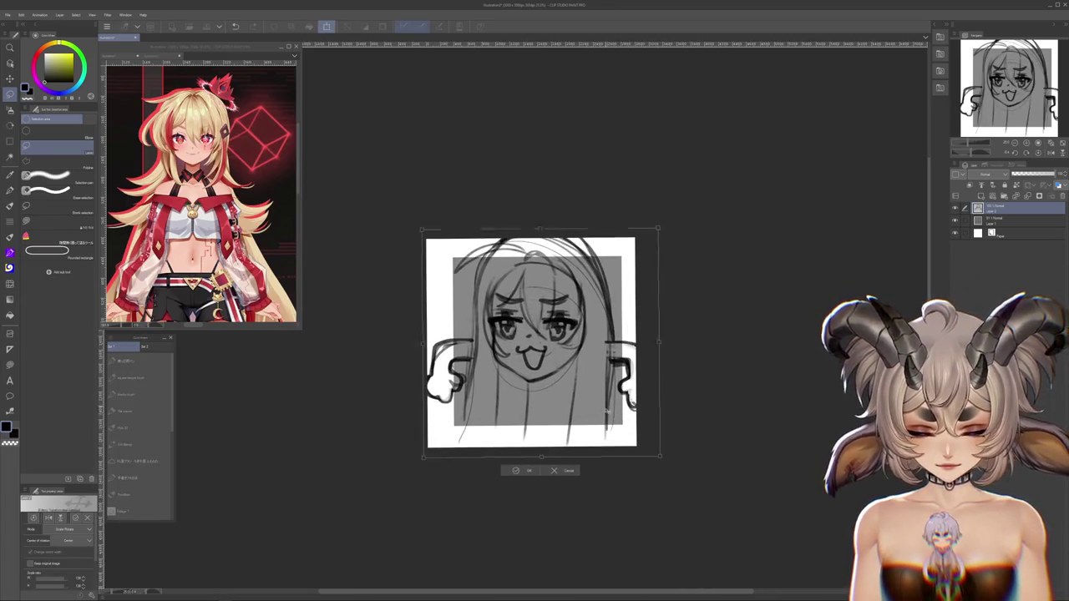
drag(534, 350, 532, 350)
drag(659, 469, 649, 461)
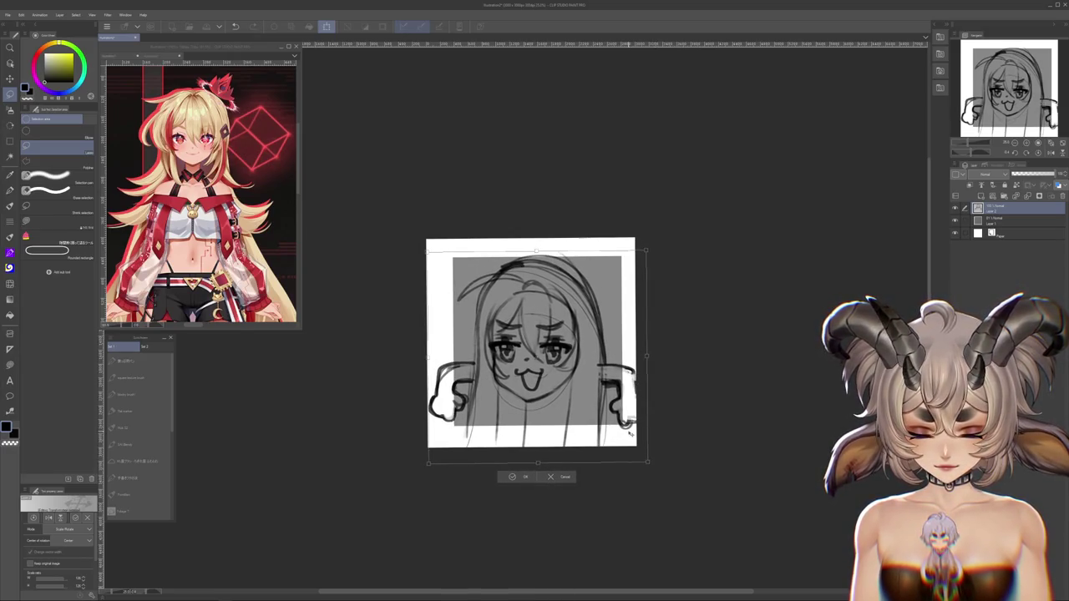
drag(647, 460, 624, 430)
scroll(586, 414, up, 1)
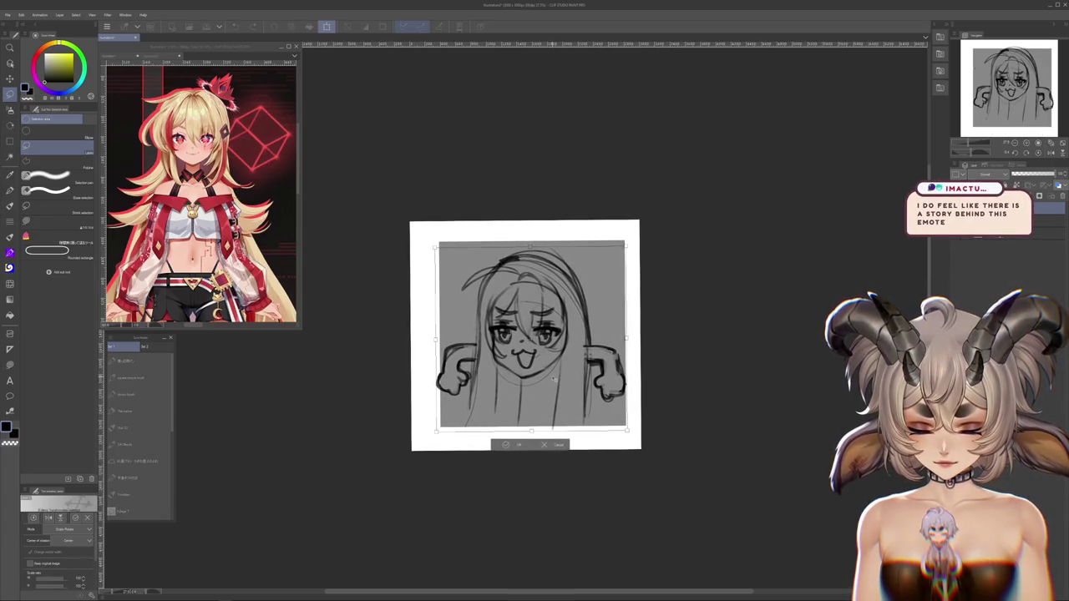
click(515, 446)
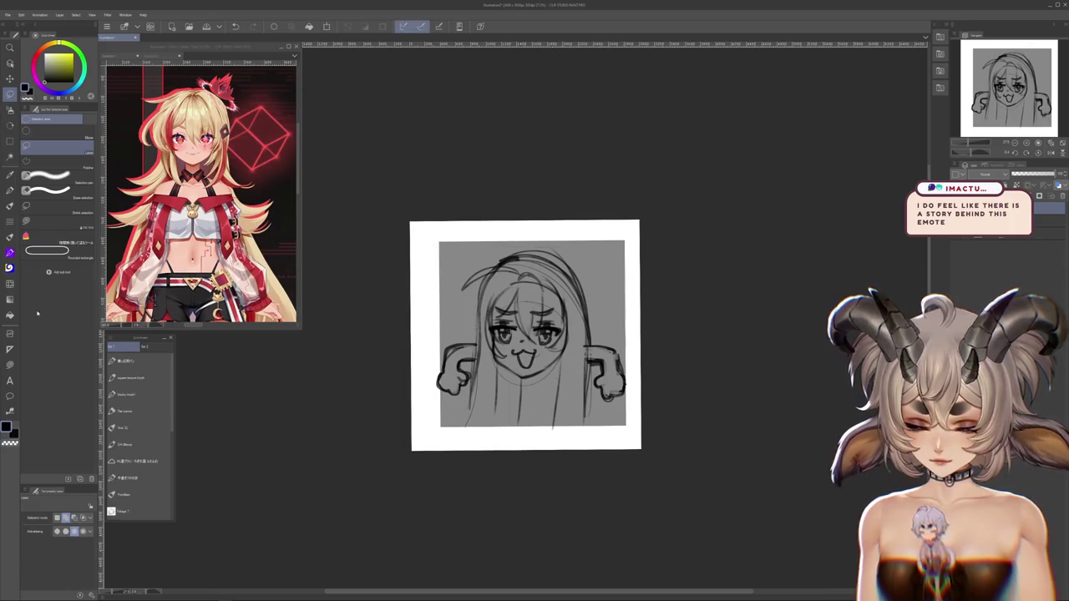
Enlarge the blending brush, try a slight clockwise rotation, cancel it, and zoom back in
key(j)
key(bracketright)
key(bracketright)
key(bracketright)
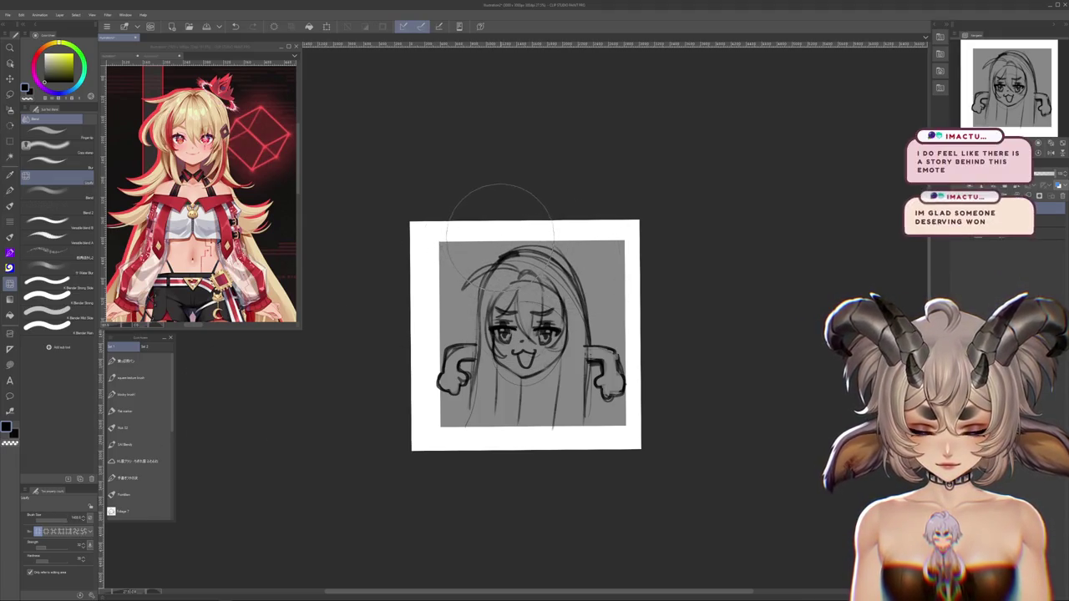
key(ctrl+t)
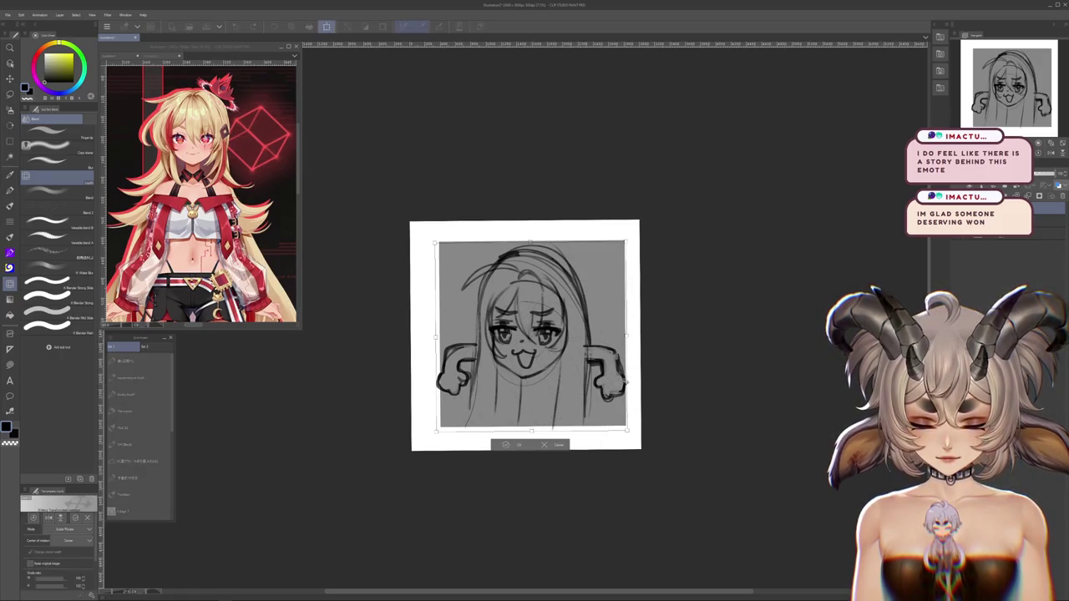
drag(675, 361, 663, 383)
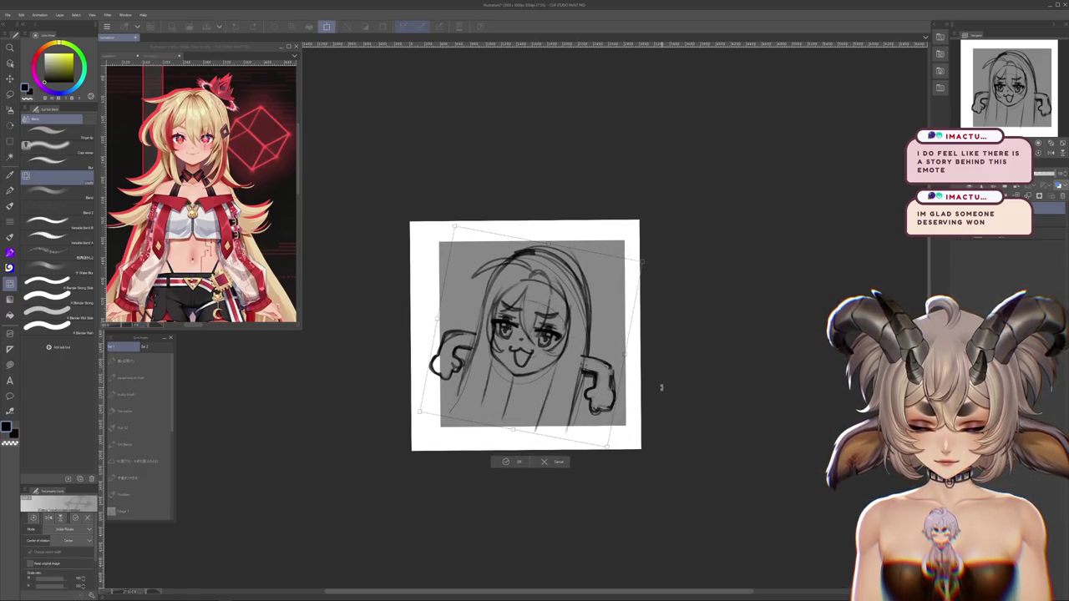
key(Escape)
key(ctrl+plus)
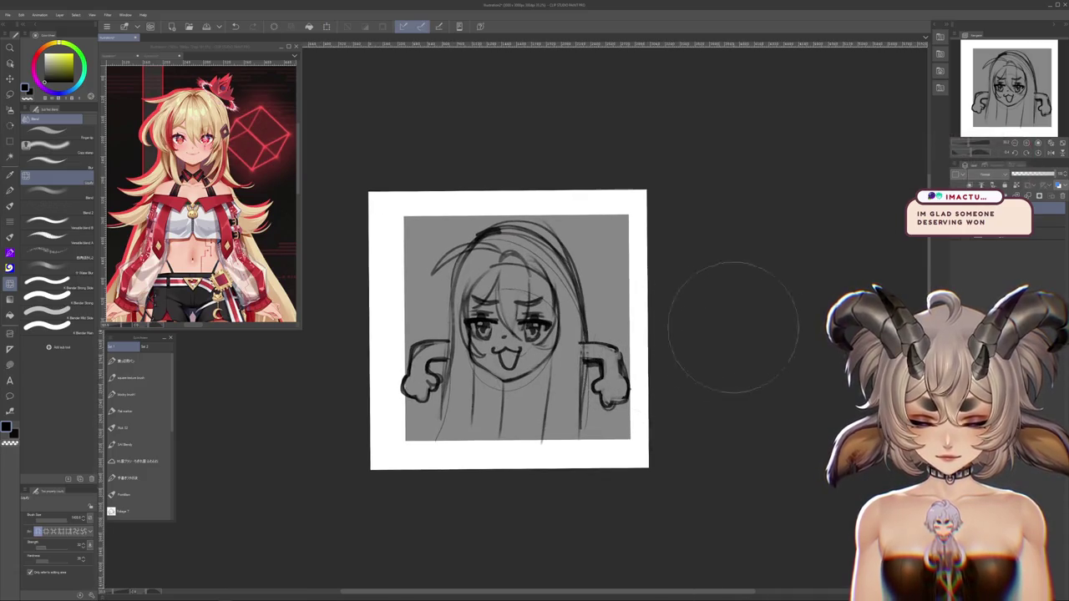
key(m)
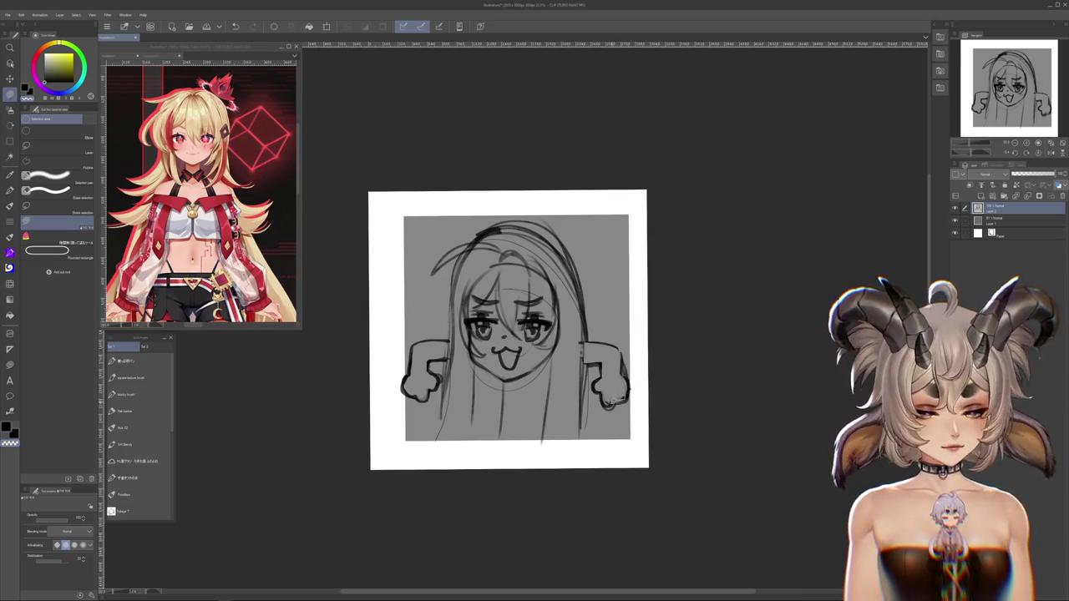
Eyedrop the reference skin tone, fill the face and both hands, then show the cucumber reference
drag(638, 349, 711, 436)
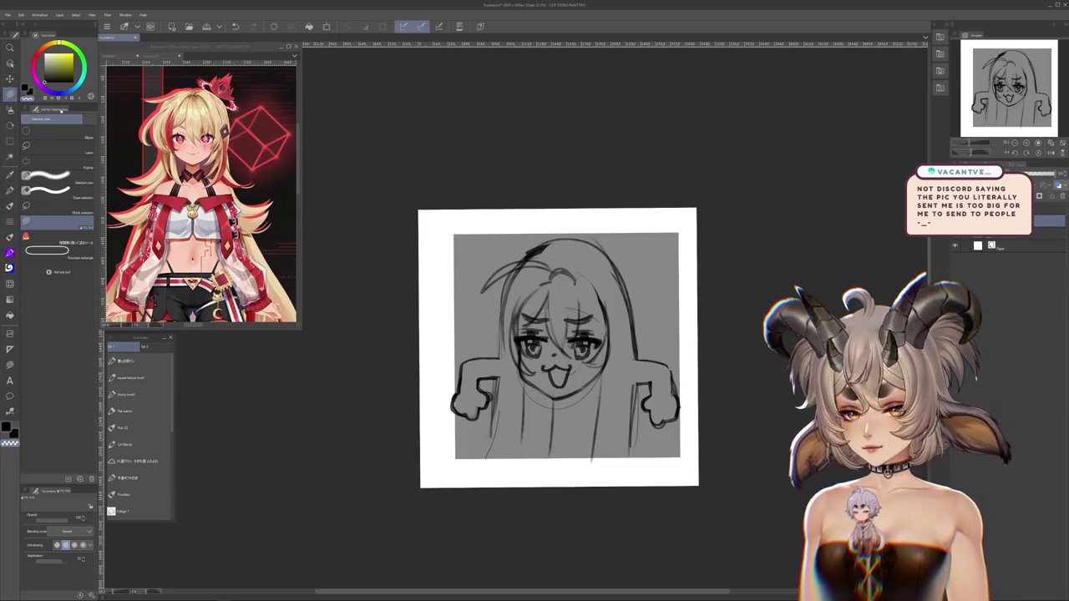
alt+click(186, 152)
click(517, 351)
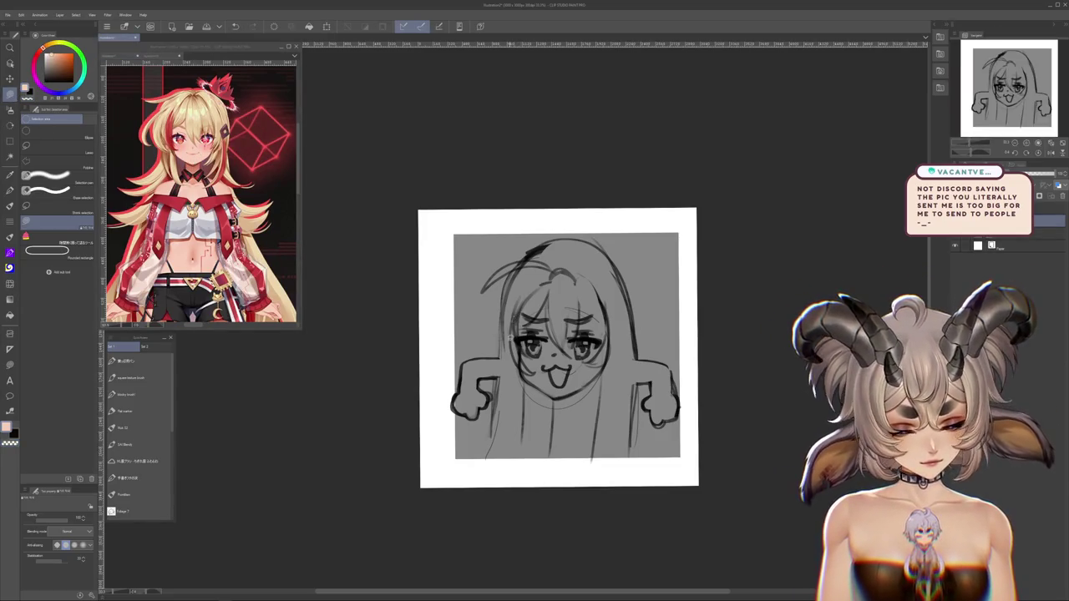
drag(520, 367, 547, 327)
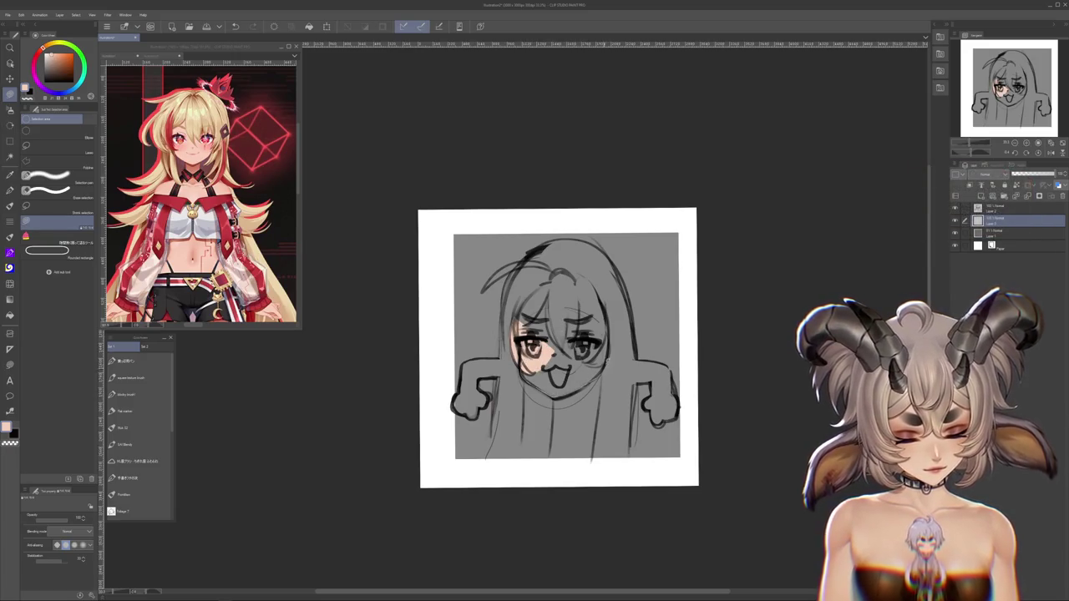
click(555, 300)
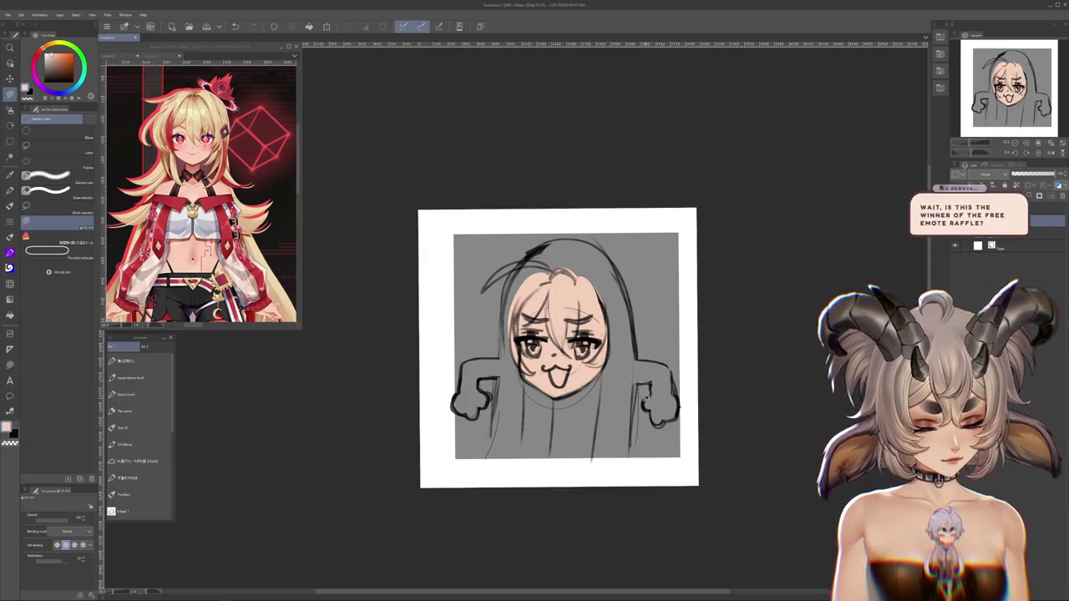
click(637, 354)
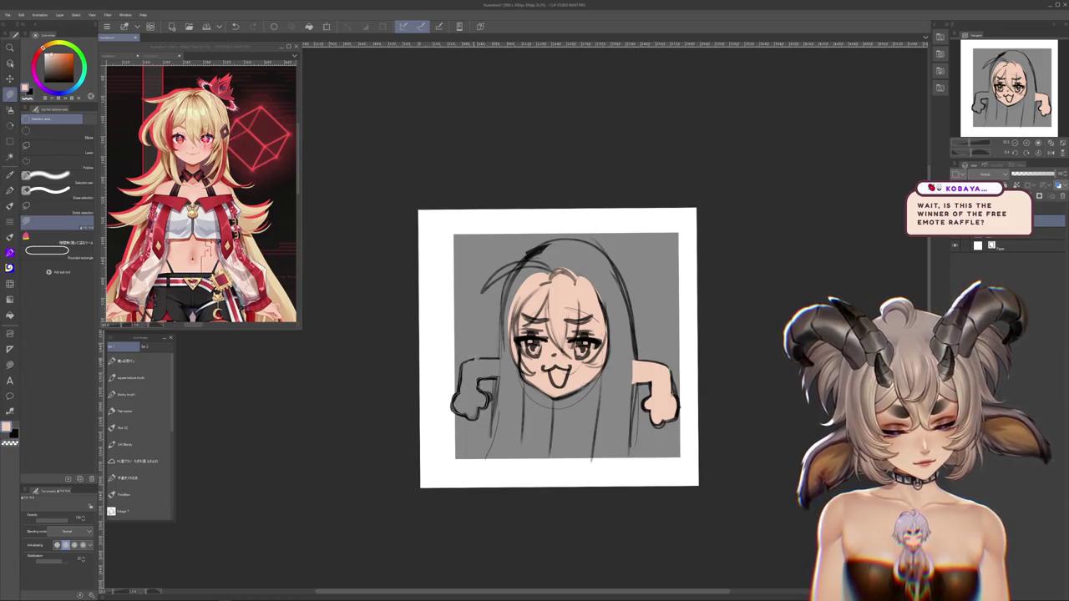
click(473, 393)
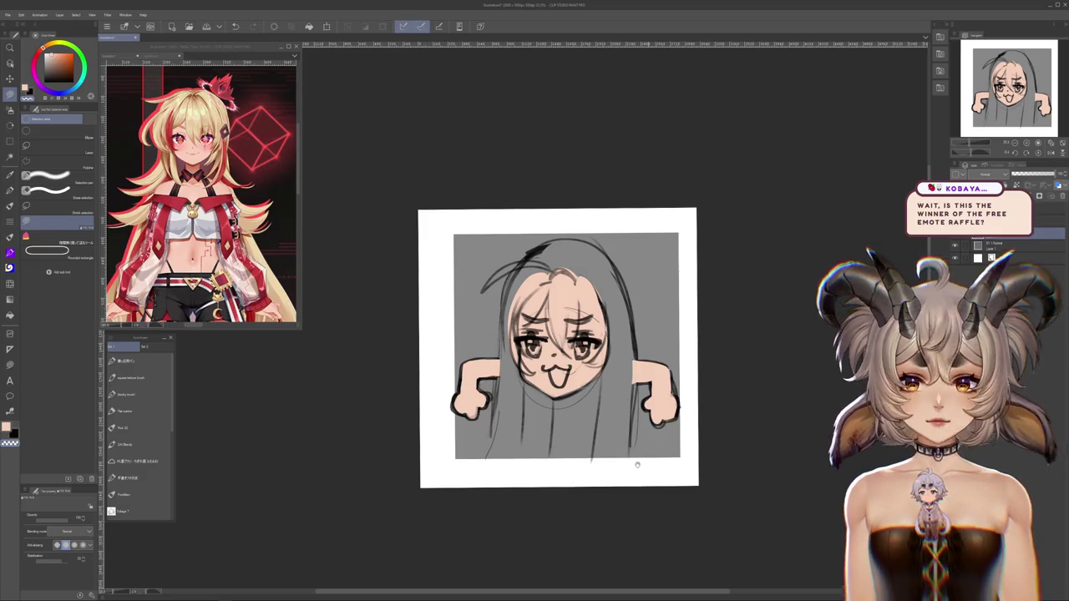
drag(599, 481, 590, 485)
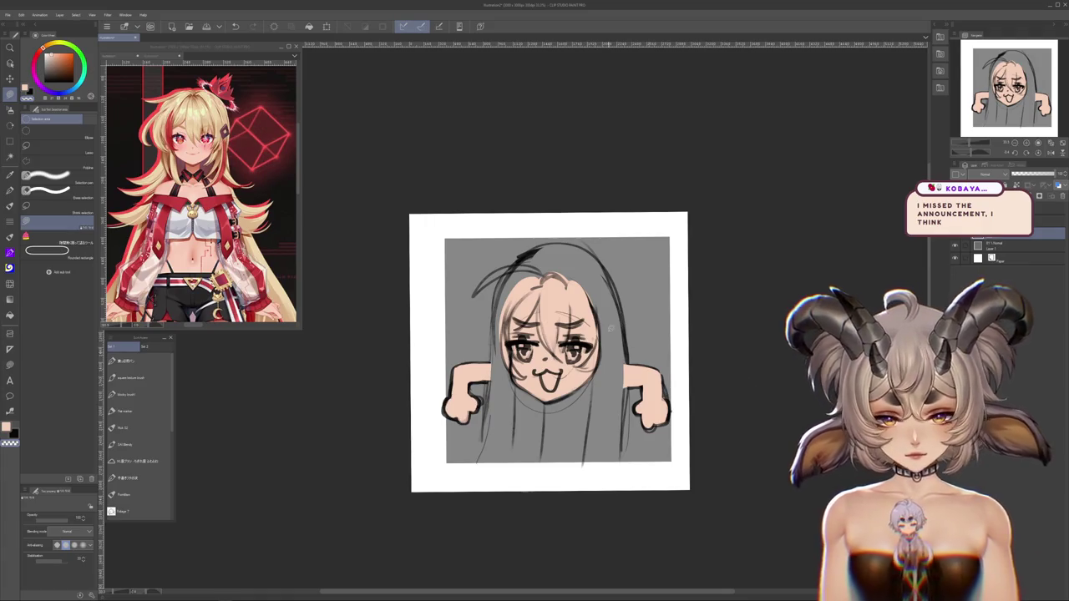
click(162, 56)
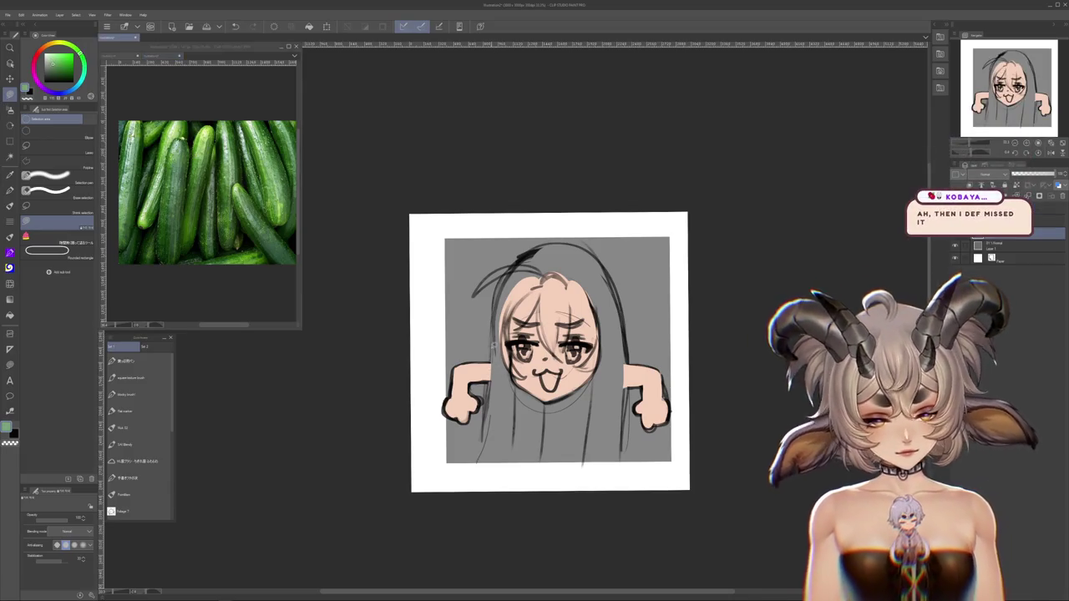
Lay green over the hair area and choose a shading brush from the painting brushes
drag(492, 357, 543, 451)
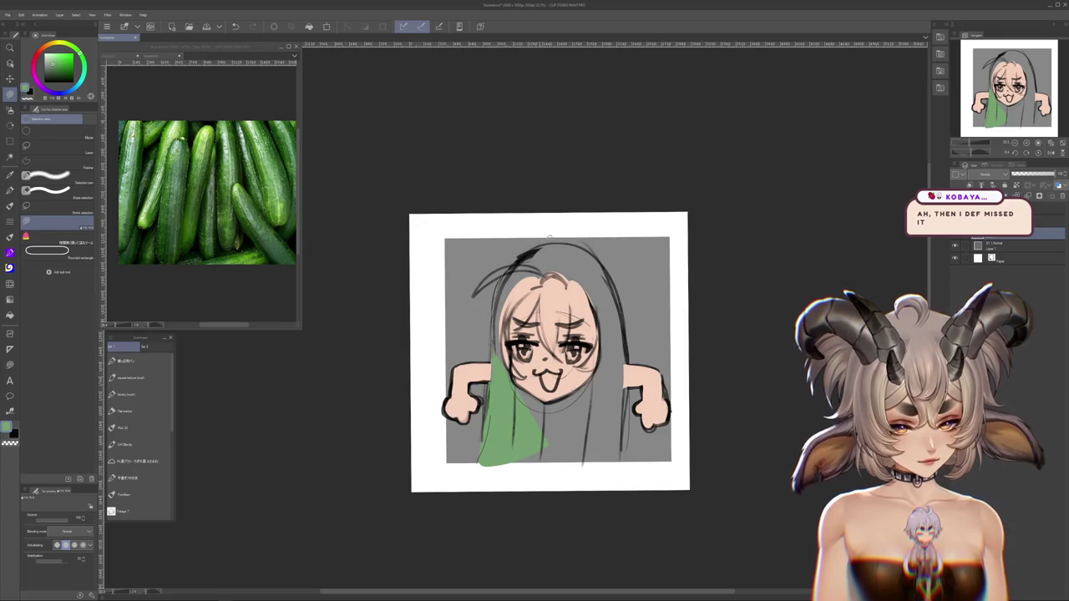
drag(633, 467, 631, 468)
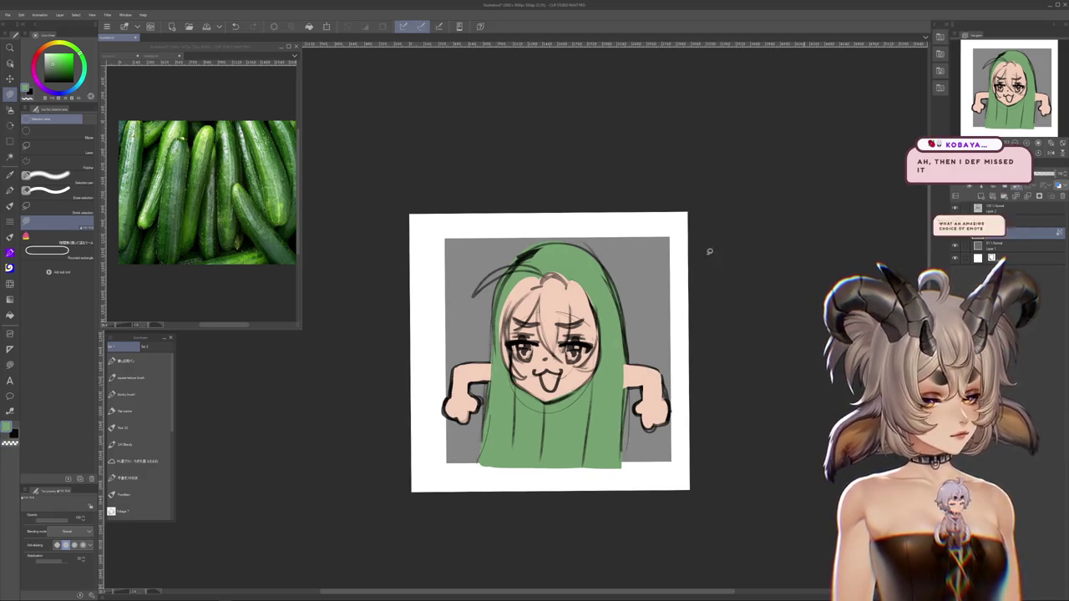
click(125, 428)
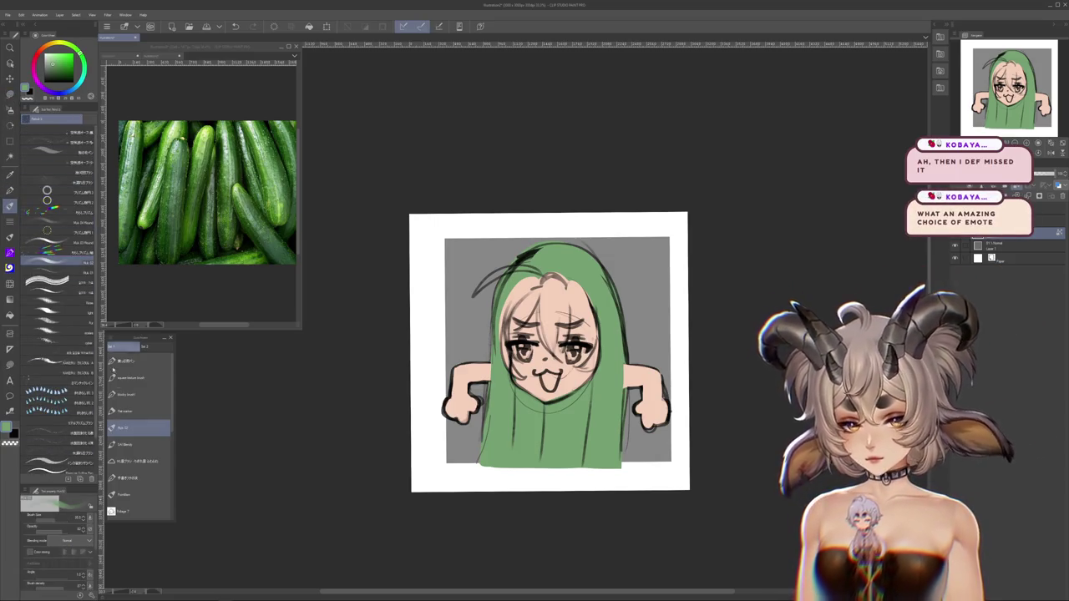
click(125, 411)
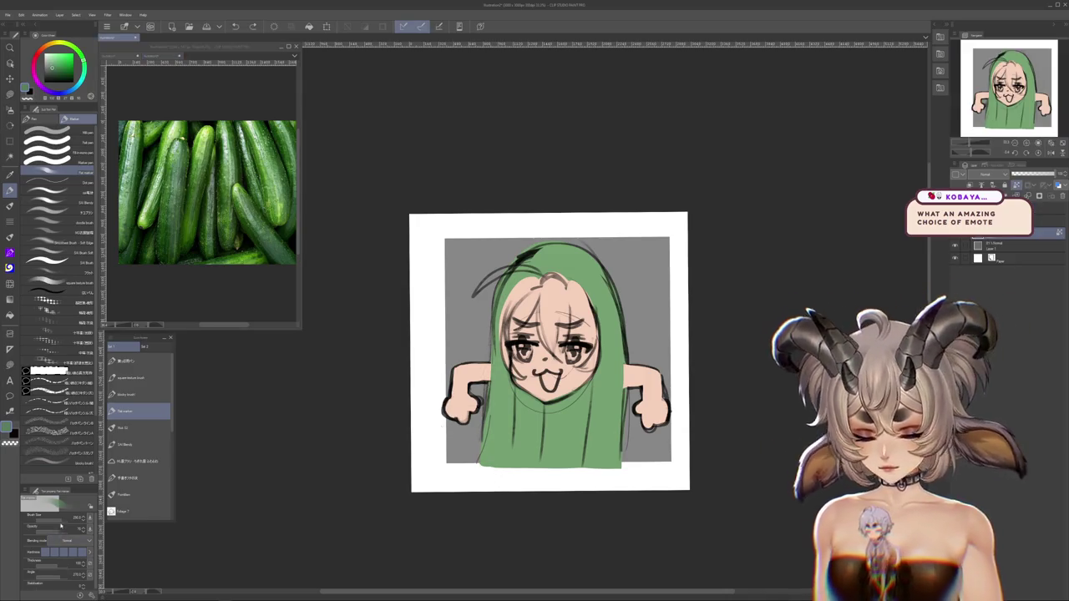
key(ctrl+Tab)
key(ctrl+Tab)
Paint dark vertical stripes down the green hair from left to right
drag(489, 355, 518, 466)
mouse_move(526, 397)
mouse_down()
mouse_move(551, 466)
mouse_move(576, 458)
mouse_up()
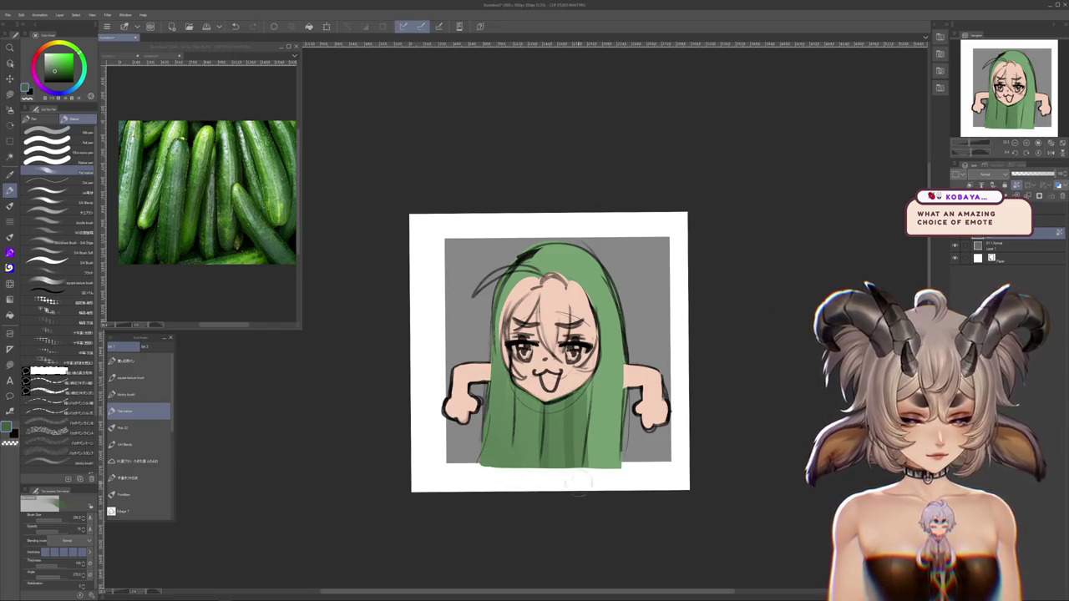
drag(589, 372, 576, 468)
drag(617, 354, 605, 472)
mouse_move(618, 298)
mouse_down()
mouse_move(623, 386)
mouse_move(603, 468)
mouse_up()
drag(501, 321, 488, 466)
drag(503, 364, 492, 464)
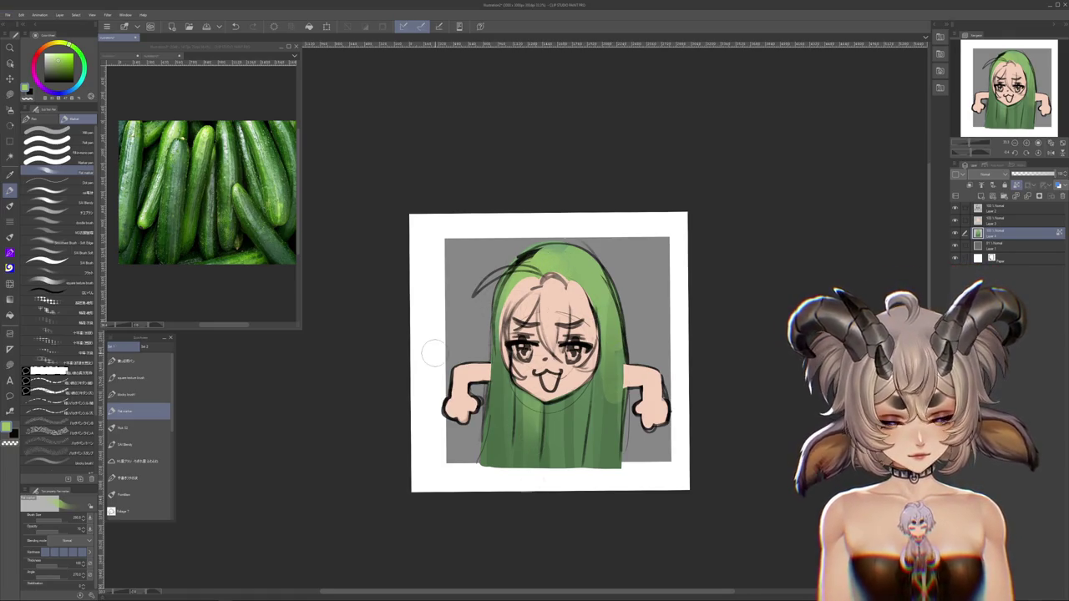
Pick a darker green and deepen the lower part of the hair
alt+click(325, 498)
drag(506, 267, 496, 463)
drag(484, 368, 576, 464)
key(ctrl+z)
key(ctrl+z)
key(ctrl+y)
key(ctrl+y)
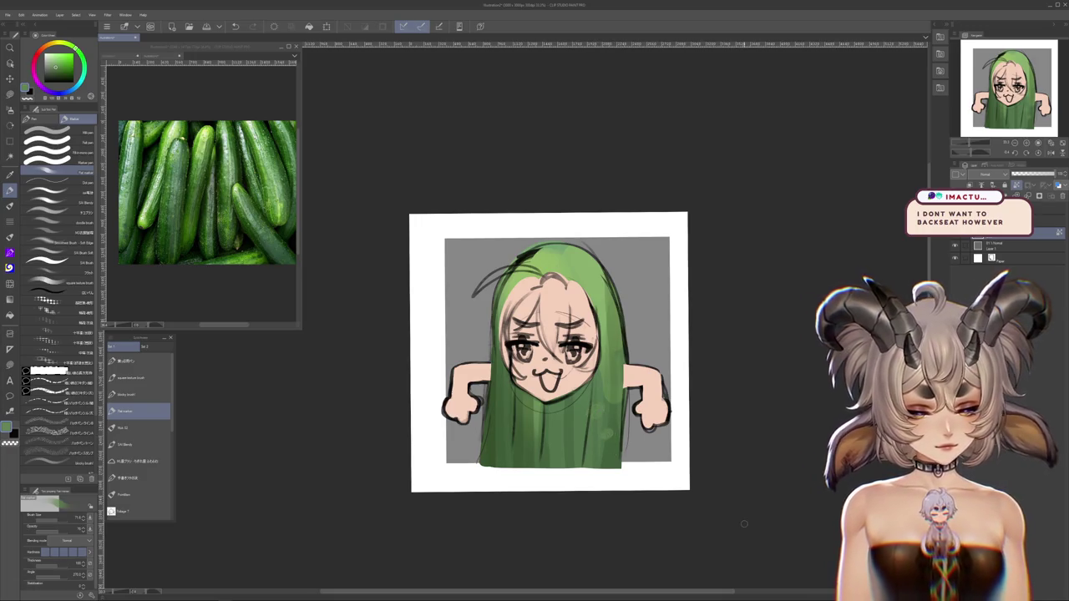
Move the green hair layer down a few pixels past the grey background
scroll(668, 325, down, 2)
scroll(641, 340, up, 2)
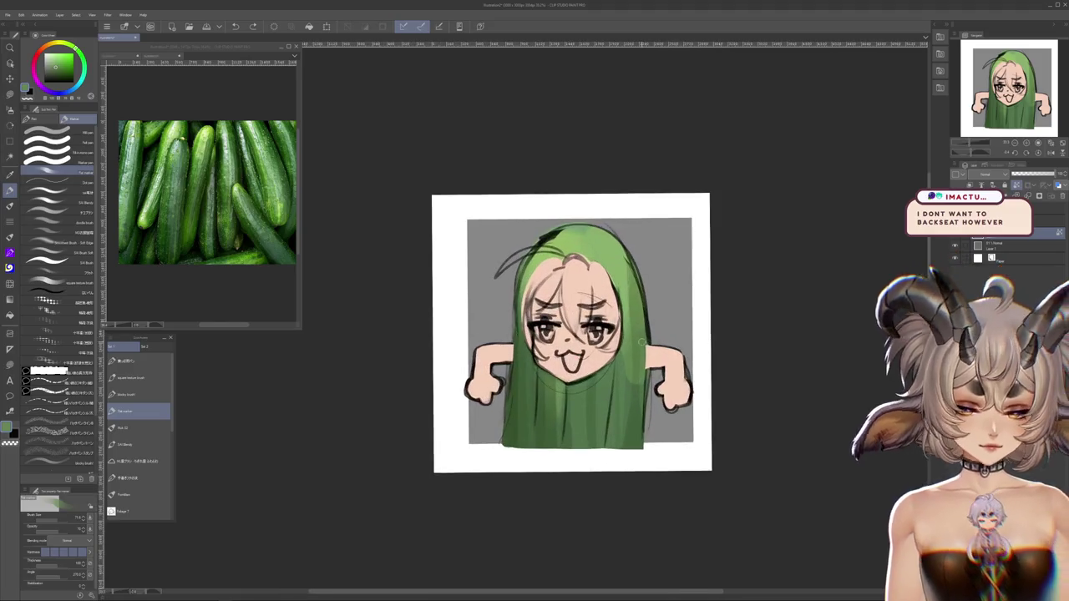
scroll(641, 341, up, 1)
scroll(642, 341, up, 1)
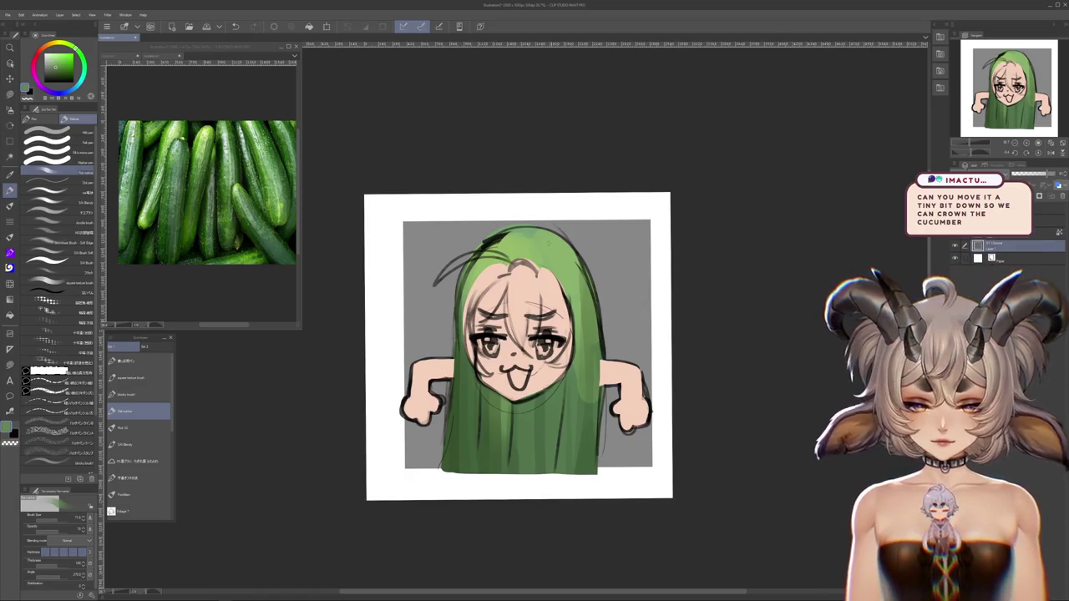
drag(550, 248, 550, 257)
scroll(550, 255, up, 3)
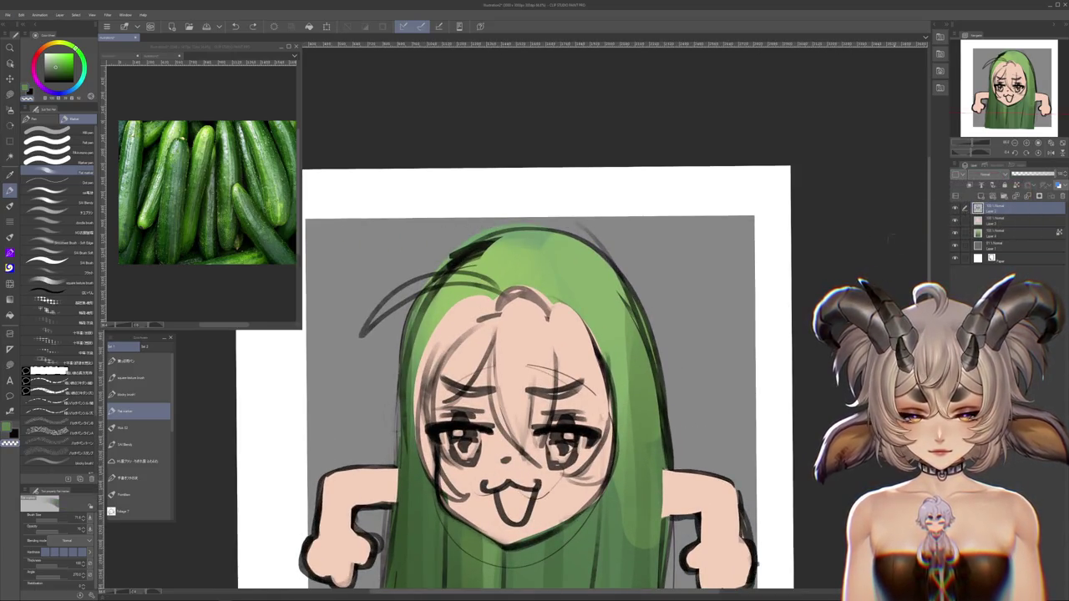
Make the third layer active and hide then reshow the line art to check the colours
click(987, 231)
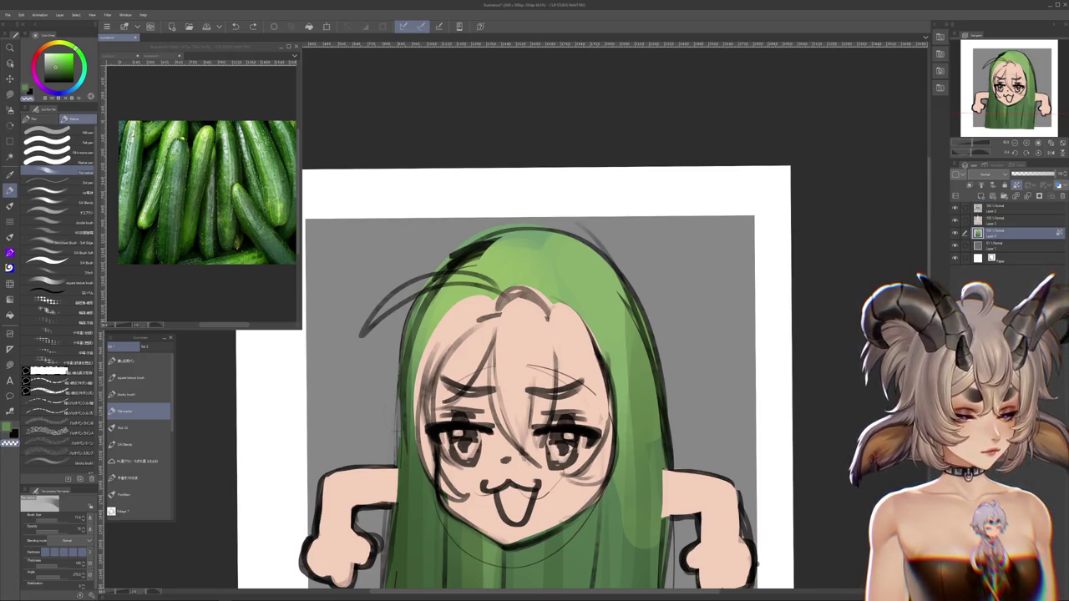
alt+click(990, 231)
alt+click(994, 230)
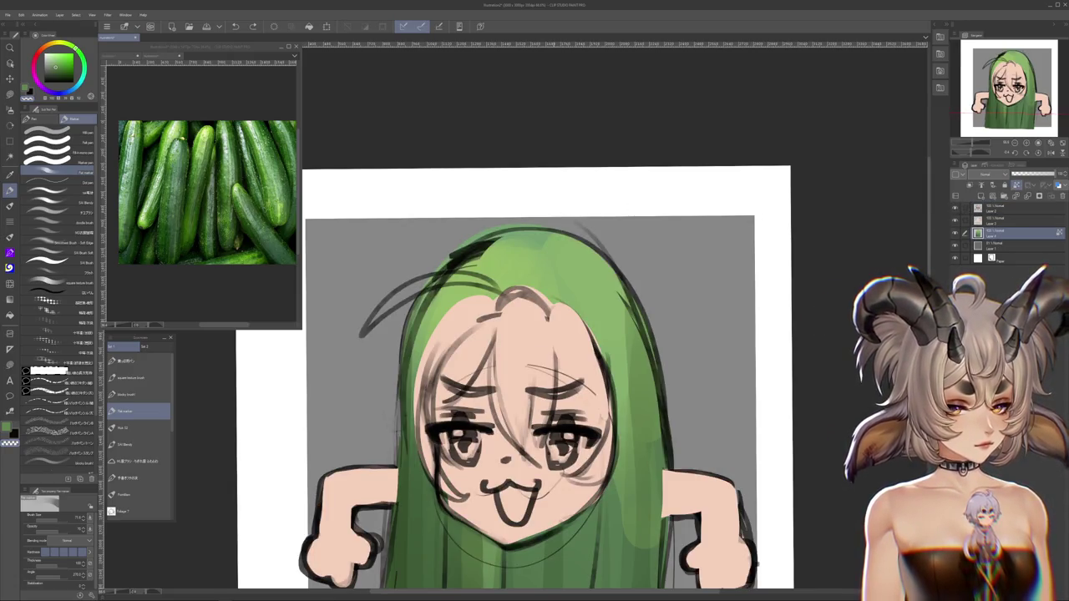
drag(558, 213, 574, 296)
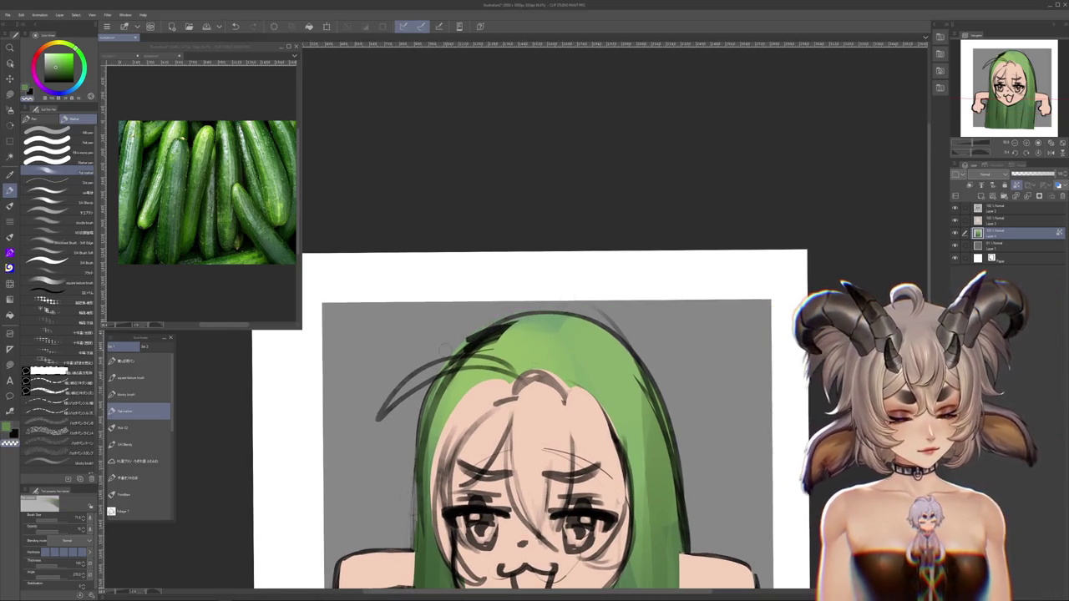
drag(568, 418, 577, 269)
scroll(627, 231, down, 3)
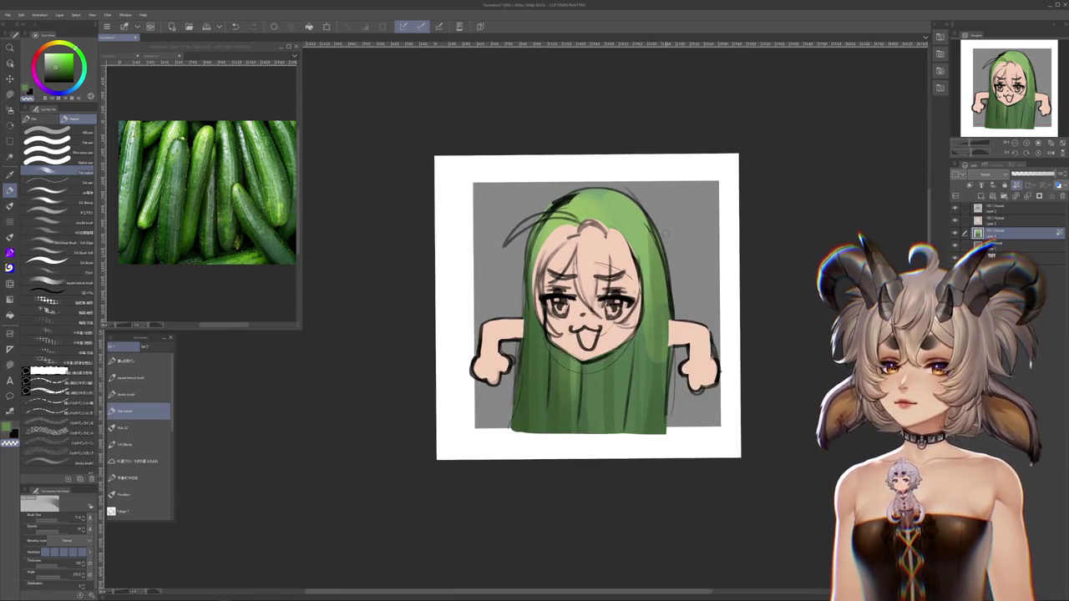
scroll(663, 232, up, 1)
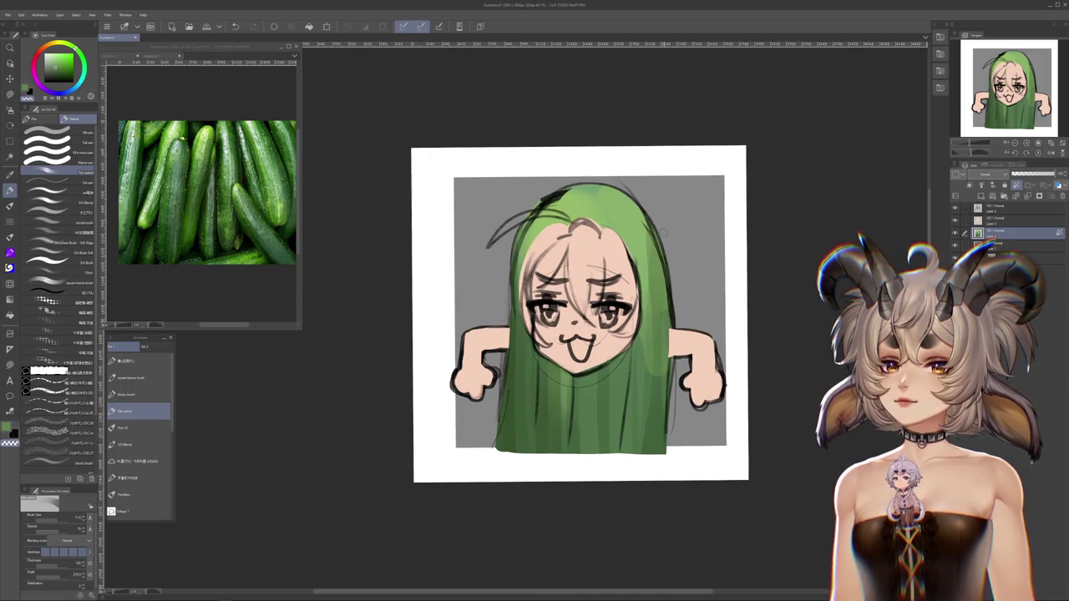
scroll(663, 233, up, 1)
scroll(663, 232, up, 1)
scroll(663, 232, up, 1)
scroll(663, 232, down, 1)
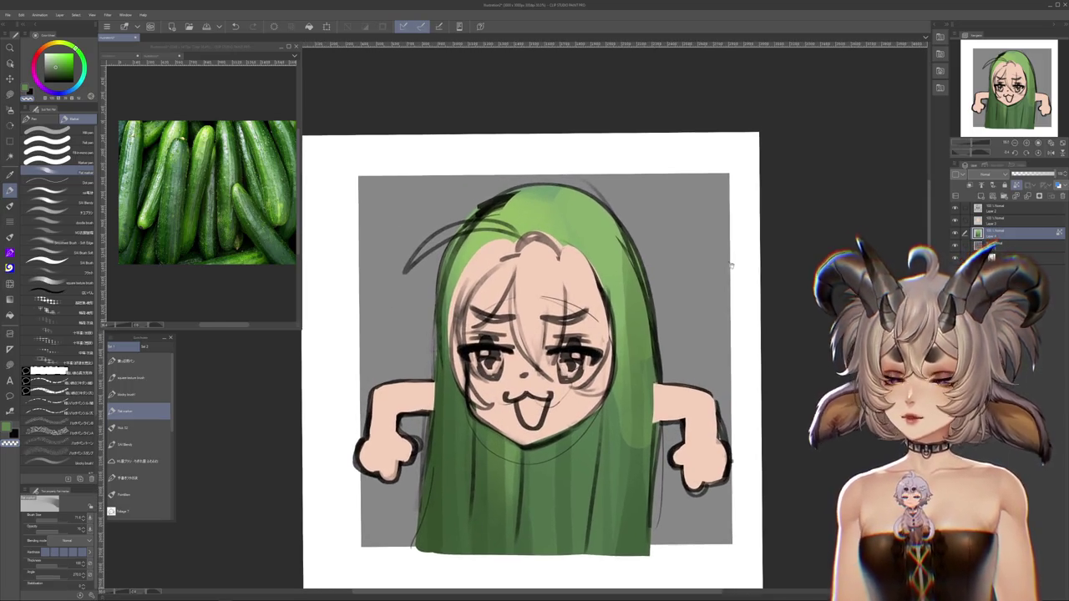
scroll(663, 232, up, 1)
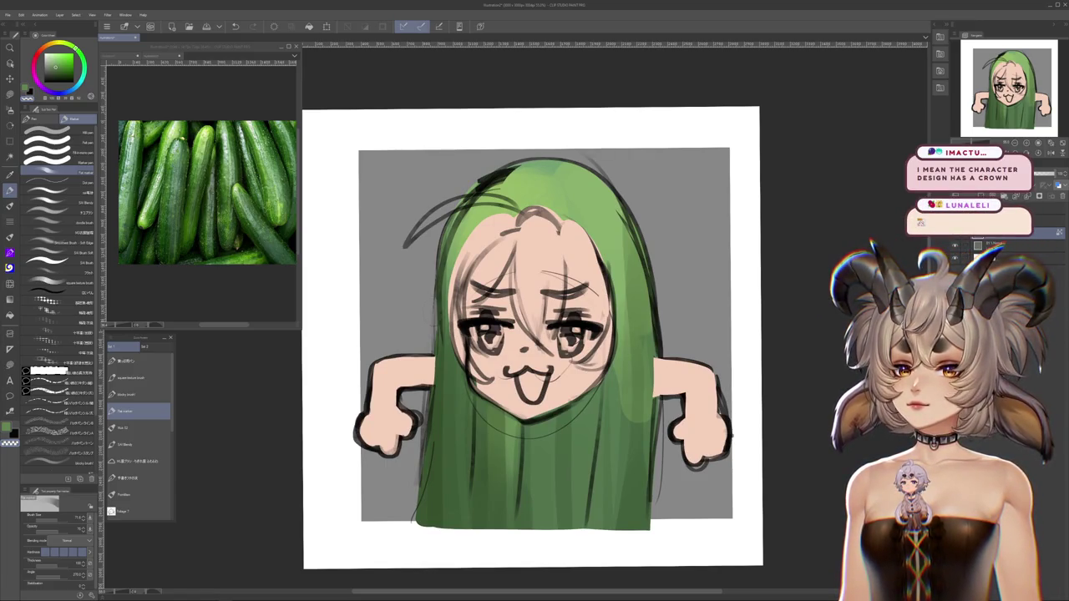
scroll(721, 274, down, 1)
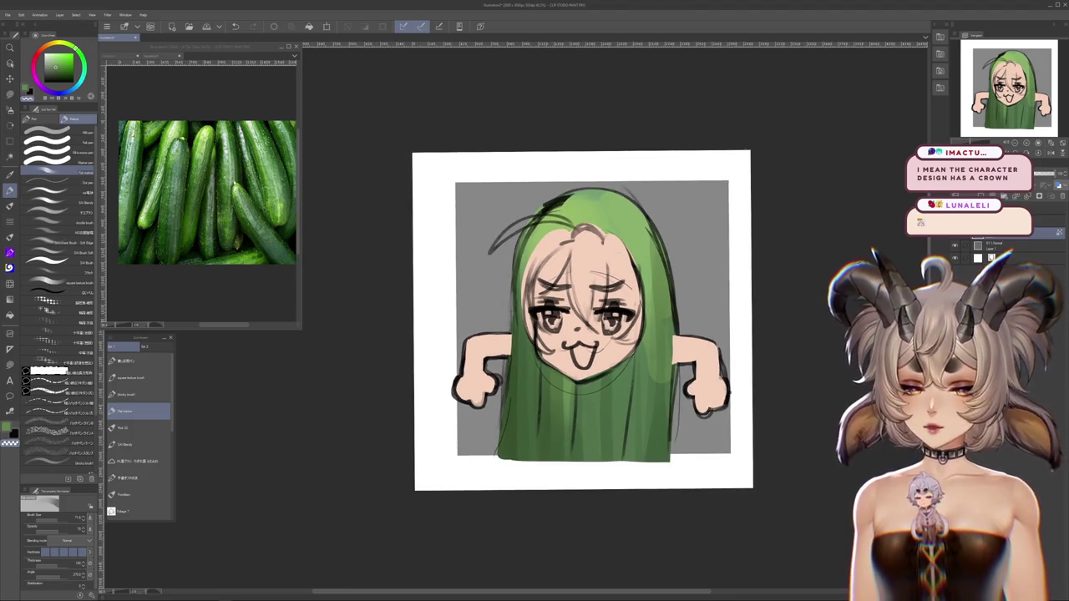
Cycle the reference images with Ctrl+Tab to the blonde character portrait, then recentre the emote
key(ctrl+Tab)
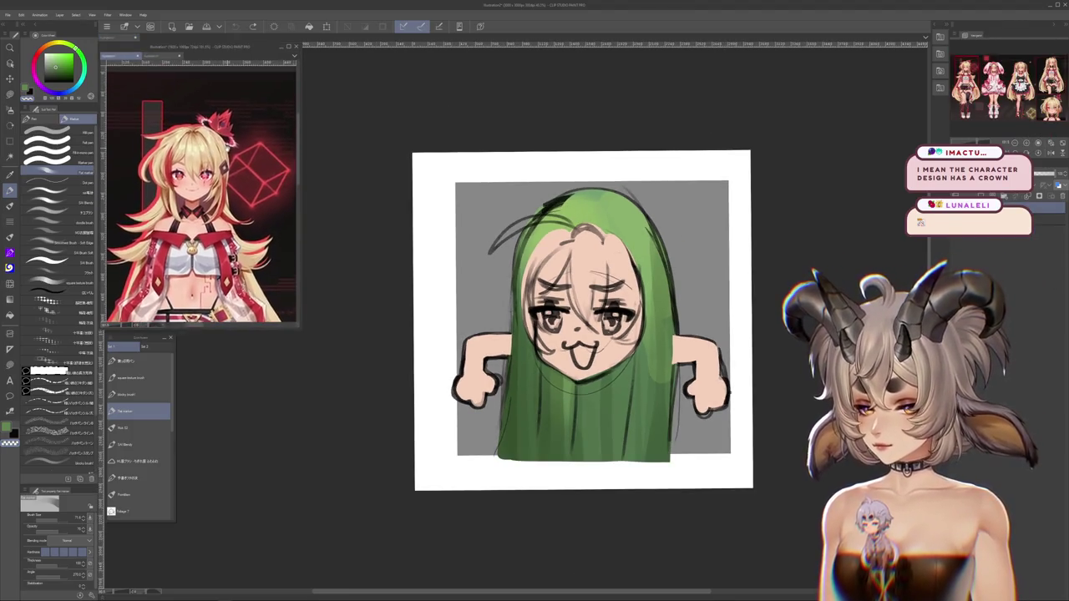
key(ctrl+Tab)
key(ctrl+Tab)
key(ctrl+Tab)
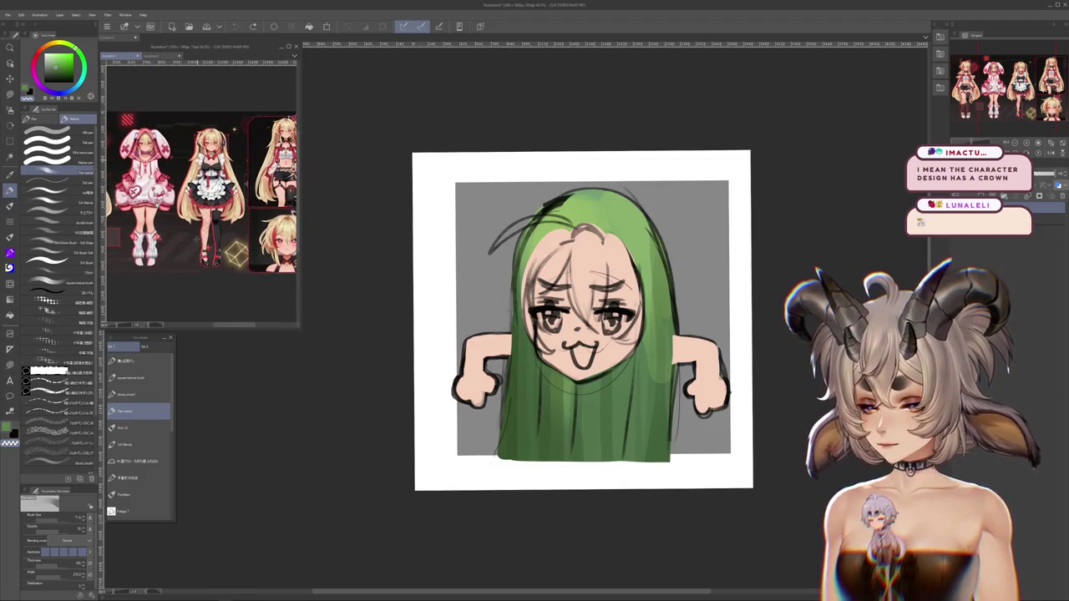
key(ctrl+Tab)
key(ctrl+Tab)
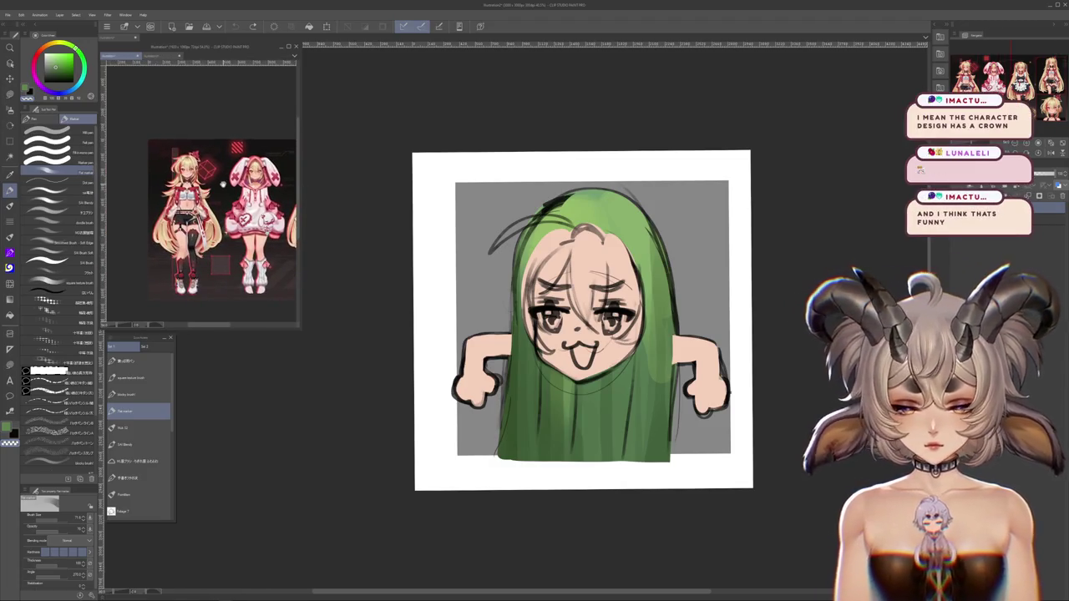
key(ctrl+Tab)
key(ctrl+Tab)
key(ctrl+Tab)
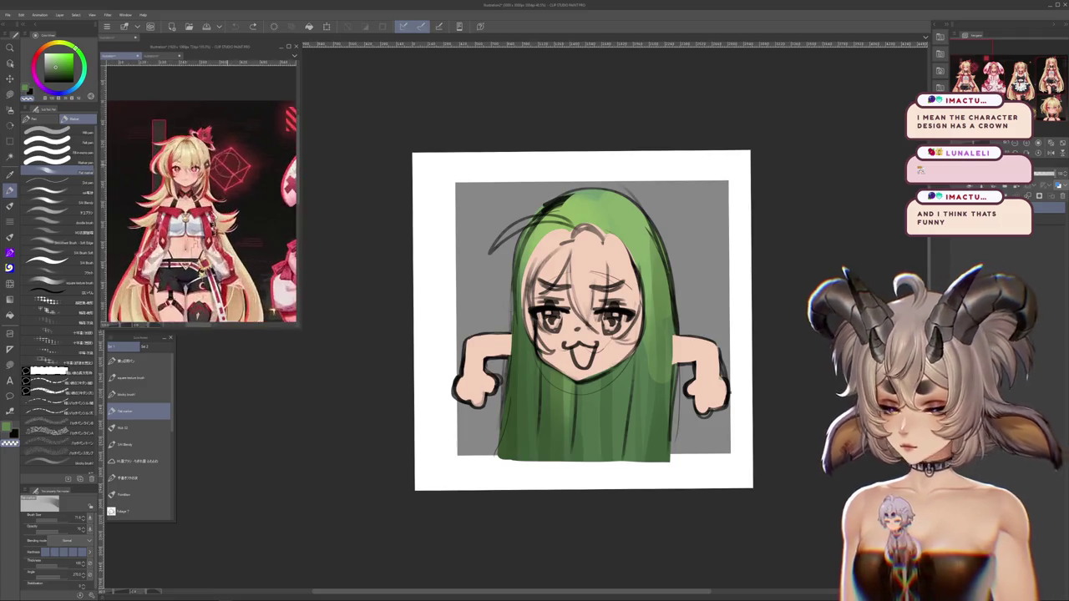
key(ctrl+Tab)
key(ctrl+Tab)
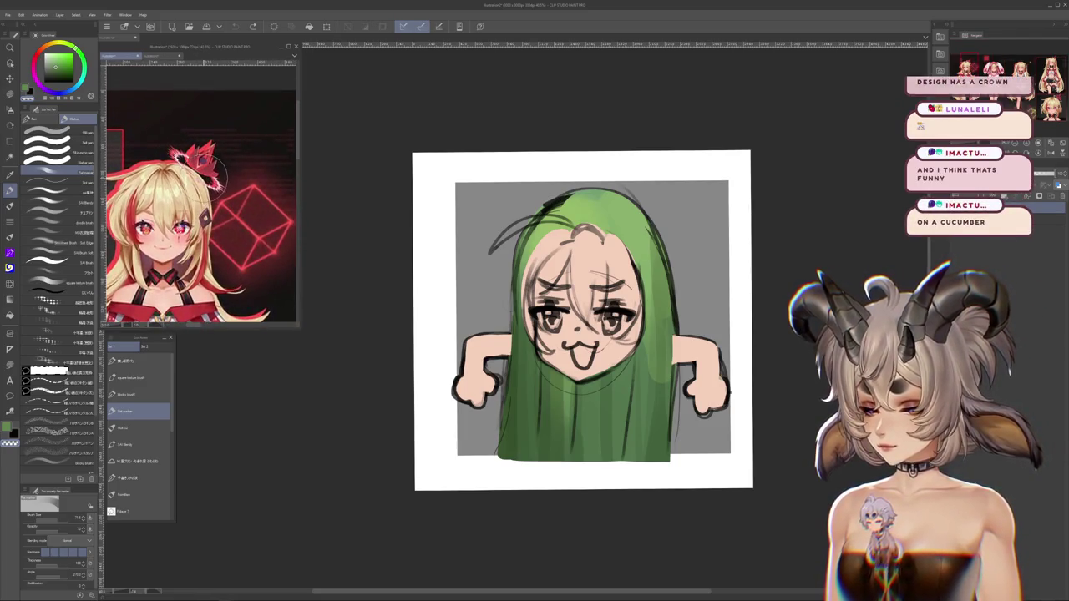
click(842, 234)
drag(841, 234, 820, 261)
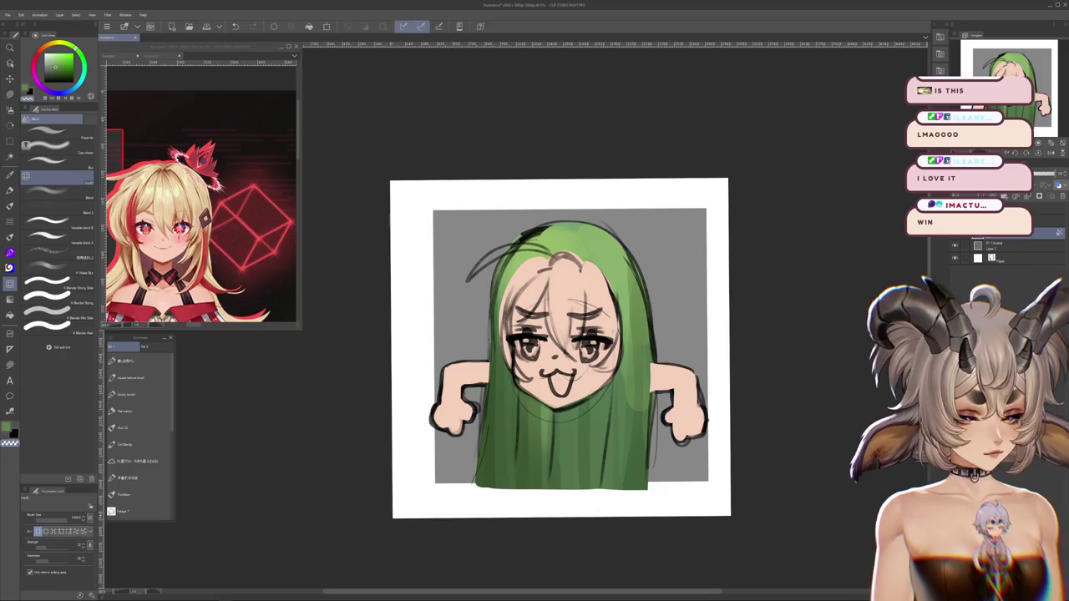
Start and cancel a scale transform of the whole drawing, then shift the emote left
key(ctrl+t)
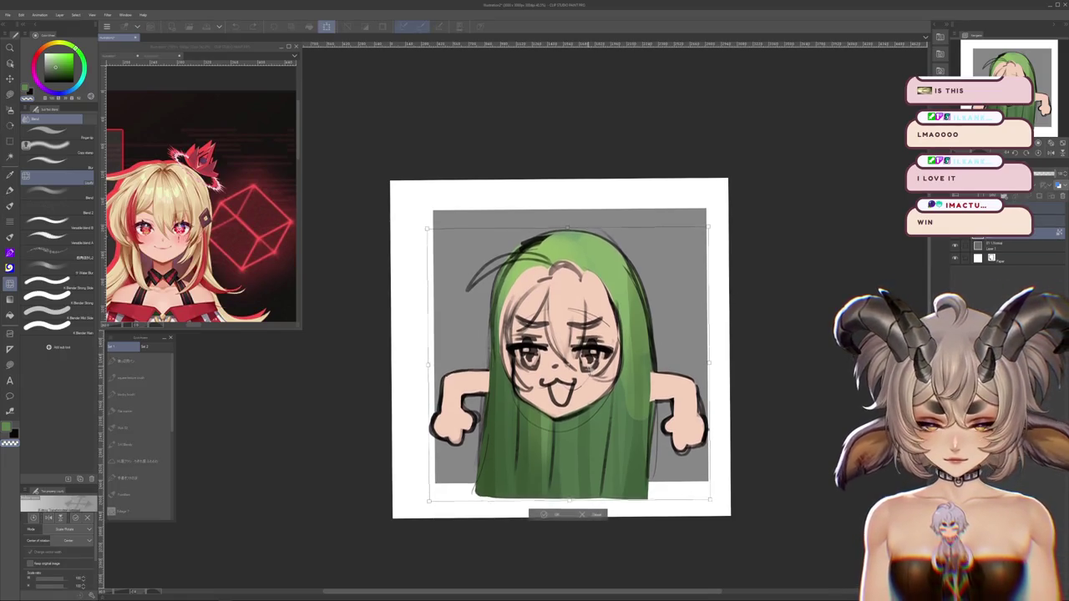
key(Return)
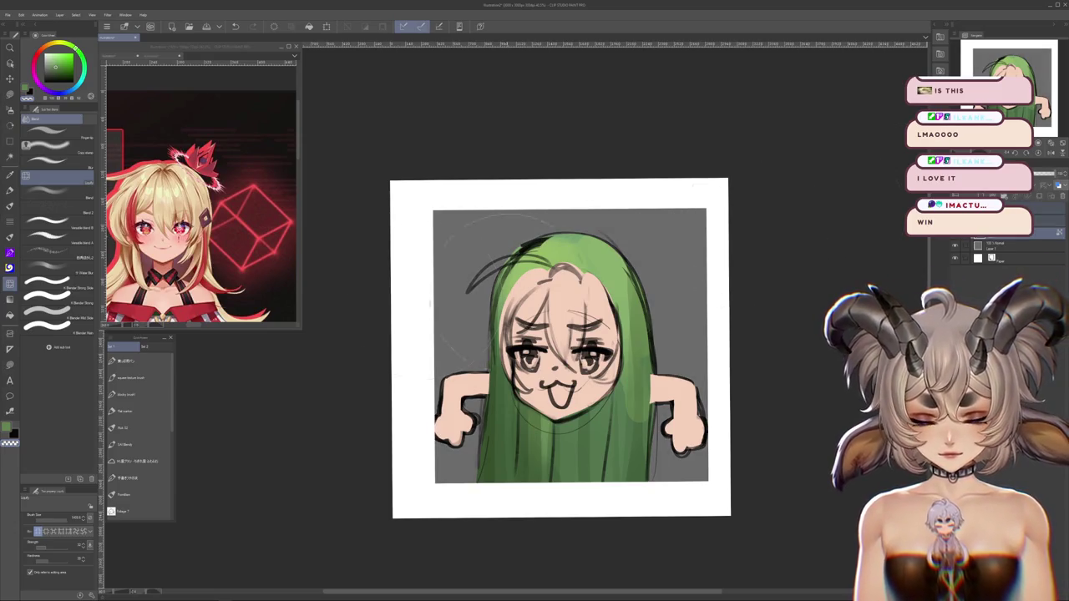
click(10, 93)
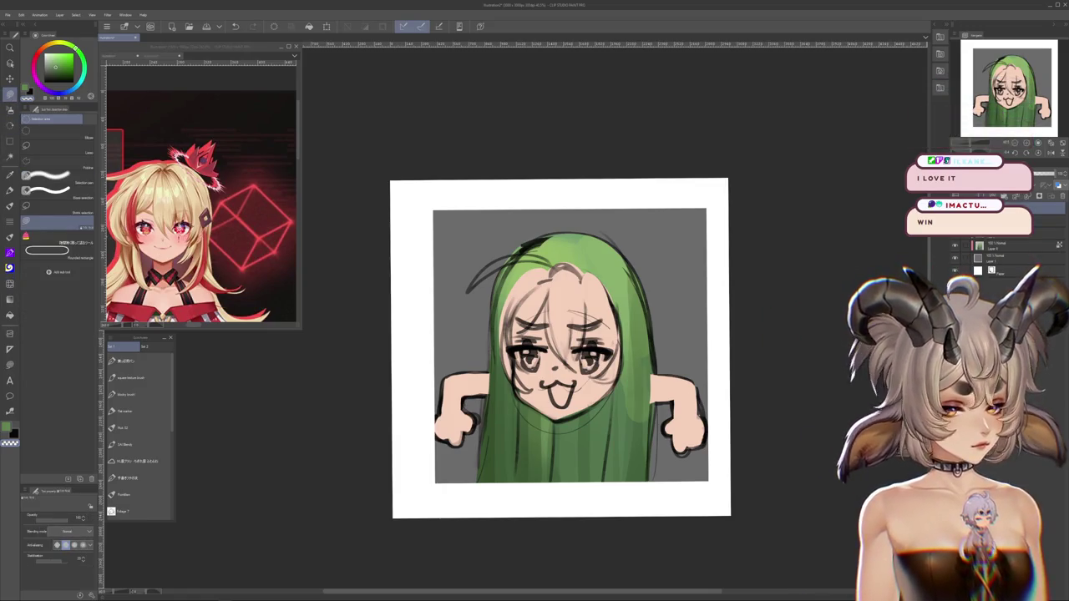
drag(721, 268, 660, 269)
Draw a pink ellipse halo above the head, redoing the rough first stroke more cleanly
key(b)
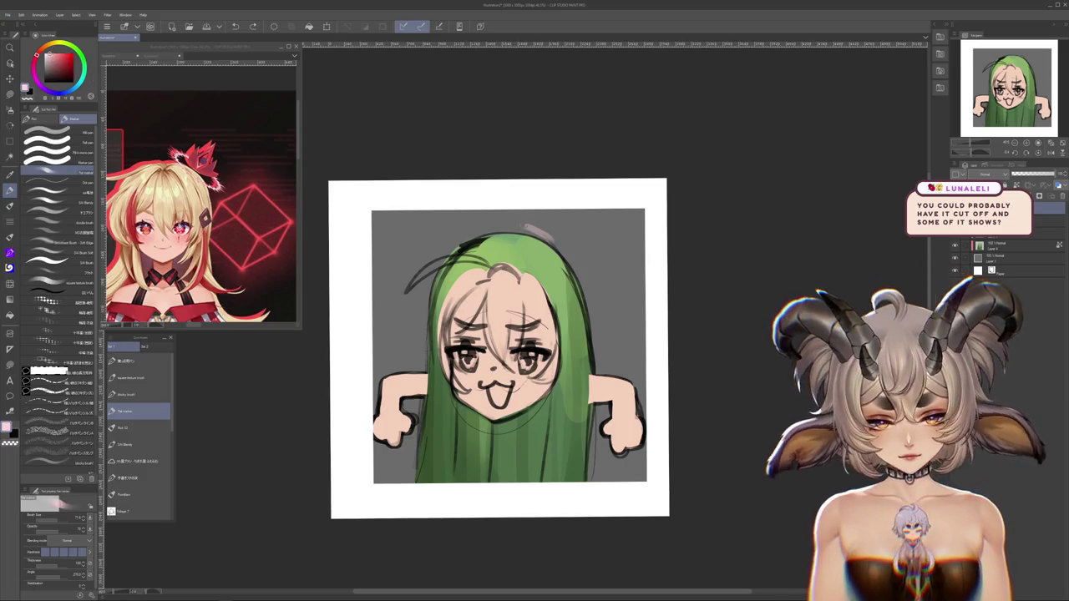
drag(509, 225, 589, 284)
key(ctrl+z)
drag(517, 251, 577, 221)
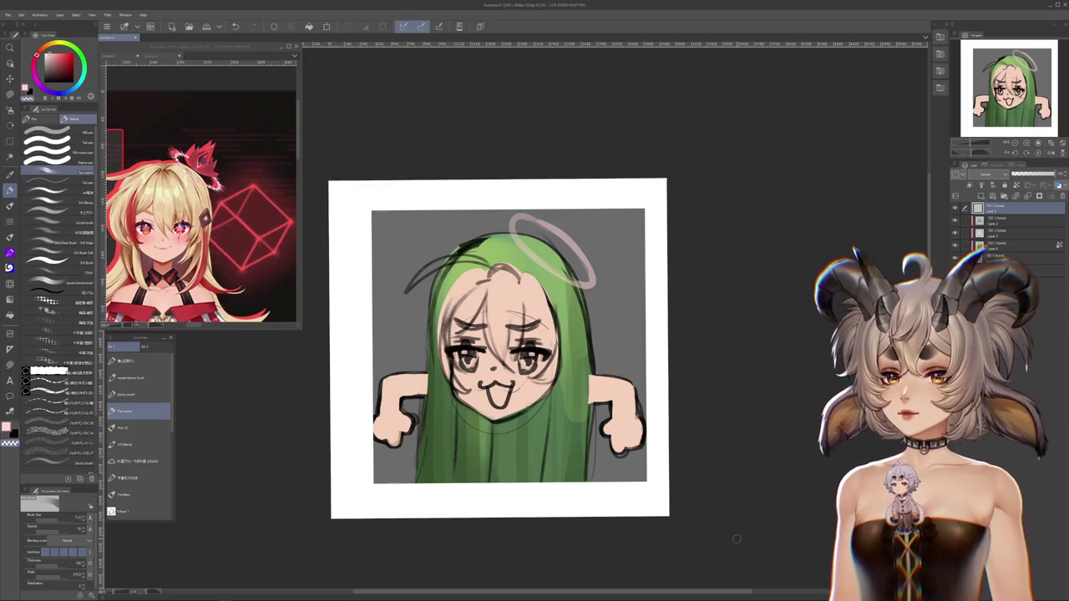
Browse the Layers panel and select Layer 2 and Layer 3
scroll(736, 538, down, 2)
scroll(751, 559, down, 1)
scroll(625, 365, up, 1)
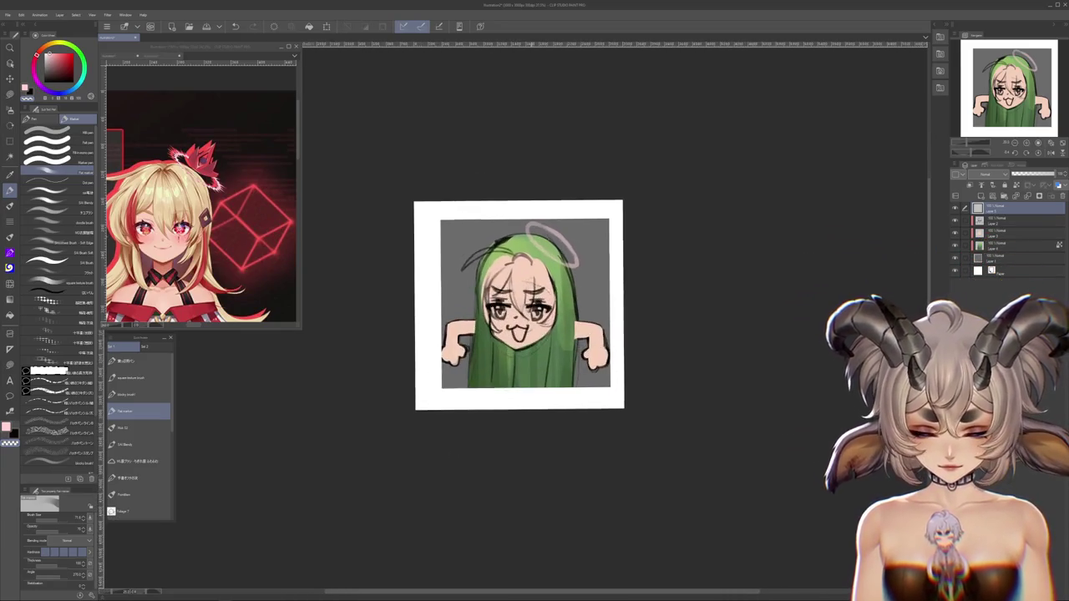
scroll(626, 365, up, 1)
scroll(625, 350, down, 2)
scroll(622, 336, down, 2)
scroll(622, 336, up, 3)
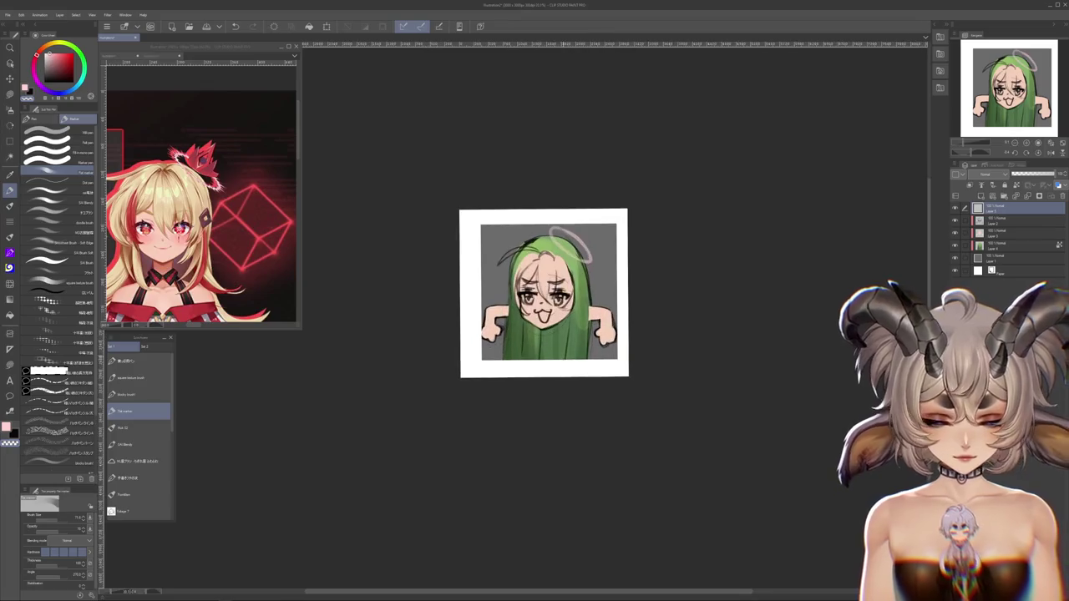
key(j)
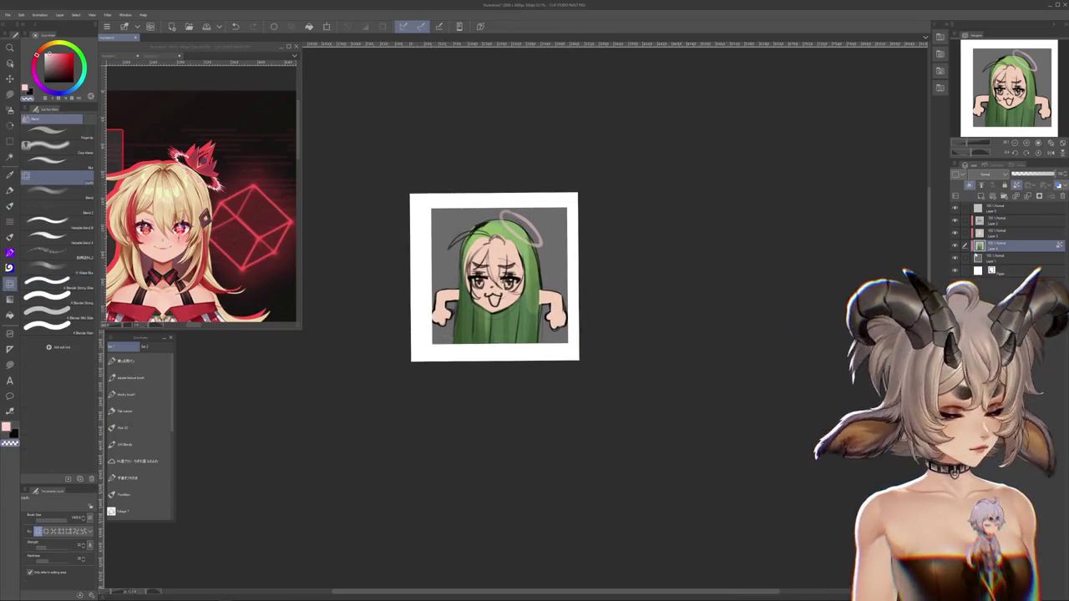
ctrl+click(1002, 235)
ctrl+click(1002, 222)
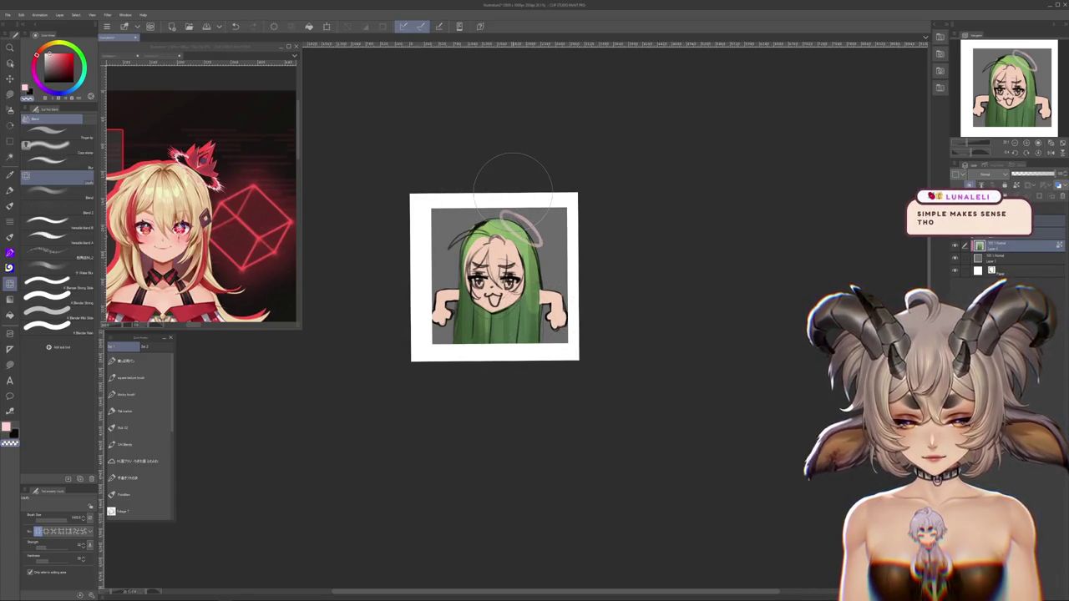
Delete the halo layer floating above the chibi's green hair
click(1035, 213)
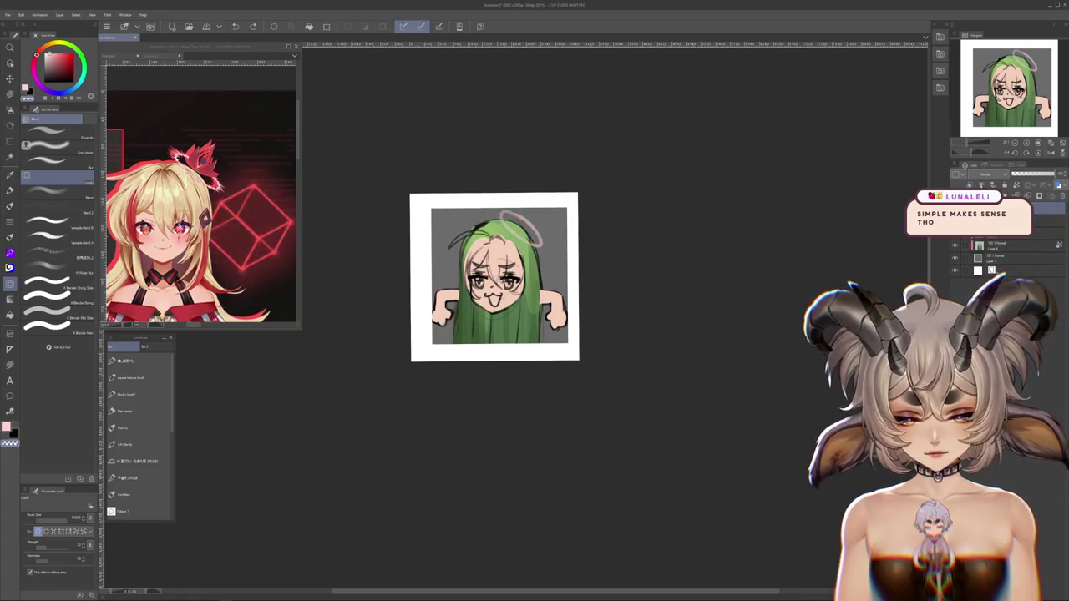
key(Delete)
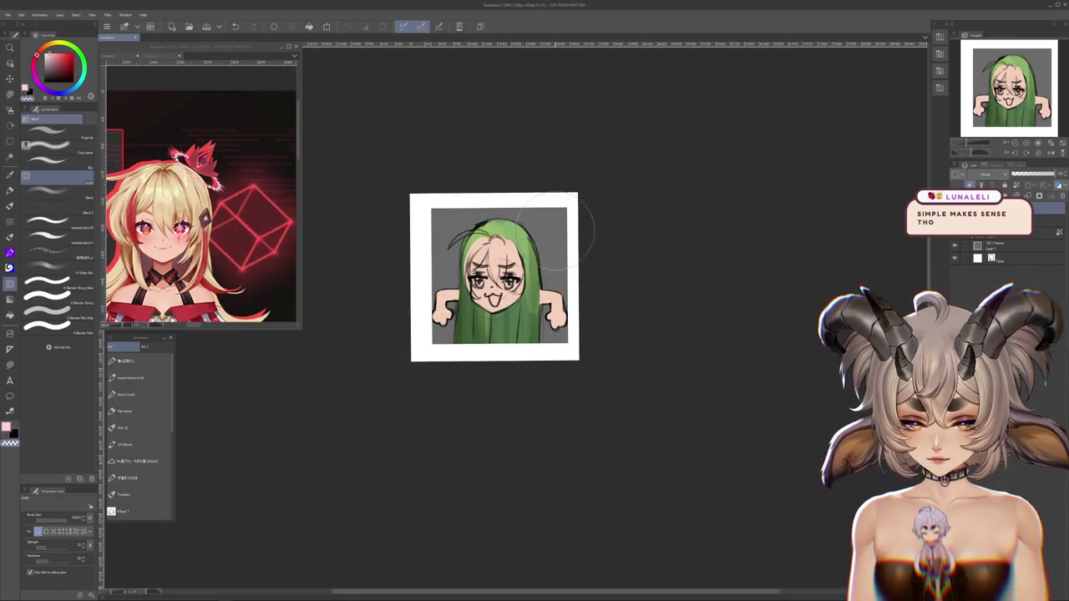
scroll(515, 276, up, 3)
drag(501, 275, 529, 305)
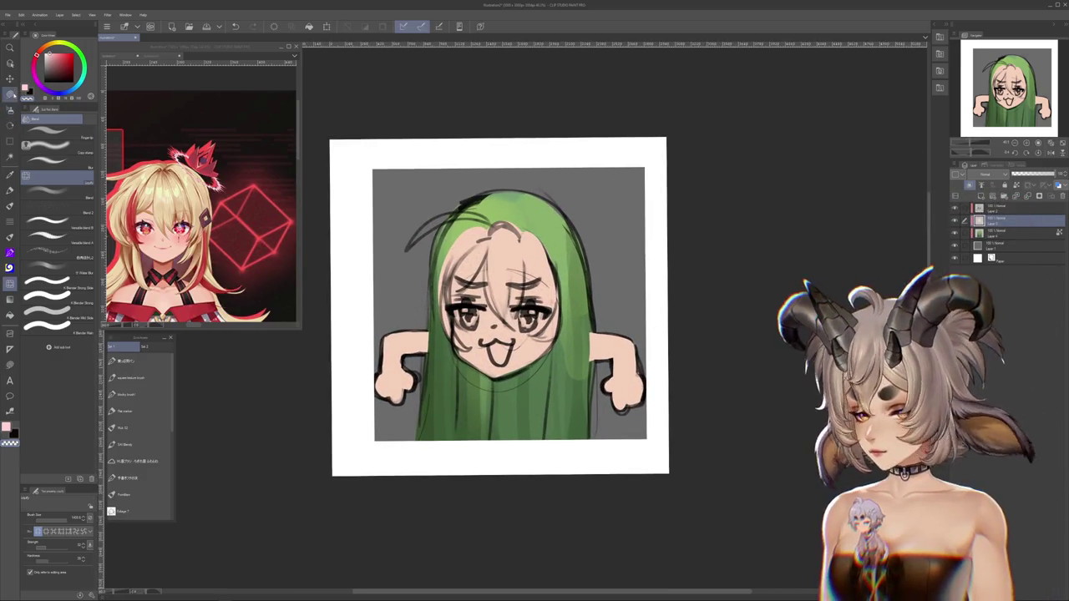
Paint the forehead fringe tan with darker tan shading beside the face
key(m)
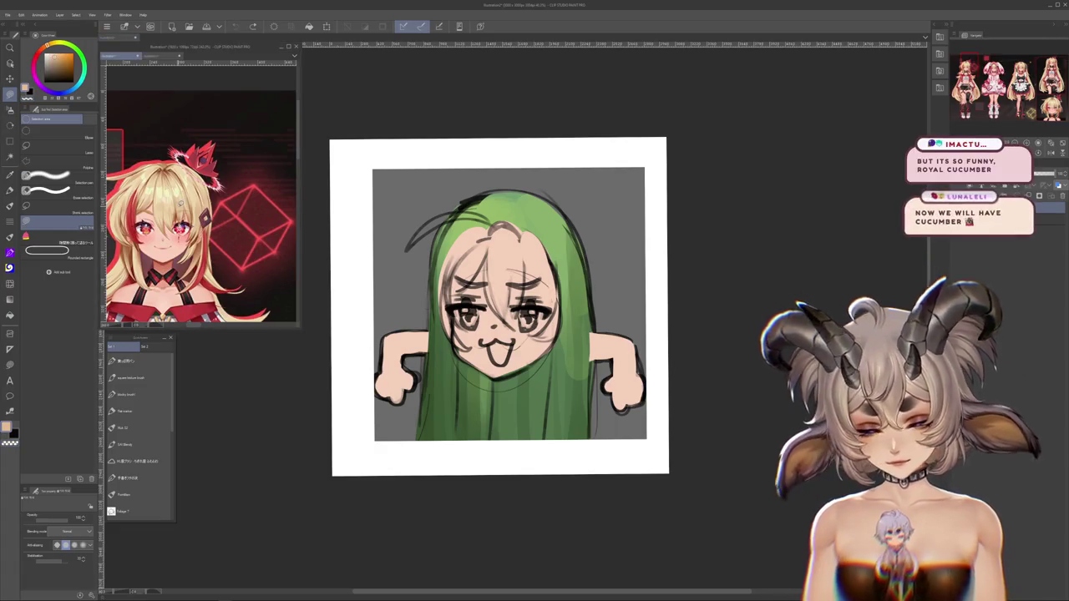
drag(501, 238, 502, 286)
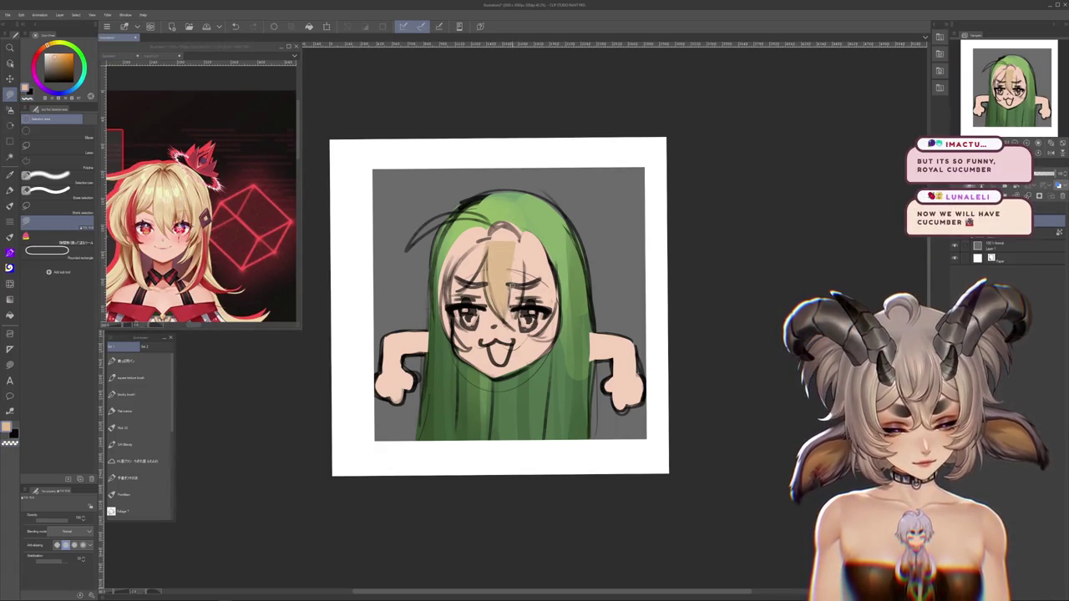
drag(522, 231, 511, 316)
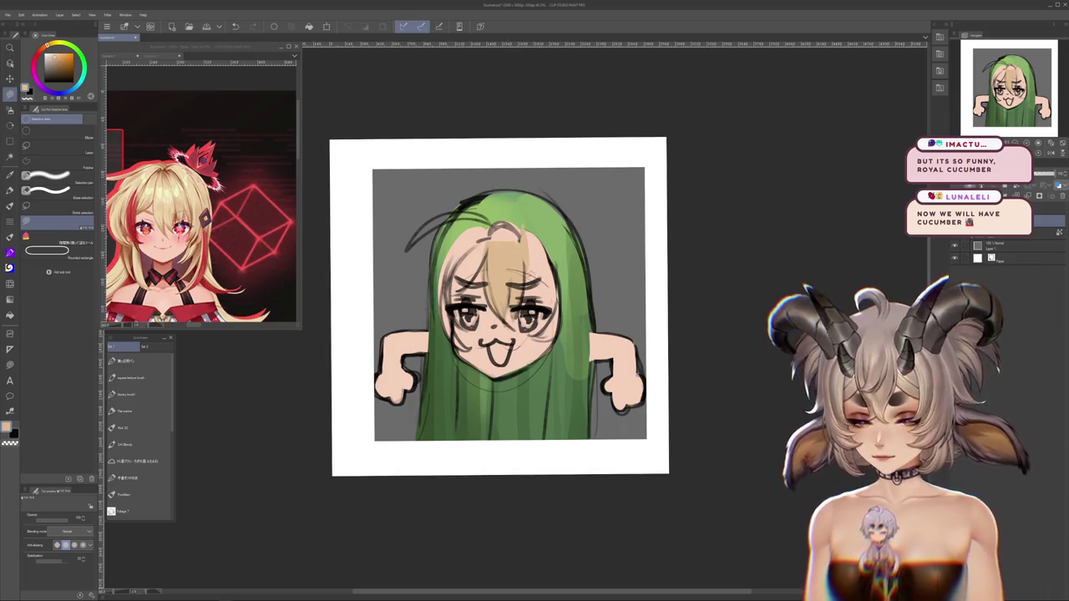
drag(531, 244, 535, 305)
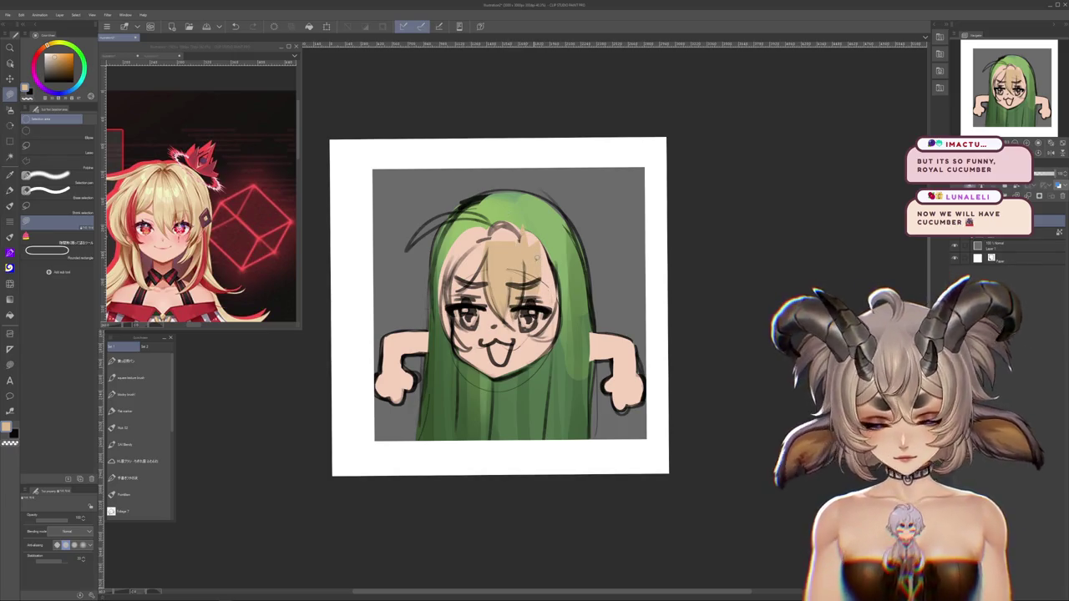
drag(544, 249, 548, 337)
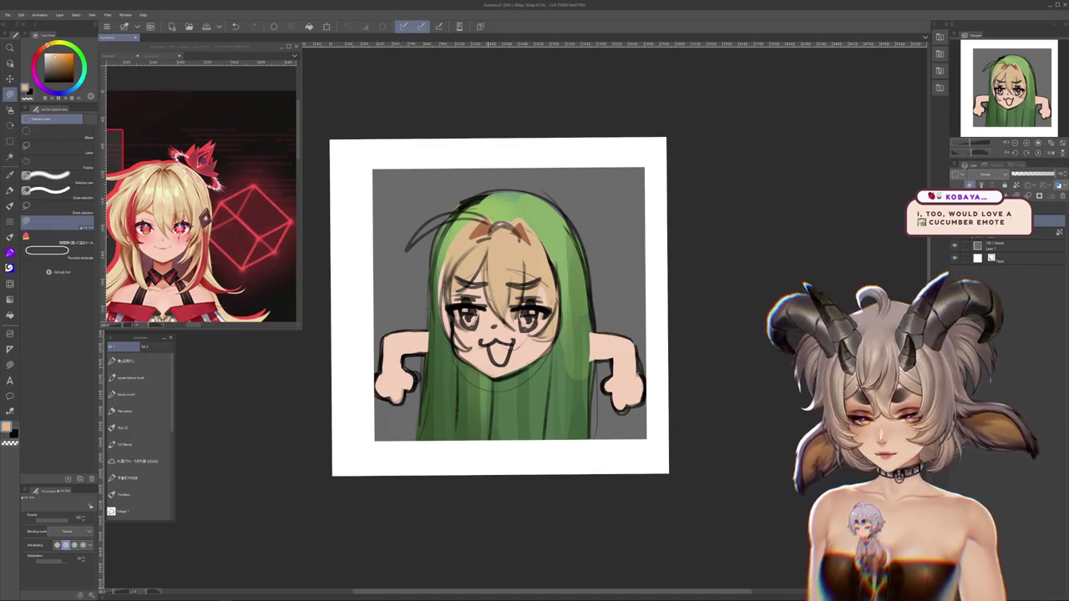
Add a red streak on the left hair and fill the ahoge strand tan
click(117, 284)
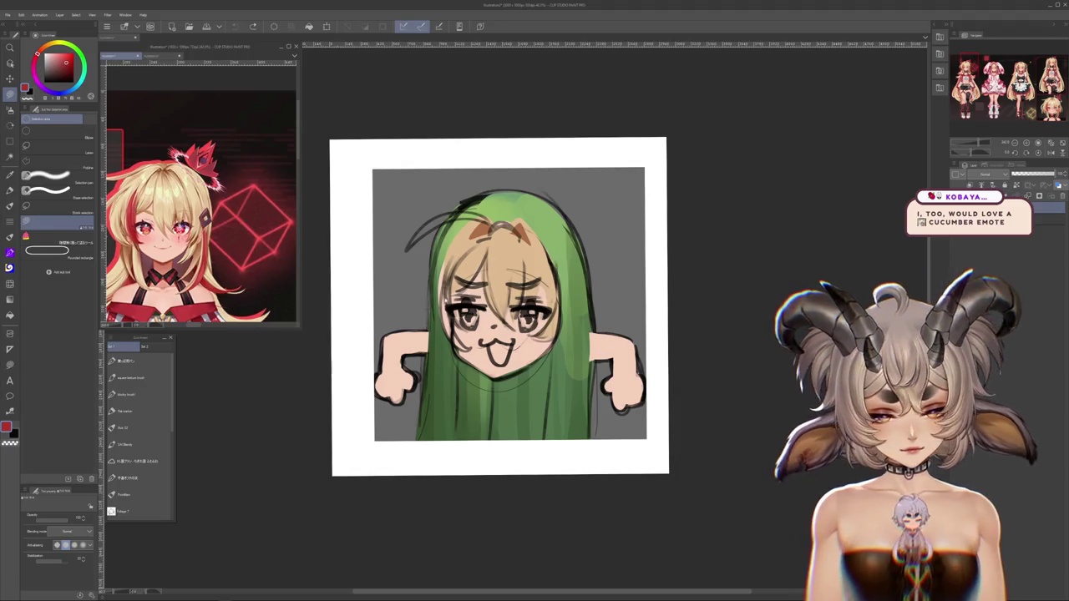
drag(443, 282, 455, 349)
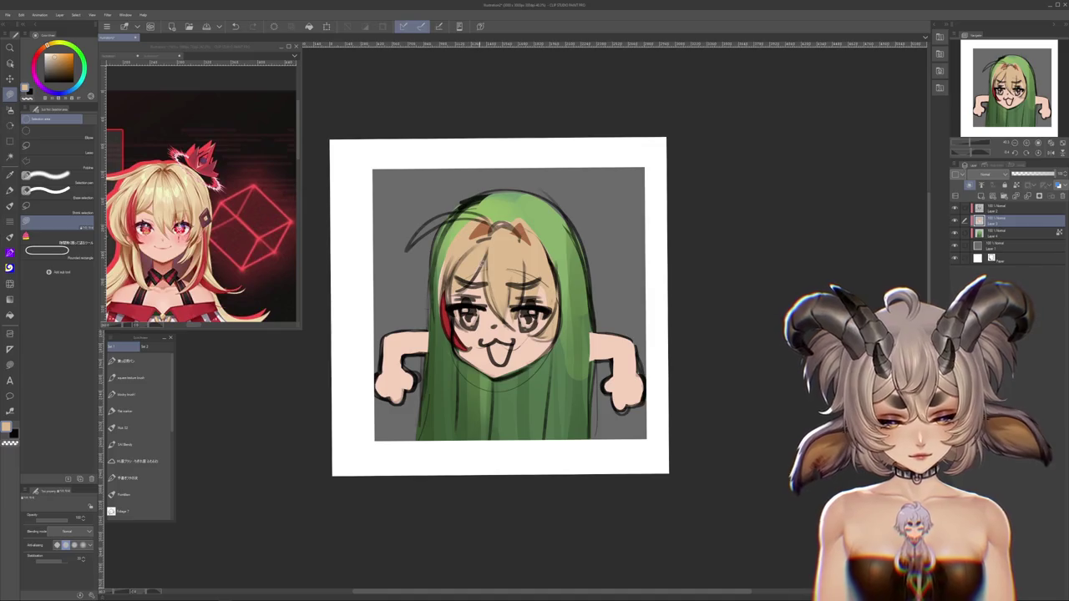
alt+click(577, 359)
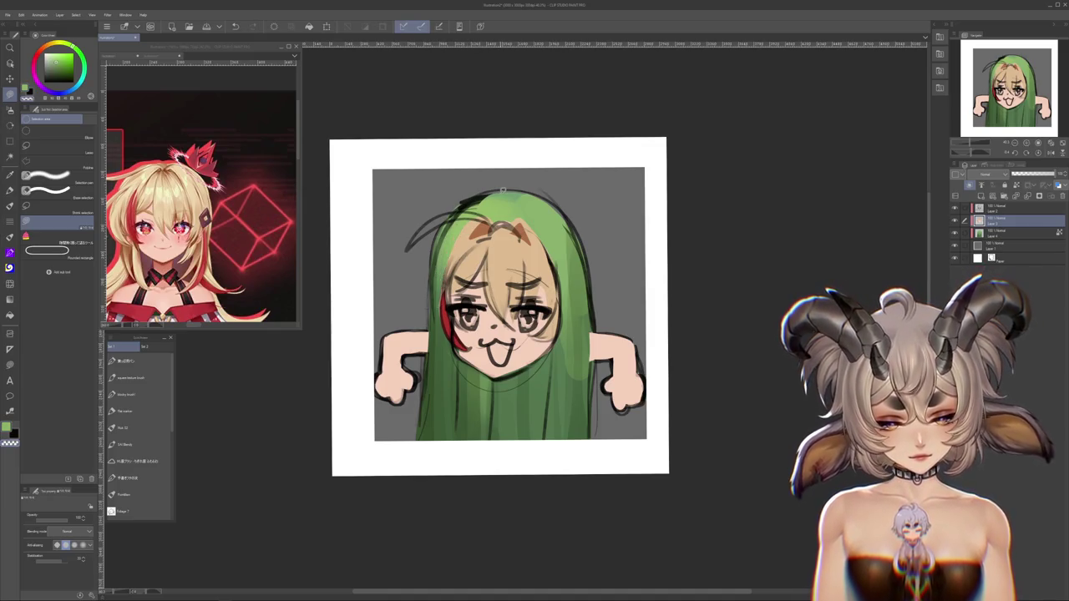
alt+click(480, 251)
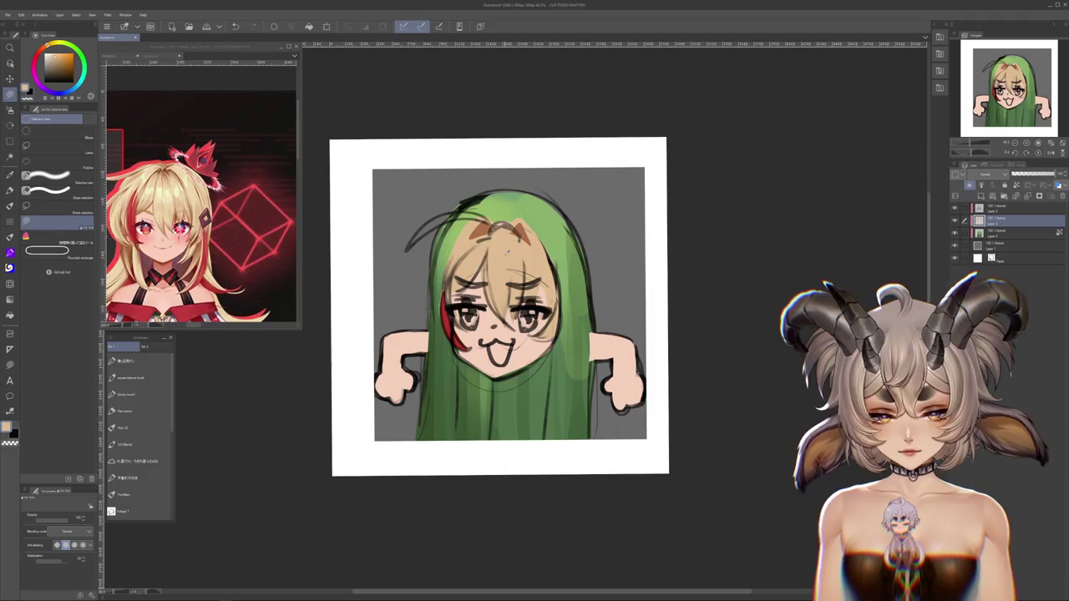
drag(407, 247, 411, 249)
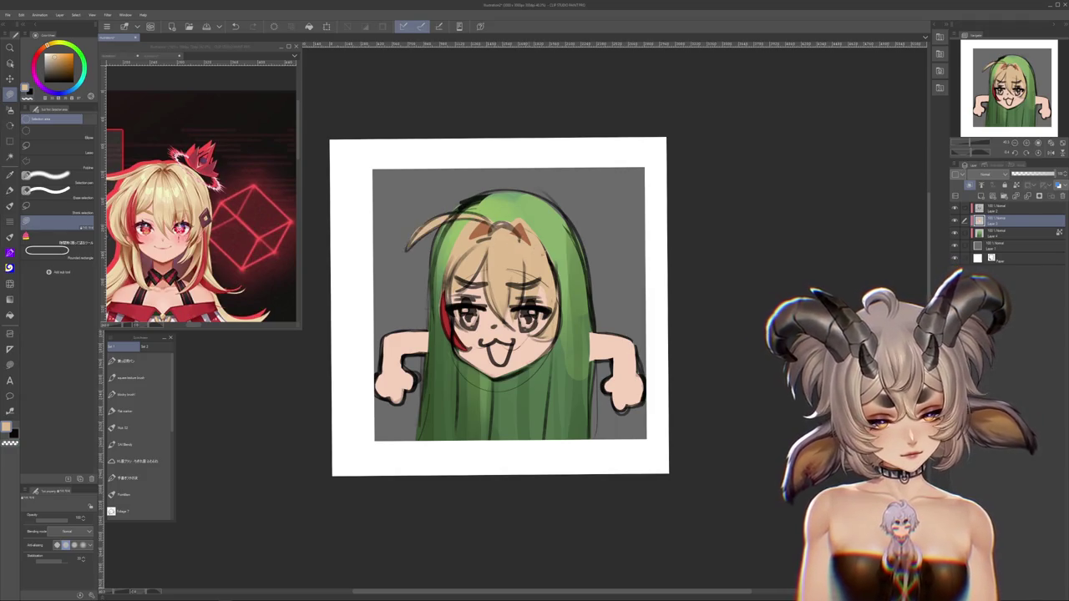
drag(618, 345, 631, 331)
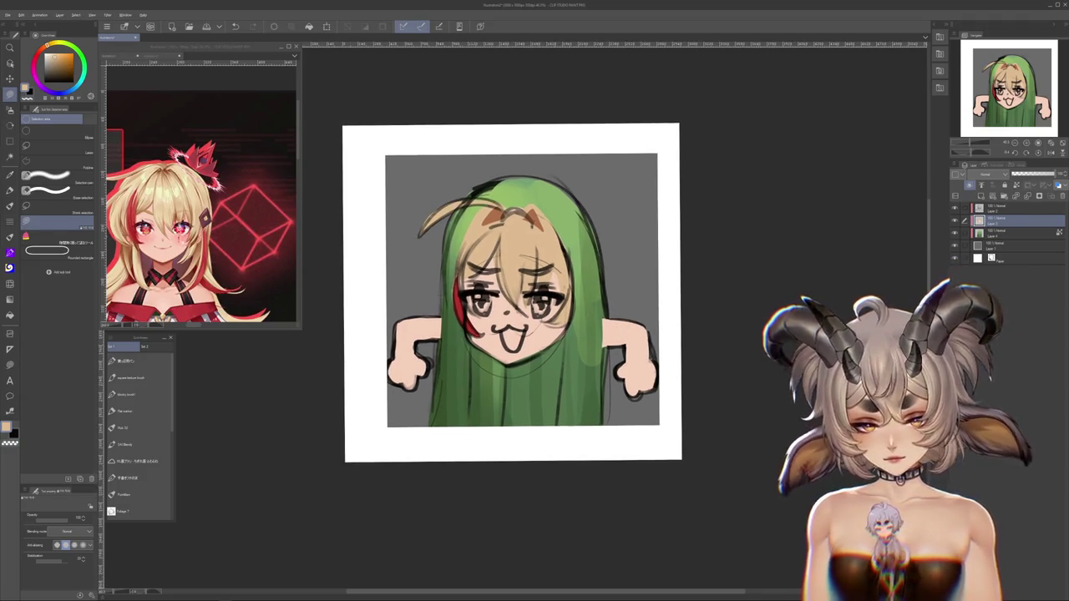
Look over the character reference sheet, then return to the emote drawing
key(ctrl+Tab)
key(ctrl+Tab)
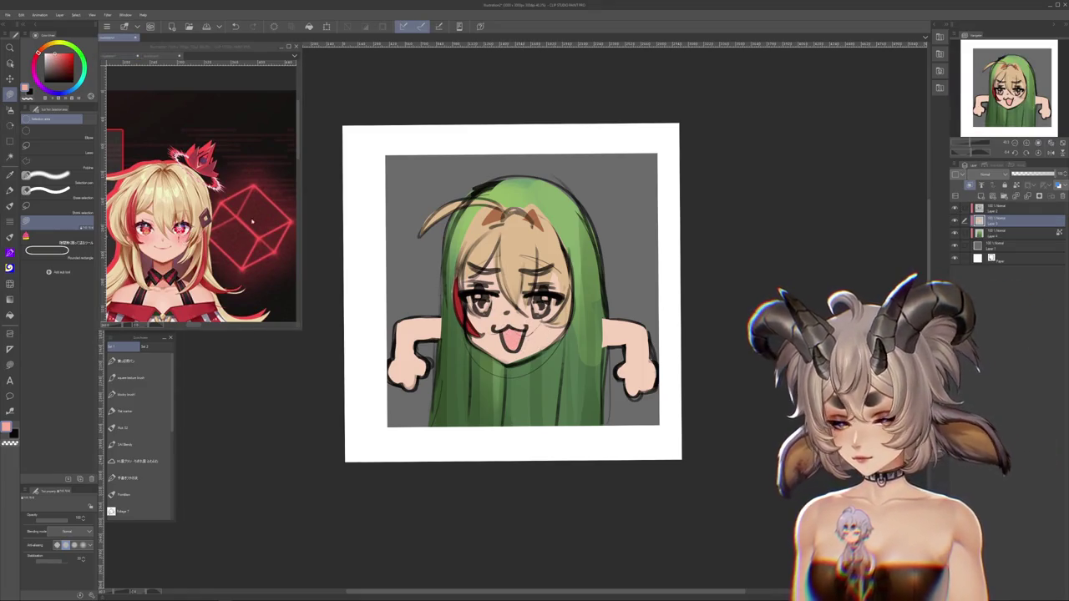
key(ctrl+Tab)
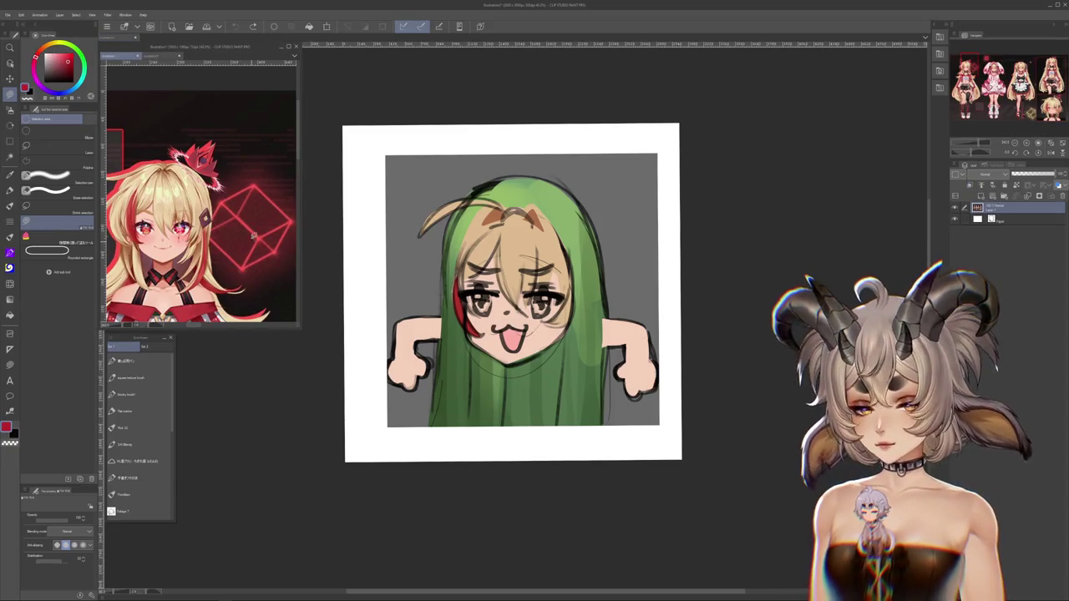
scroll(200, 205, down, 5)
scroll(201, 205, up, 2)
scroll(267, 209, up, 1)
scroll(267, 208, up, 2)
scroll(267, 209, up, 2)
scroll(267, 209, up, 2)
scroll(201, 192, down, 1)
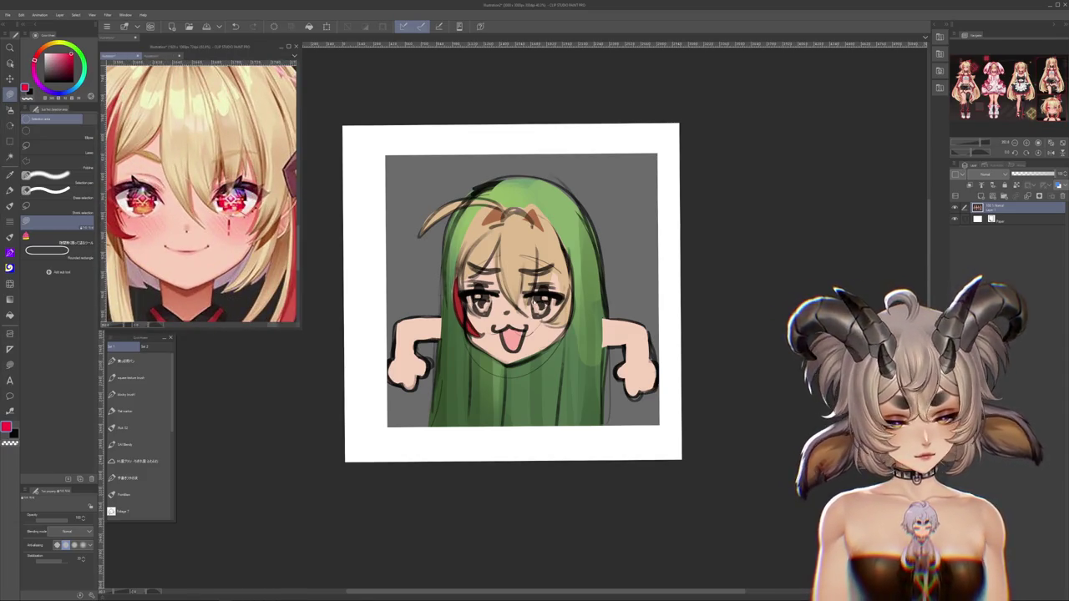
key(ctrl+Tab)
Fill the irises red, sample orange and dark purple tones, and add a layer for eye details
click(541, 305)
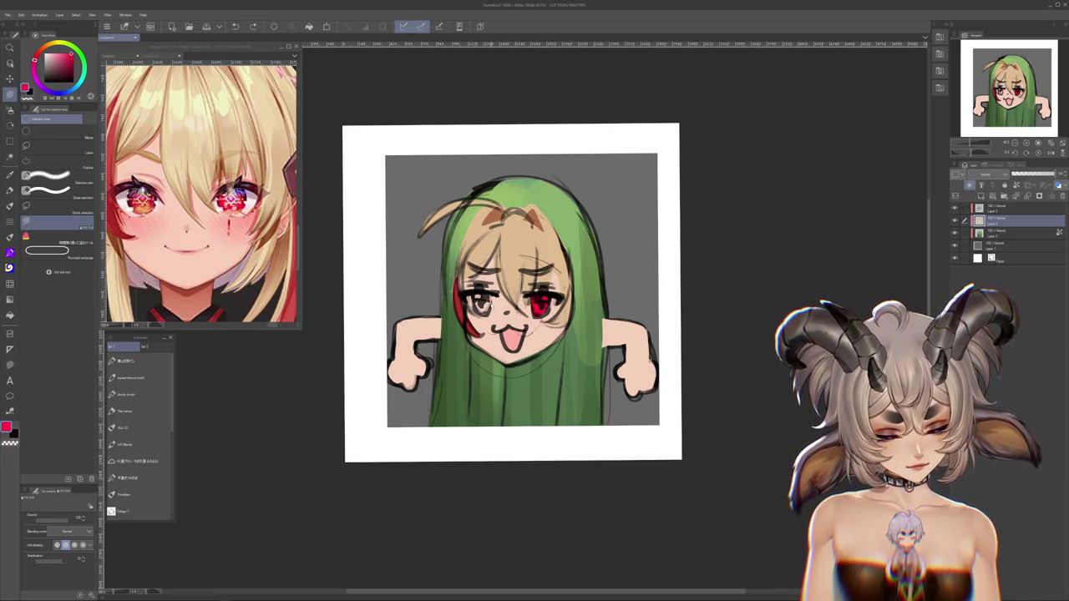
alt+click(482, 306)
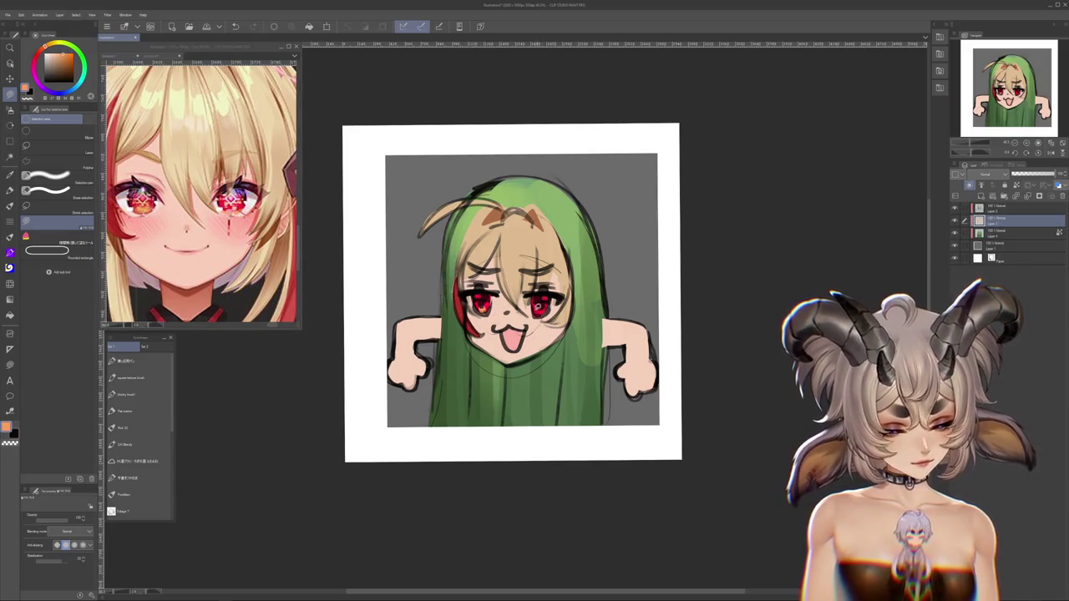
alt+click(478, 294)
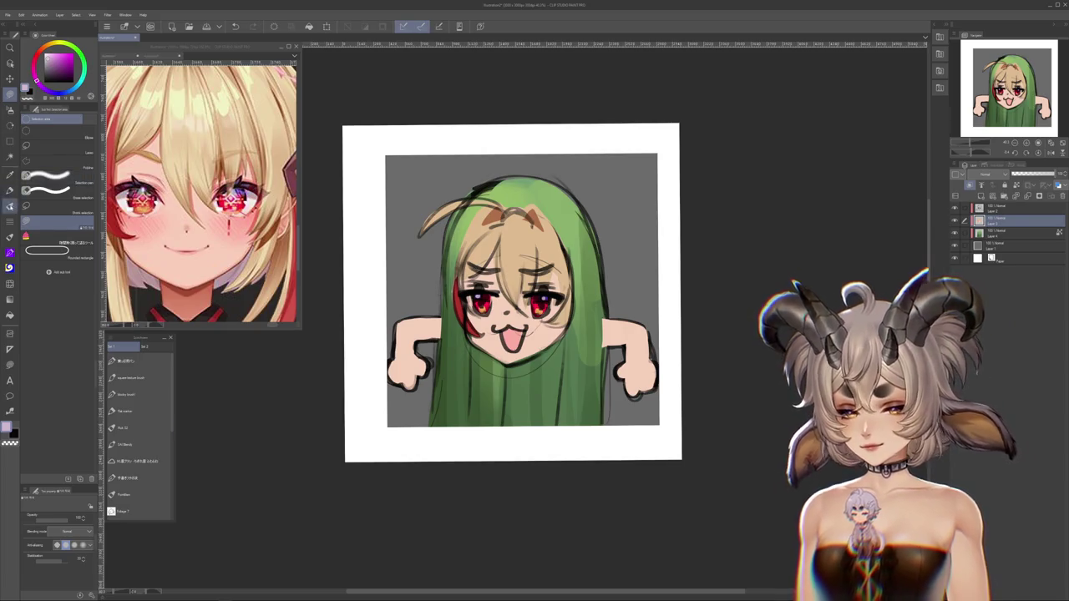
key(b)
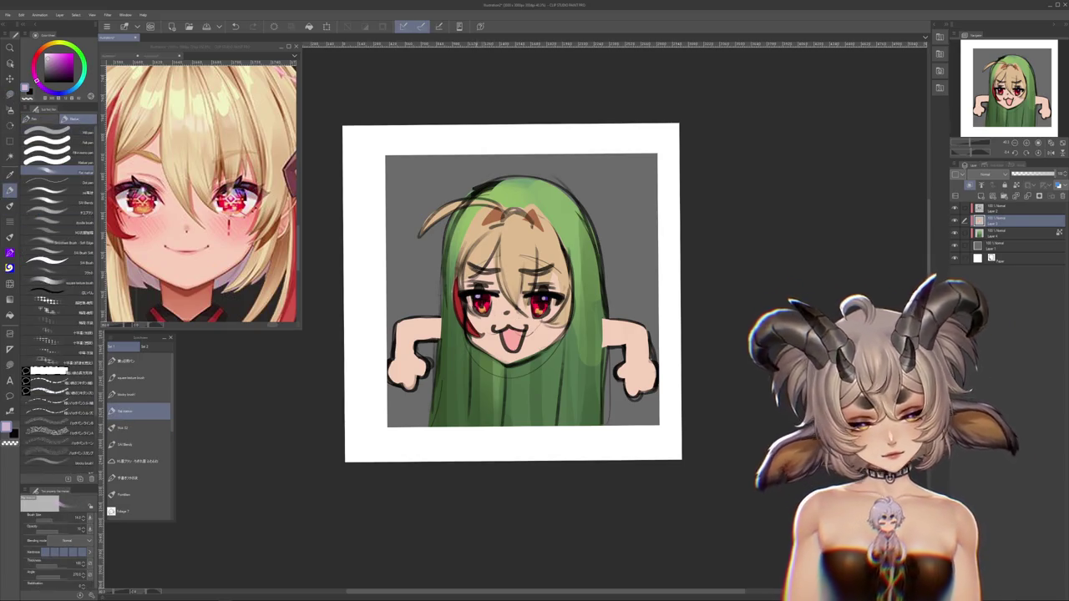
key(ctrl+shift+n)
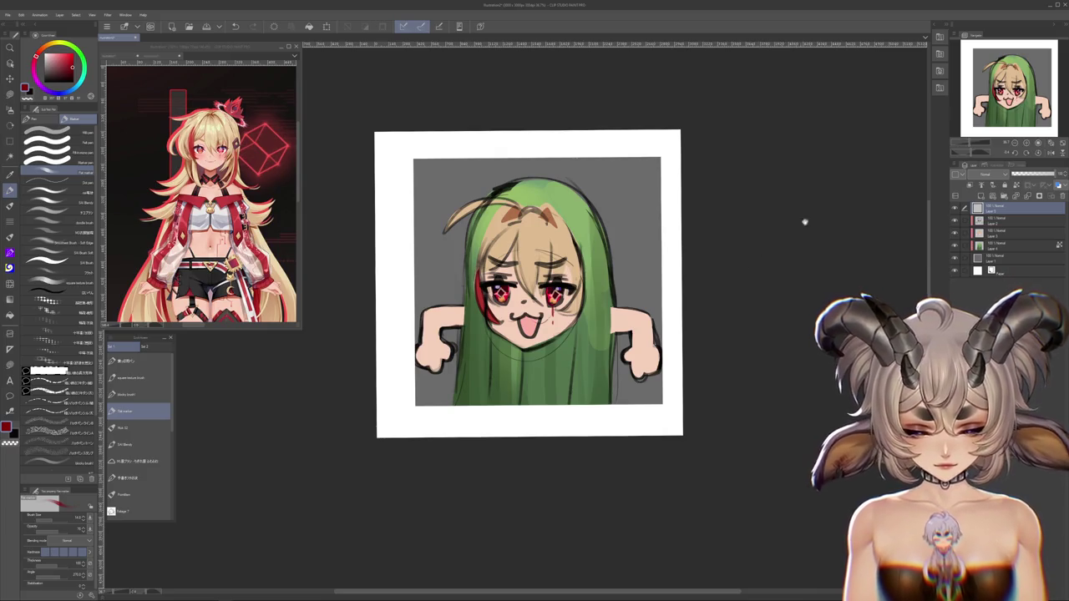
Check the green hair layer, select the emote layers, and hide the cucumber-hood emote
drag(794, 224, 781, 237)
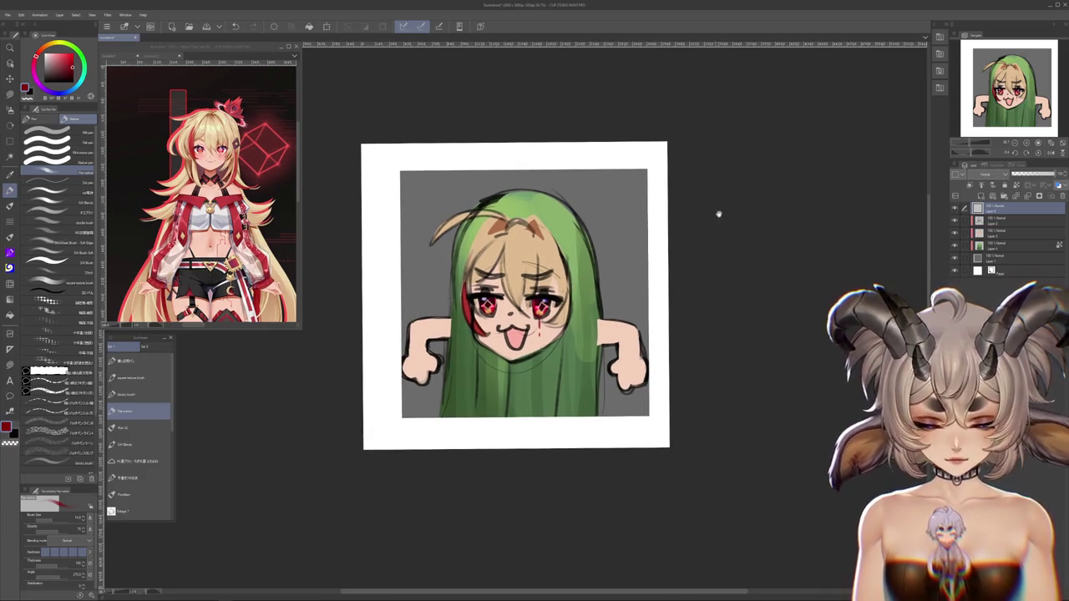
drag(715, 215, 715, 232)
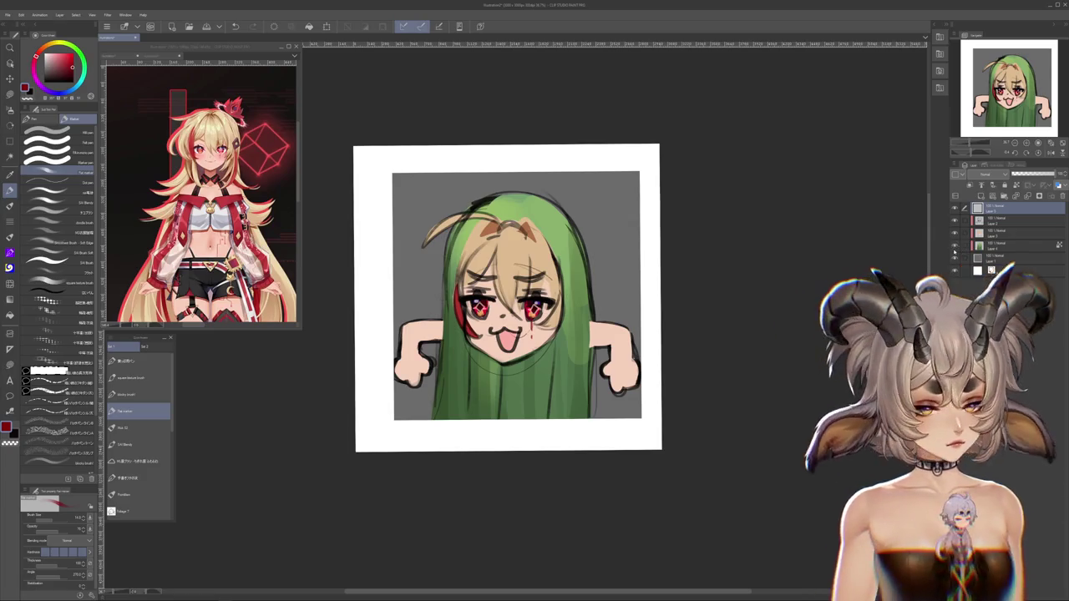
click(955, 247)
click(955, 247)
click(996, 248)
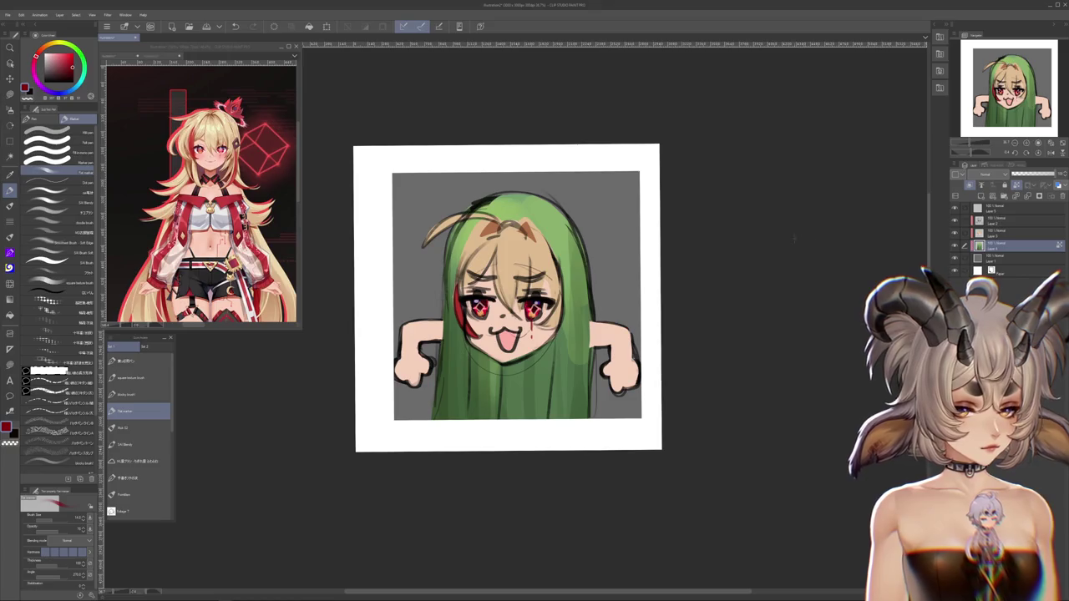
scroll(716, 227, down, 2)
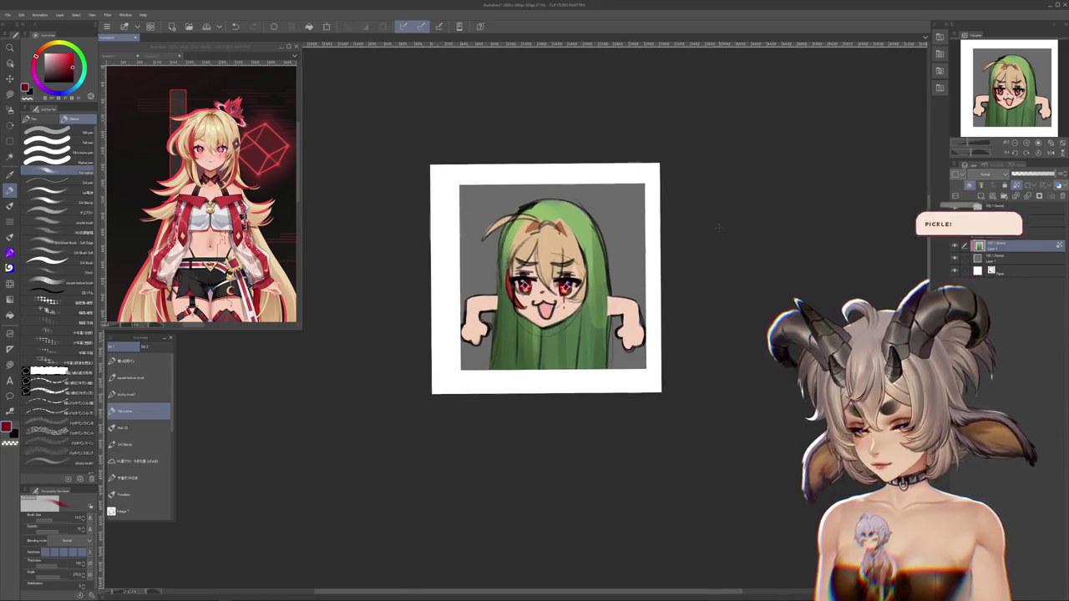
scroll(717, 227, up, 1)
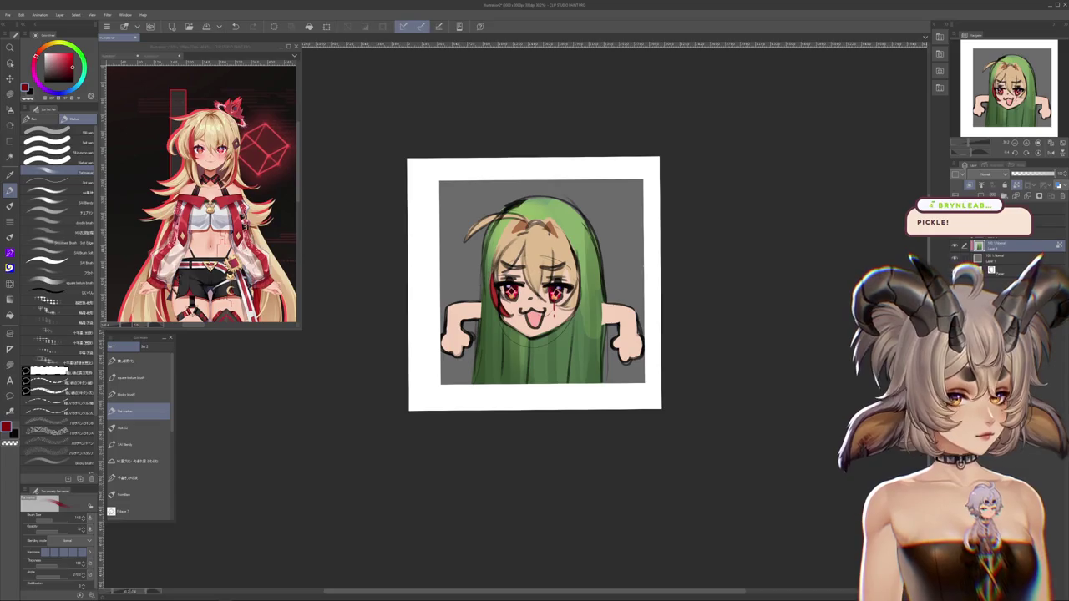
click(993, 258)
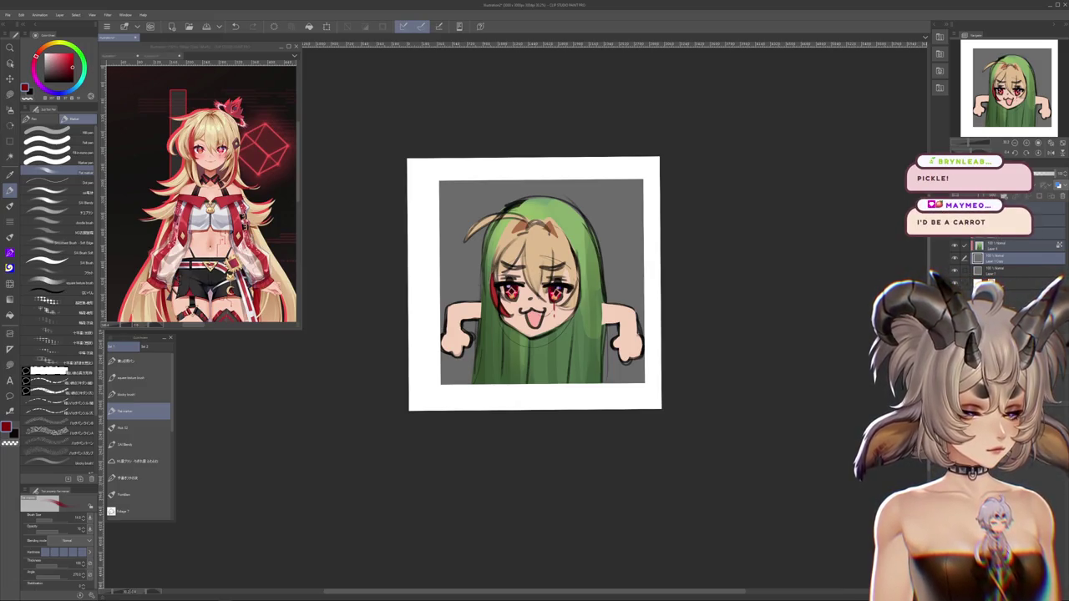
key(Delete)
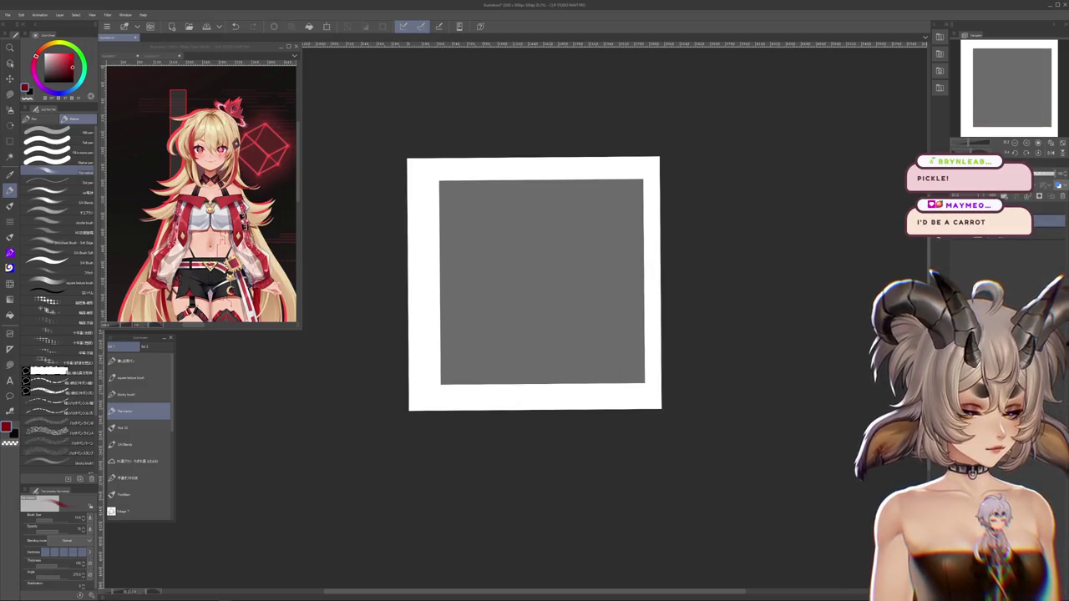
Clear the rough ellipse, undo stray strokes, and sketch a curved line inside the head circle
scroll(535, 283, up, 3)
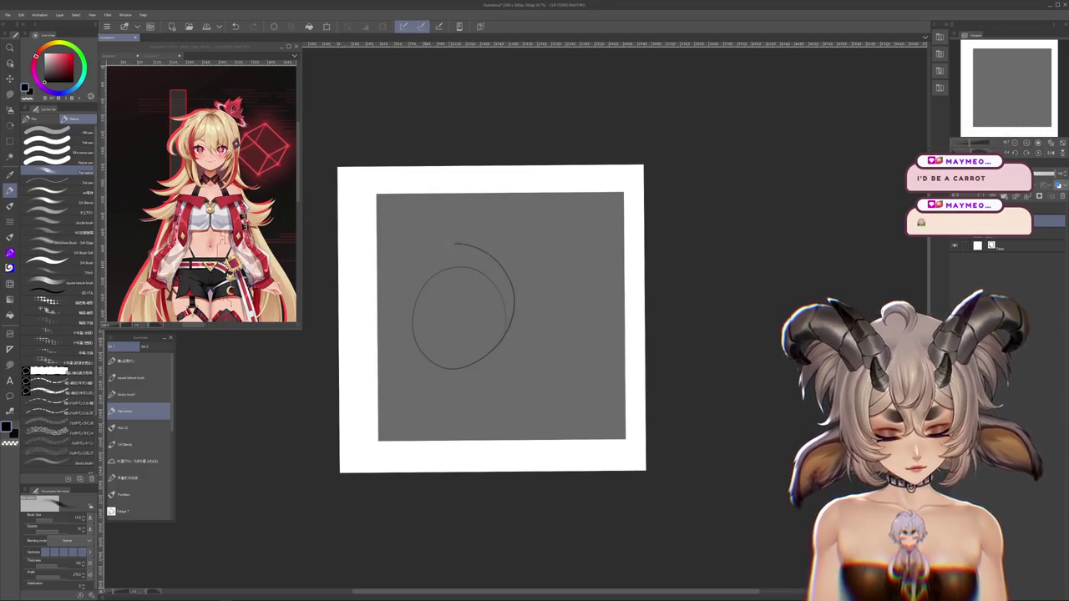
key(ctrl+a)
key(Delete)
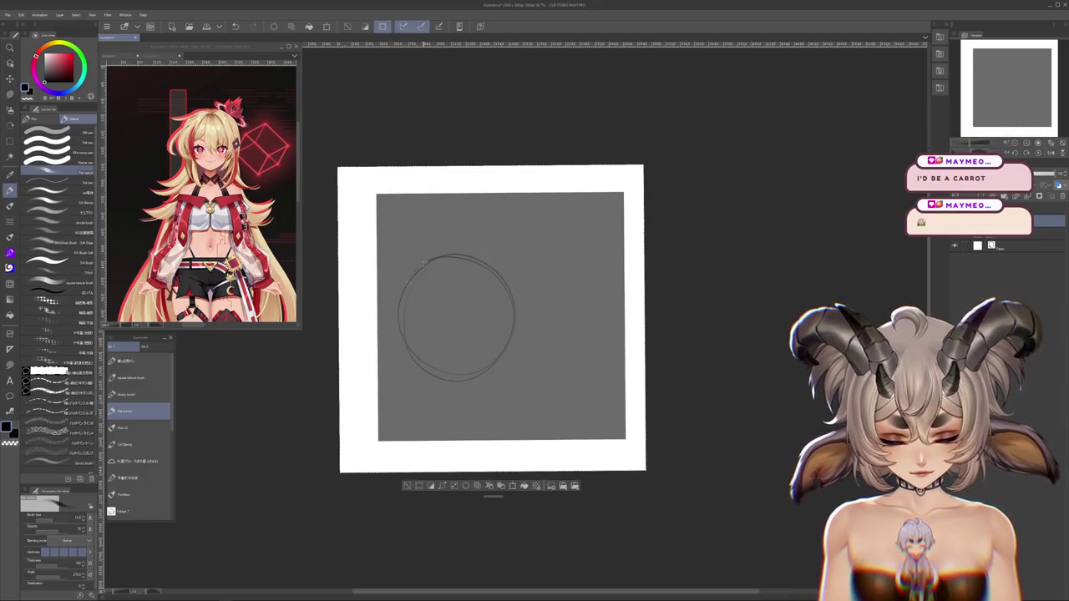
drag(520, 281, 531, 271)
key(ctrl+z)
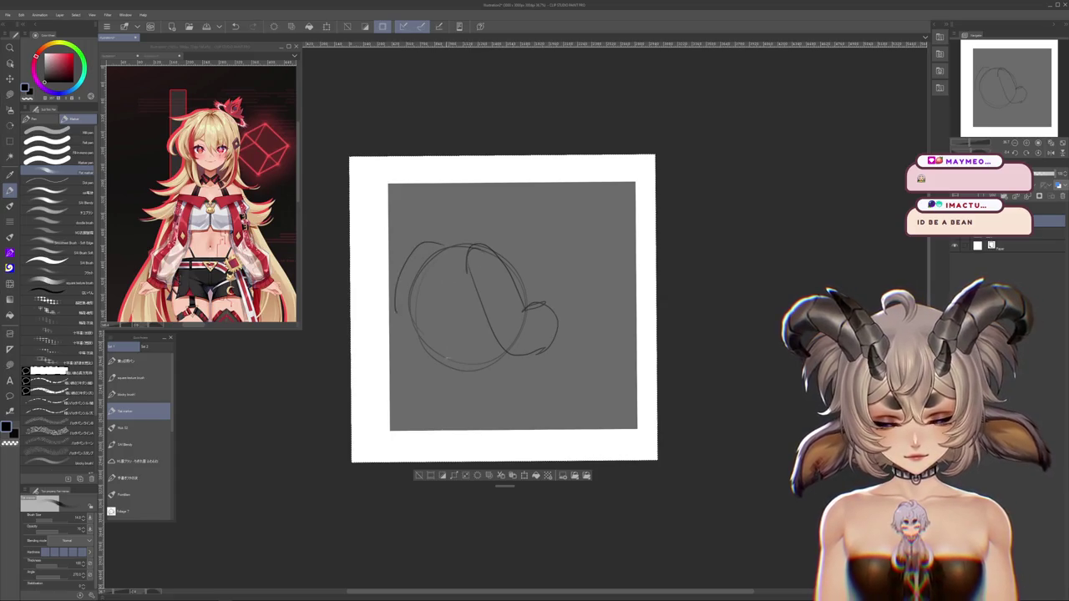
key(ctrl+z)
drag(452, 363, 501, 355)
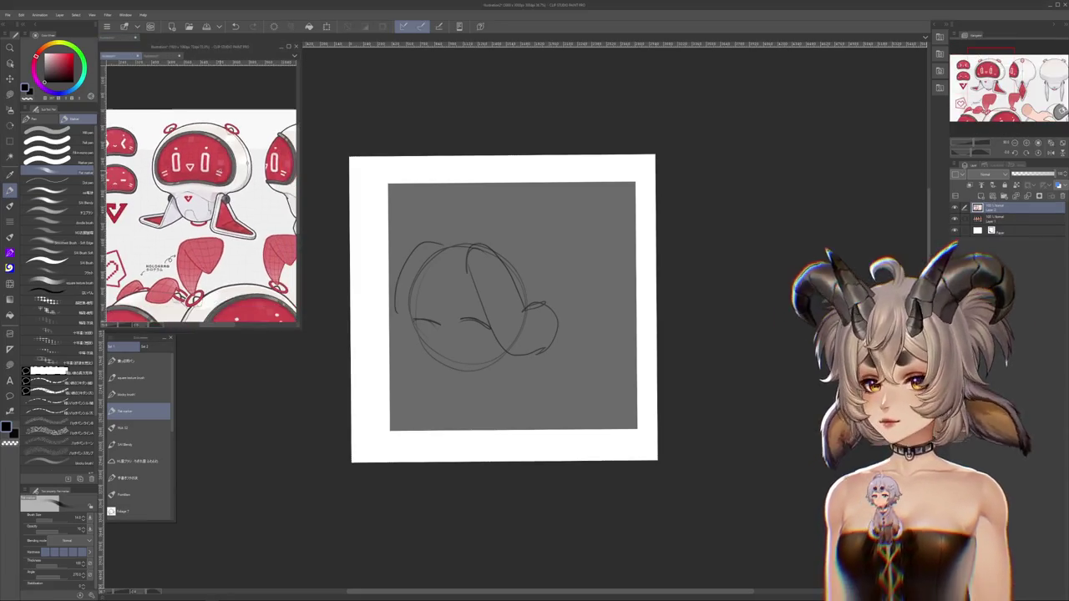
Remove the lower body strokes and pencil the robot mascot's head with a triangular eye
click(634, 269)
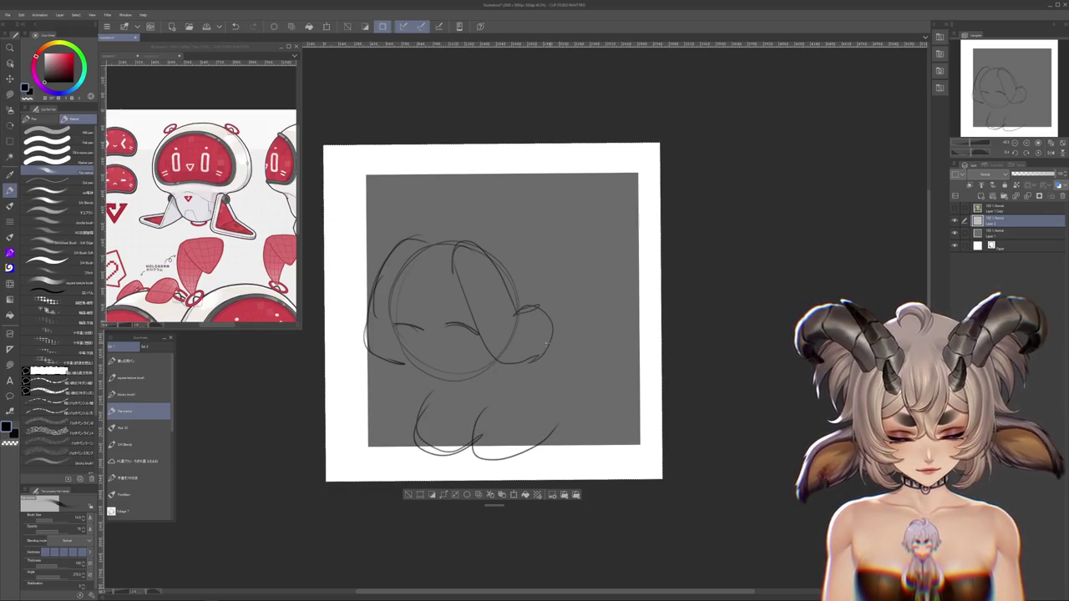
key(ctrl+z)
drag(435, 304, 454, 310)
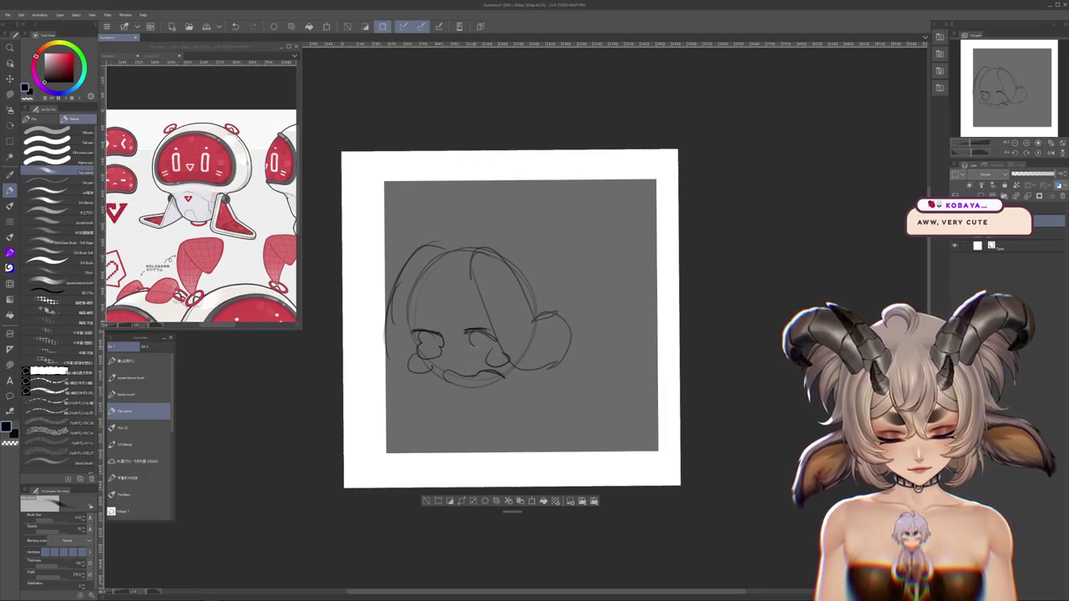
mouse_move(474, 377)
mouse_down()
mouse_move(446, 334)
mouse_move(513, 350)
mouse_move(544, 327)
mouse_move(513, 280)
mouse_move(470, 317)
mouse_move(558, 330)
mouse_up()
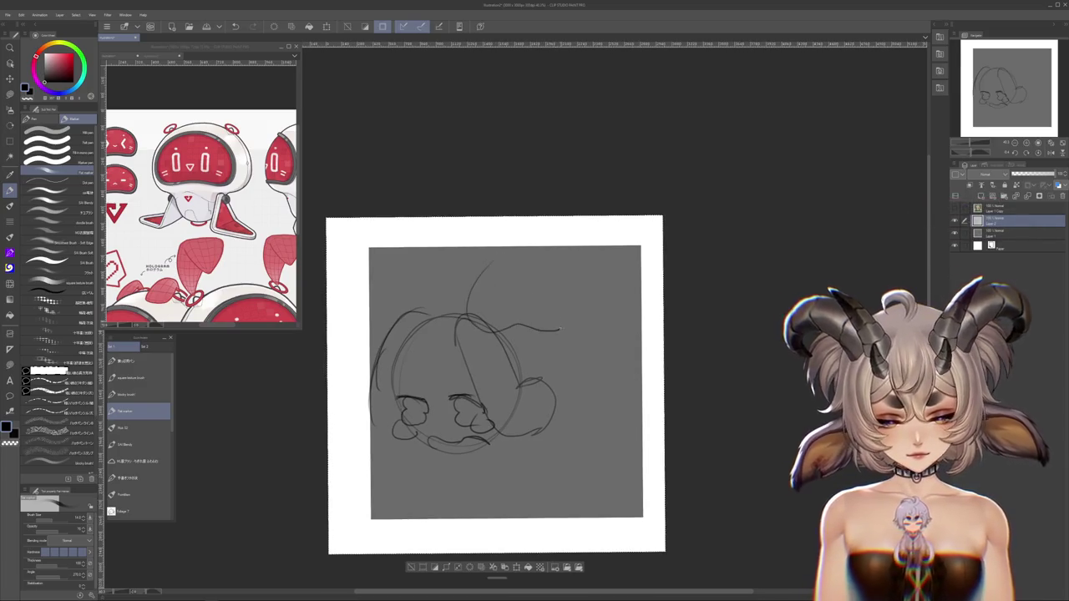
drag(515, 261, 477, 315)
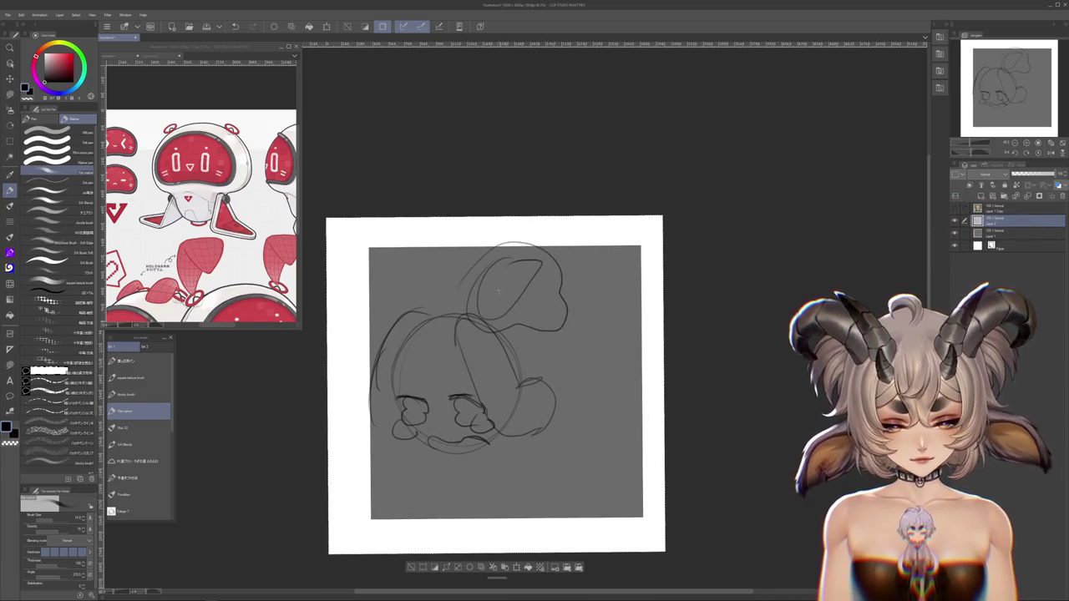
drag(513, 282, 501, 300)
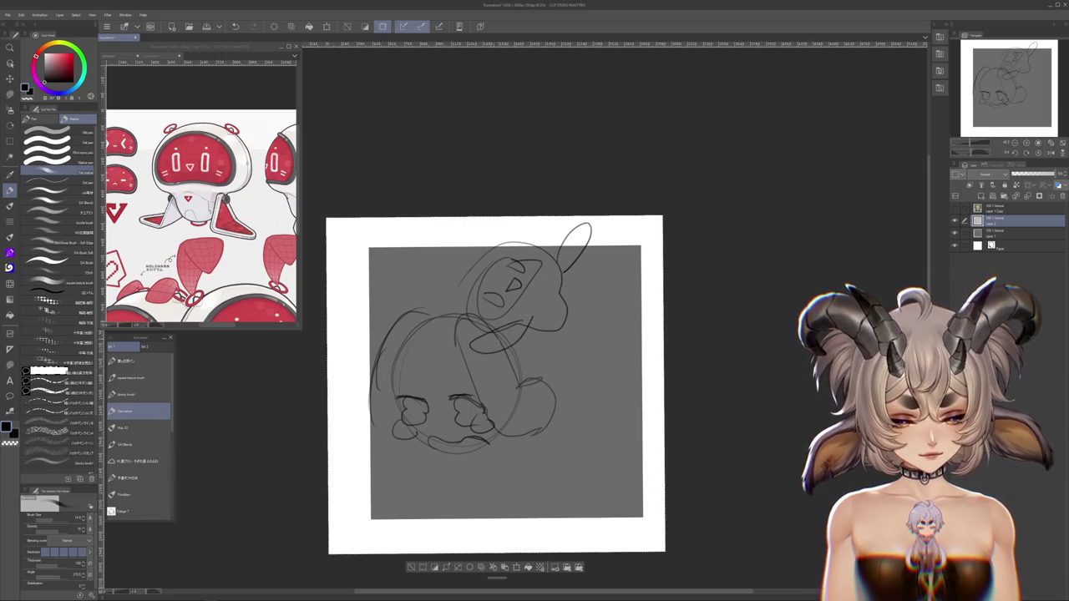
Scale up the whole sketch and tilt it clockwise a few degrees
drag(589, 401, 605, 314)
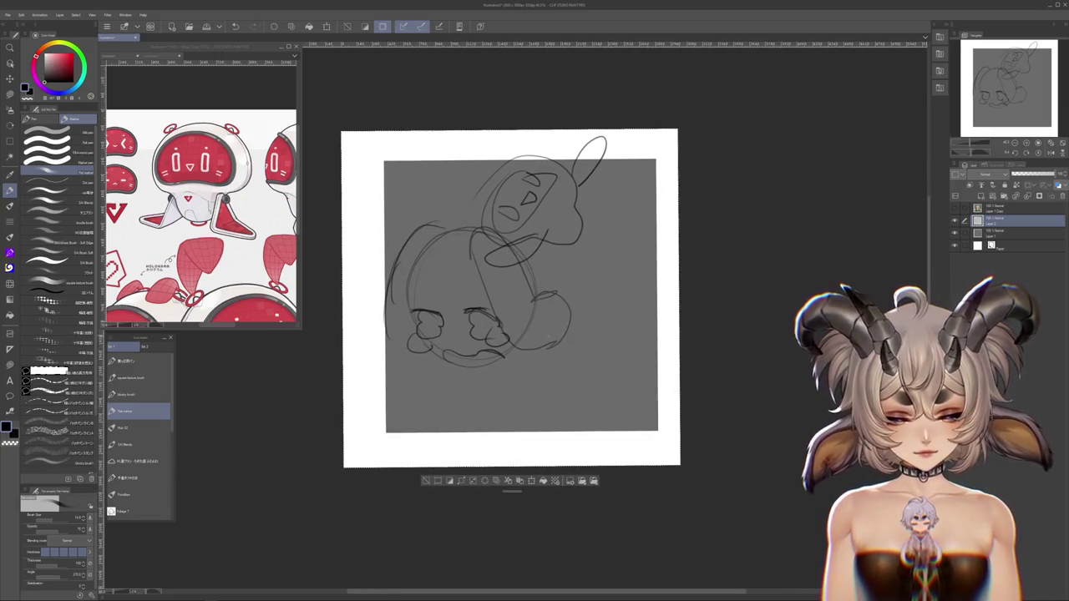
key(ctrl+t)
scroll(613, 309, down, 2)
drag(616, 282, 632, 284)
drag(707, 317, 611, 338)
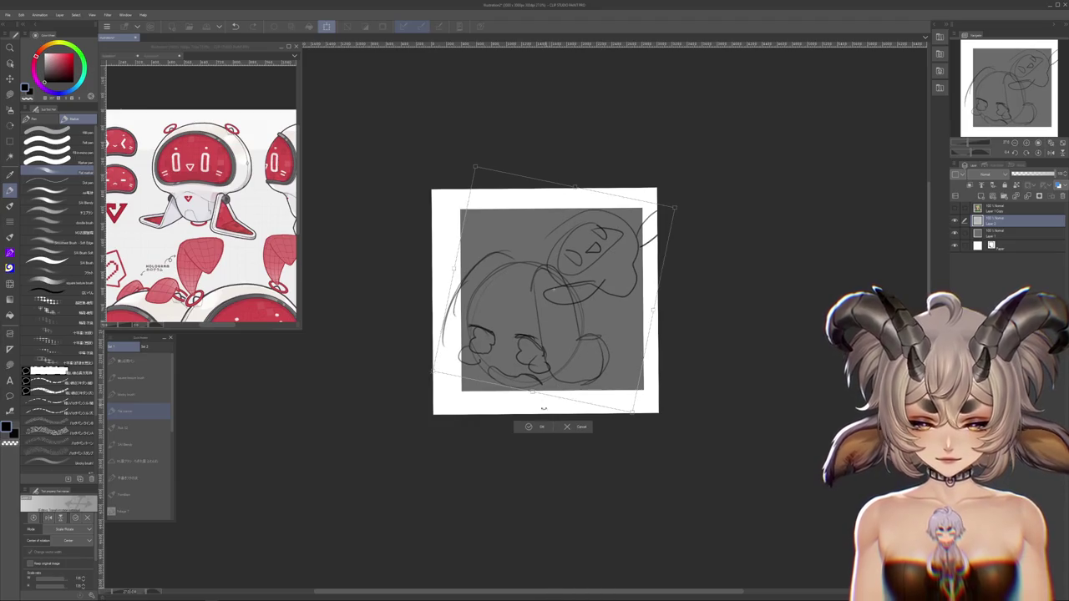
Commit the transform and show the zoomed blonde character sheet as the Sub View reference
key(Return)
scroll(561, 272, up, 1)
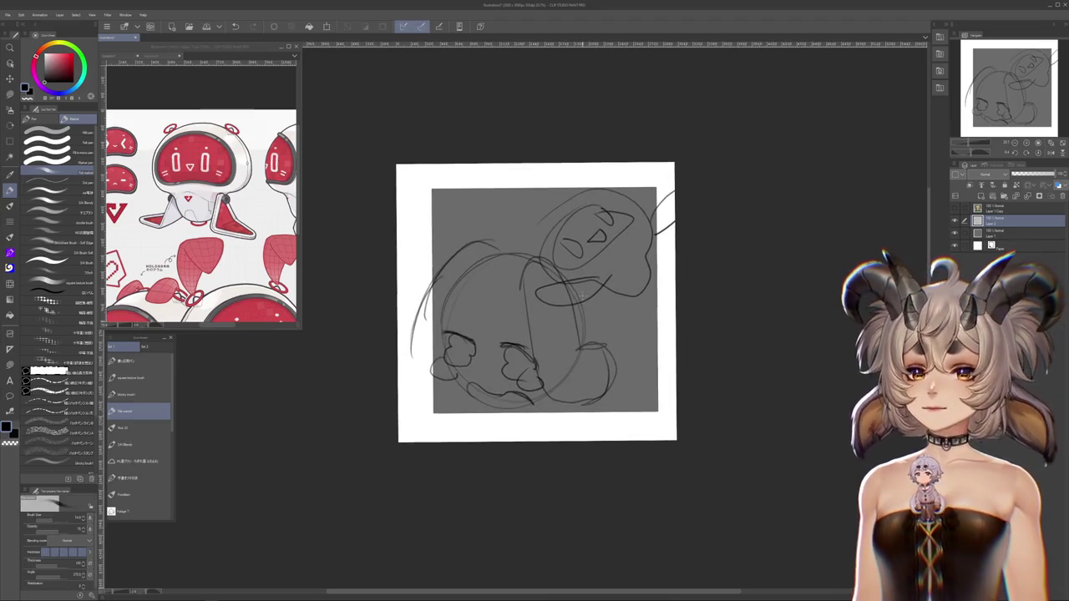
click(193, 104)
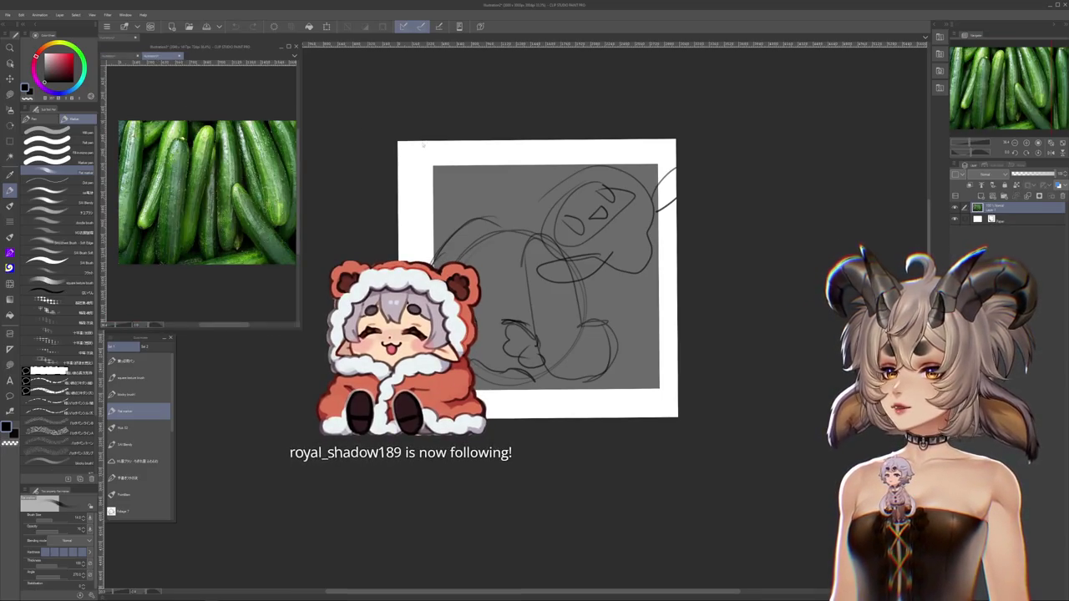
click(121, 56)
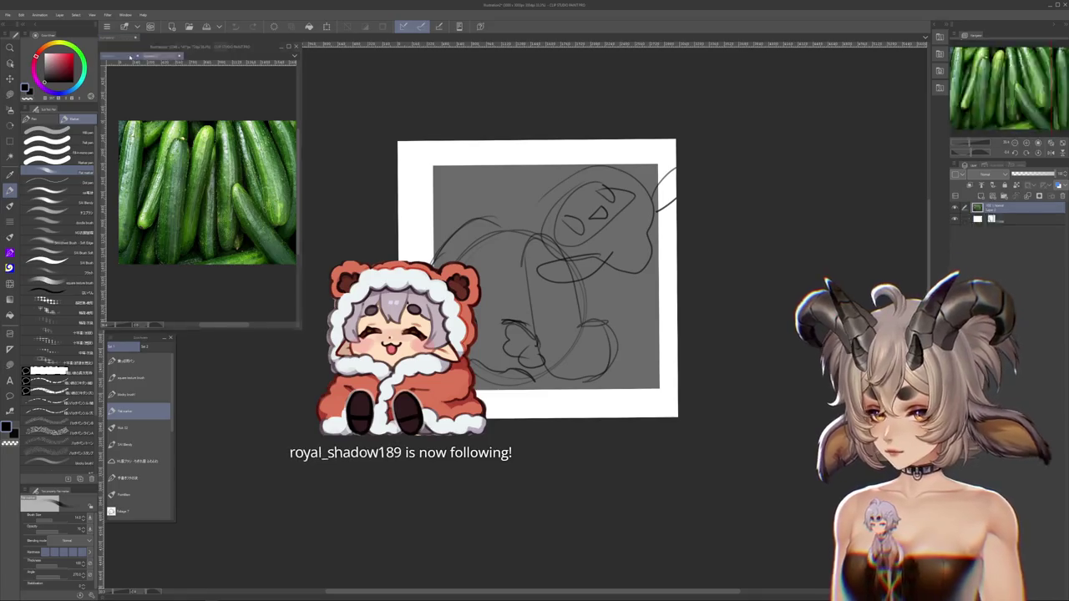
key(ctrl+Tab)
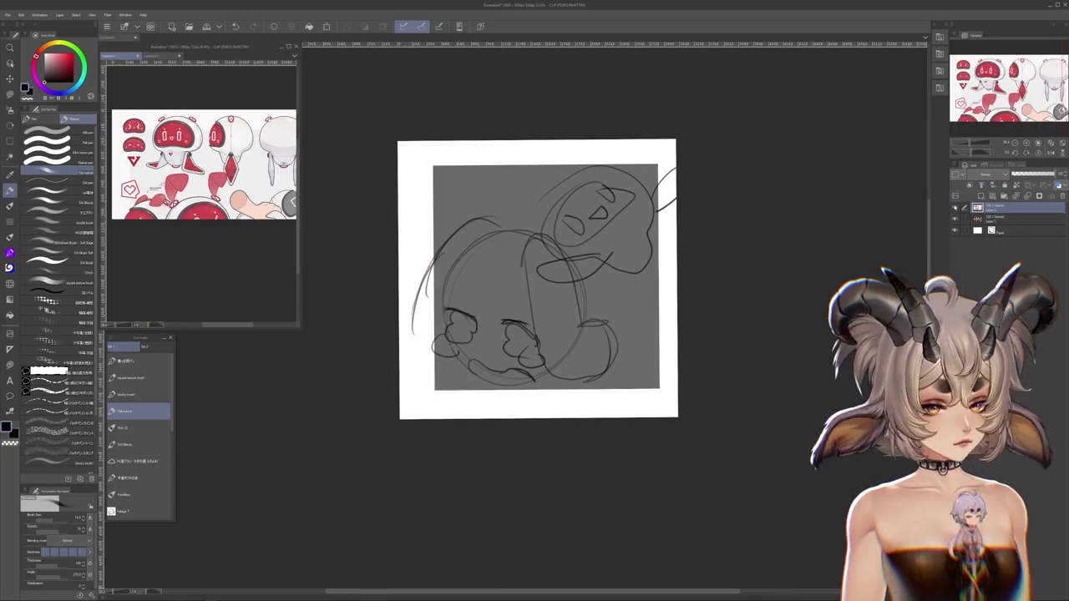
key(ctrl+Tab)
scroll(201, 209, up, 2)
scroll(201, 208, up, 2)
scroll(201, 209, up, 2)
scroll(201, 209, up, 2)
scroll(201, 209, up, 1)
Nudge and resize the sketch slightly with a quick transform
click(569, 240)
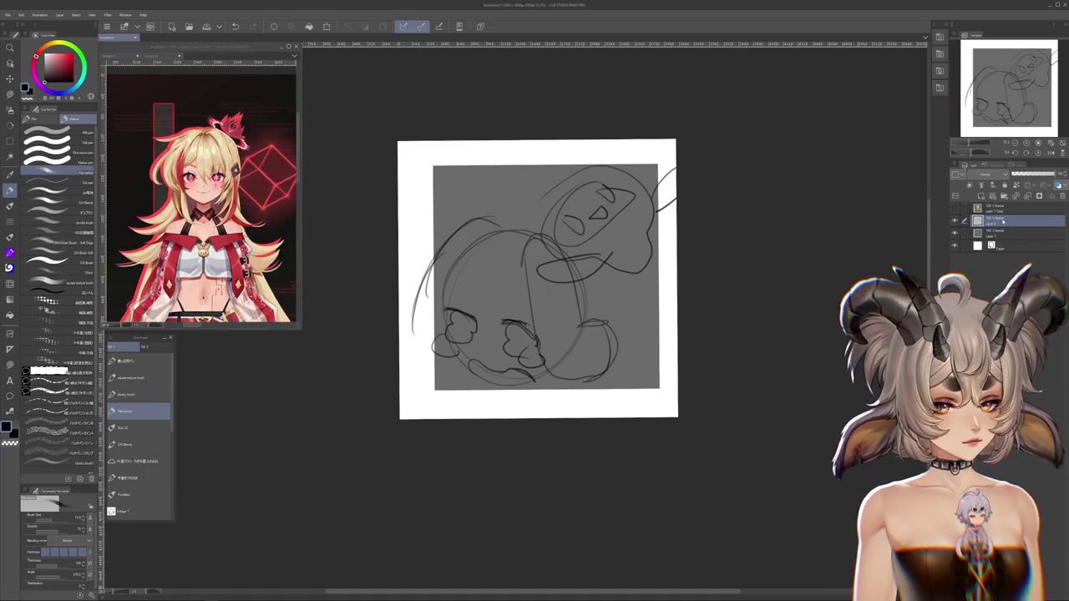
key(ctrl+t)
drag(570, 240, 576, 237)
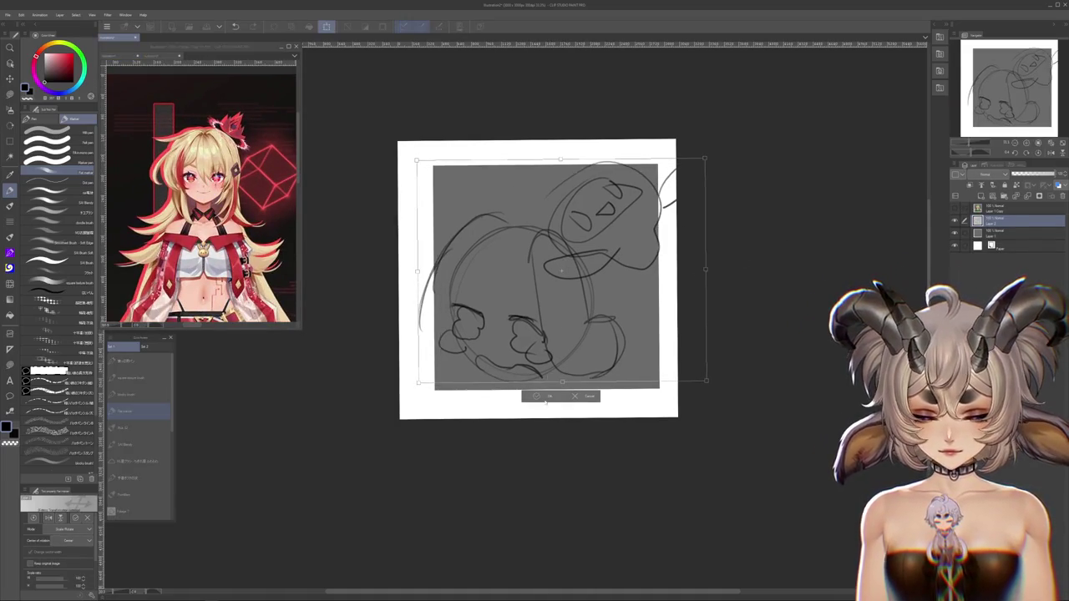
key(Return)
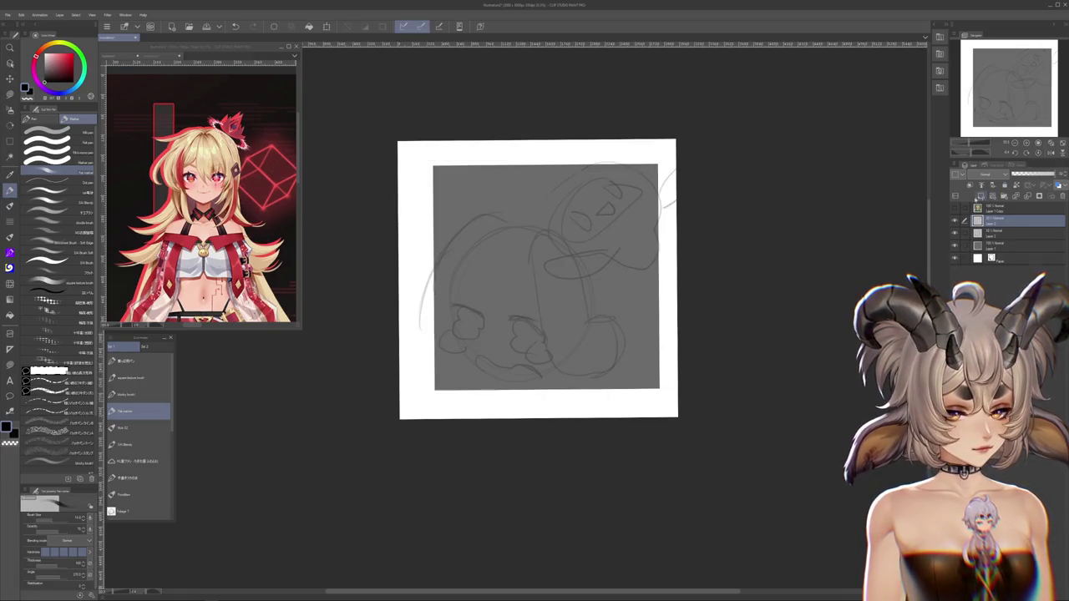
scroll(514, 278, up, 2)
scroll(514, 278, up, 1)
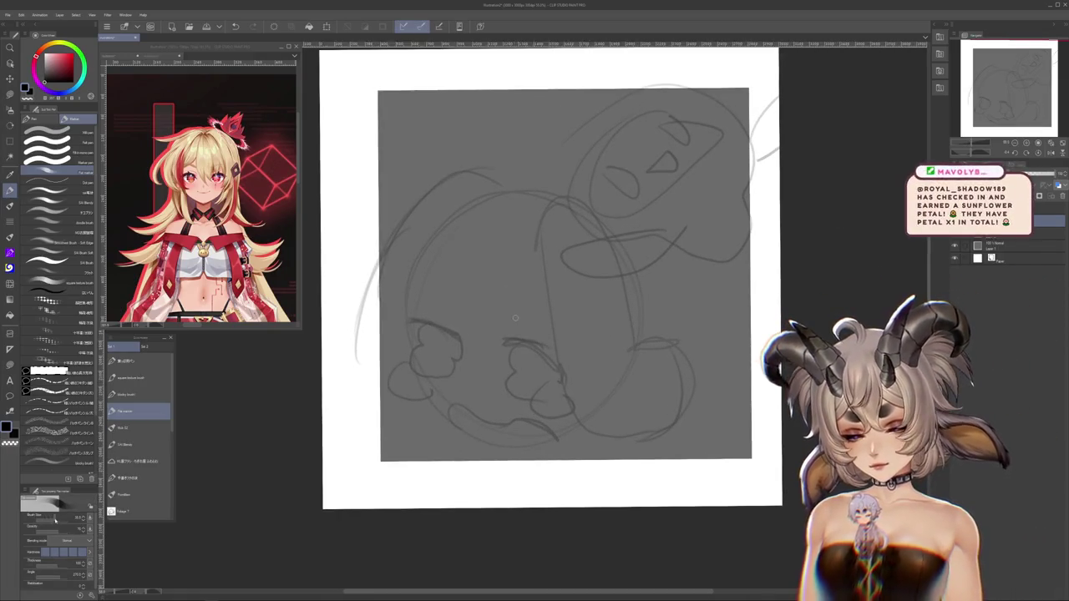
Ink the chibi head's left outline, testing several inking brushes along the way
drag(406, 309, 411, 347)
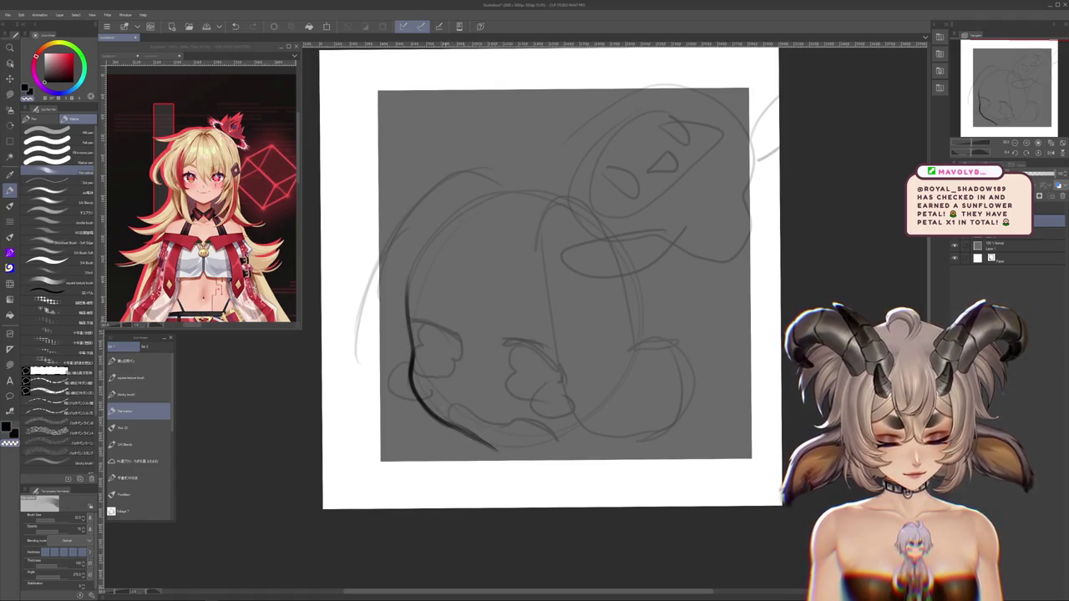
mouse_move(464, 429)
mouse_down()
mouse_move(425, 391)
mouse_move(449, 329)
mouse_move(497, 364)
mouse_up()
mouse_move(434, 336)
mouse_down()
mouse_move(507, 371)
mouse_move(415, 288)
mouse_up()
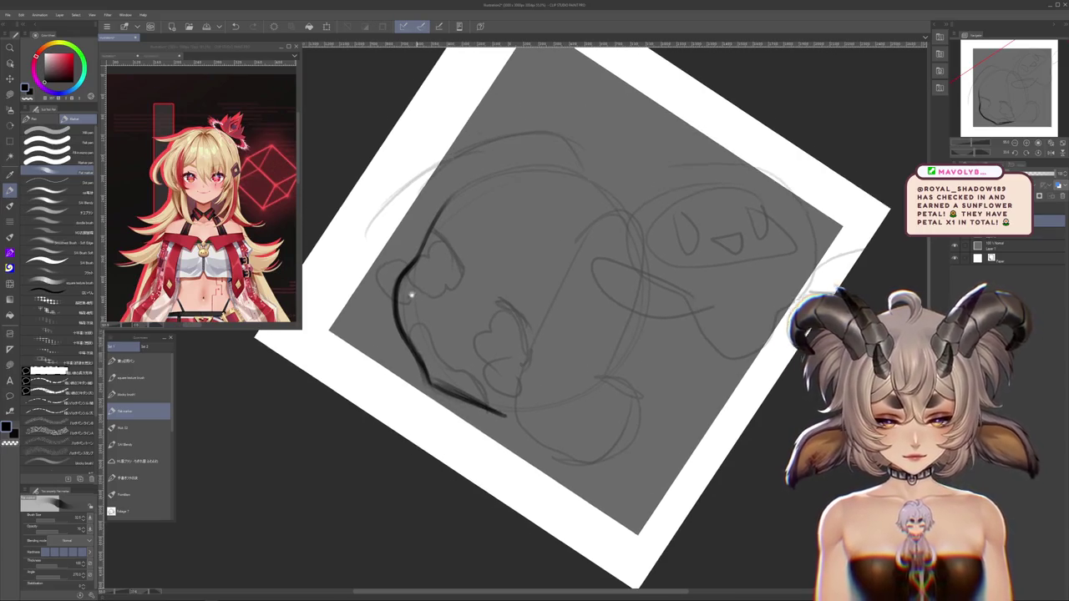
click(54, 281)
drag(412, 244, 523, 286)
key(ctrl+z)
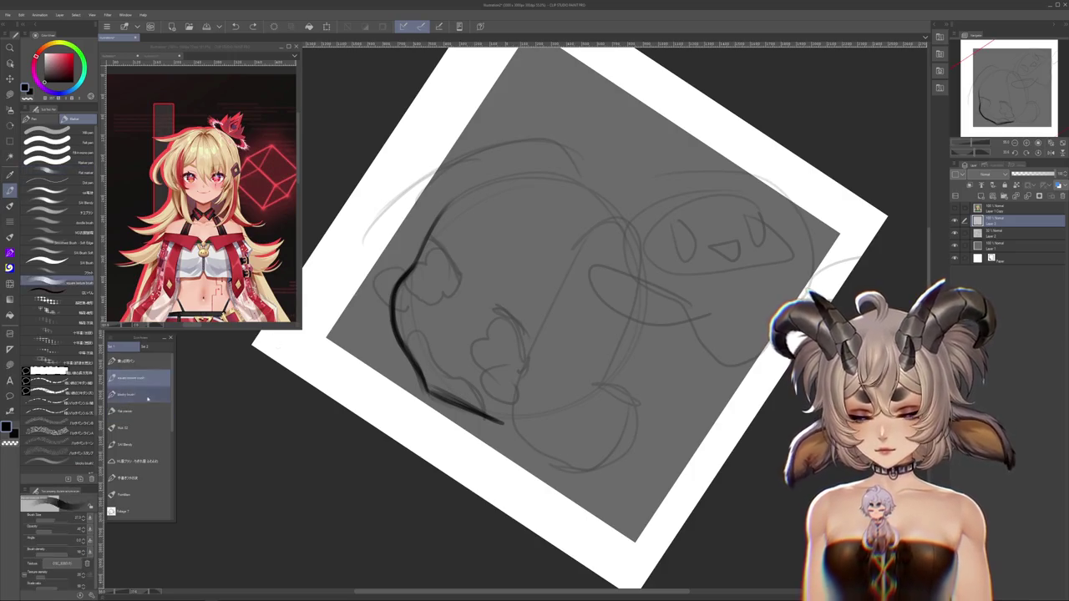
click(147, 396)
click(134, 428)
drag(435, 255, 501, 355)
key(ctrl+z)
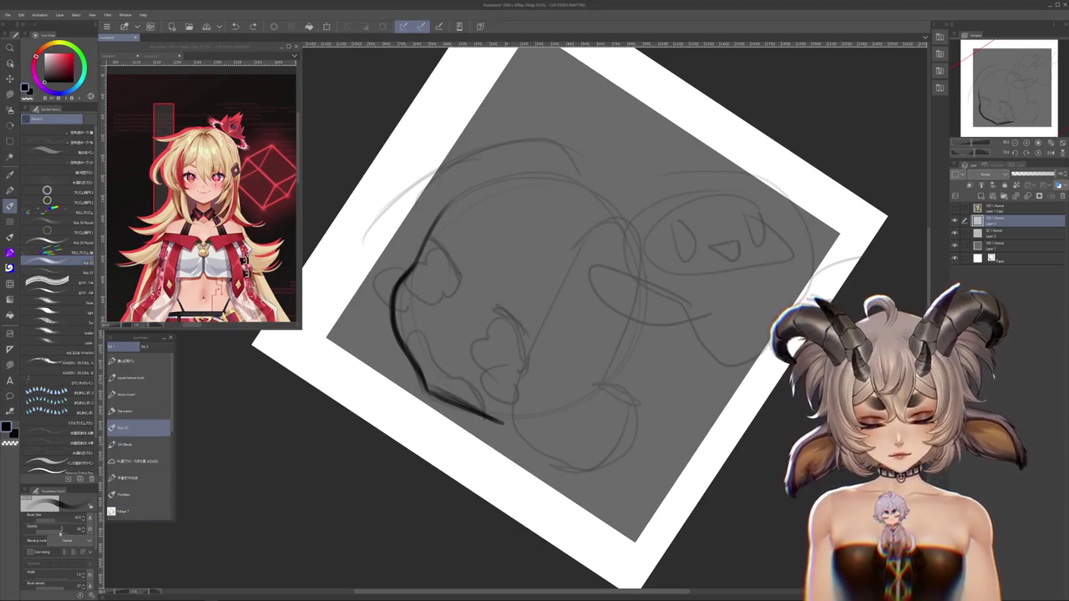
mouse_move(447, 208)
mouse_down()
mouse_move(398, 294)
mouse_move(465, 332)
mouse_up()
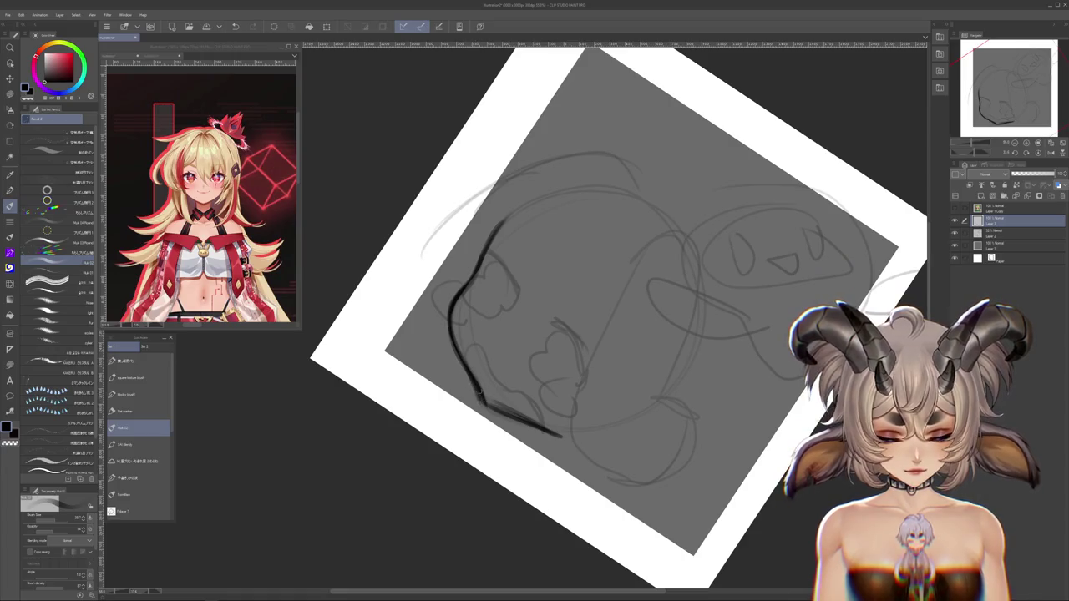
Level the canvas, settle on a short mouth line, and undo a trial right-eye curve
drag(585, 350, 628, 441)
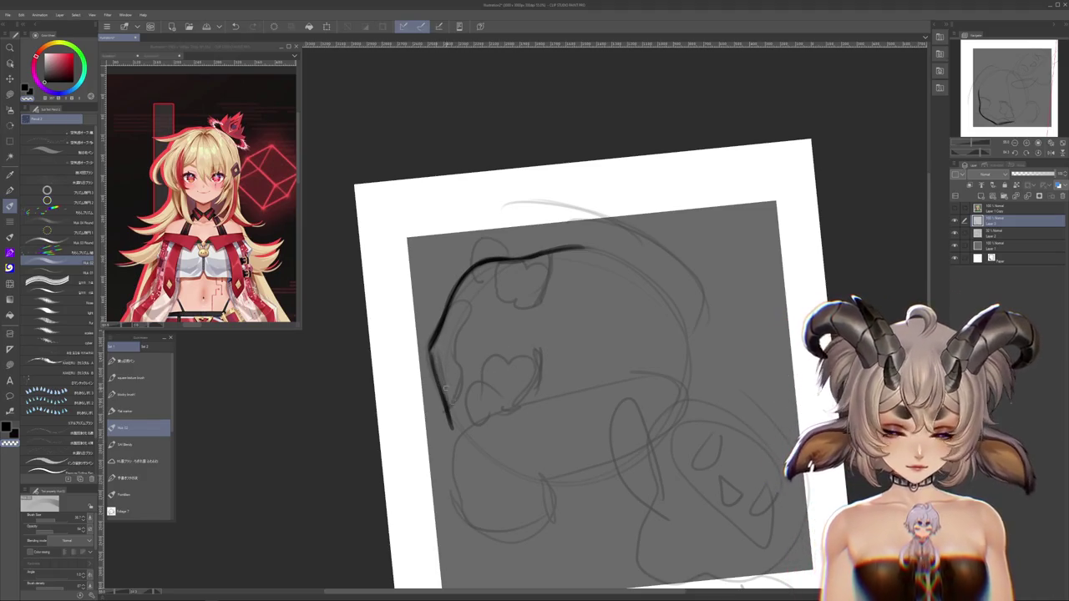
drag(585, 334, 516, 351)
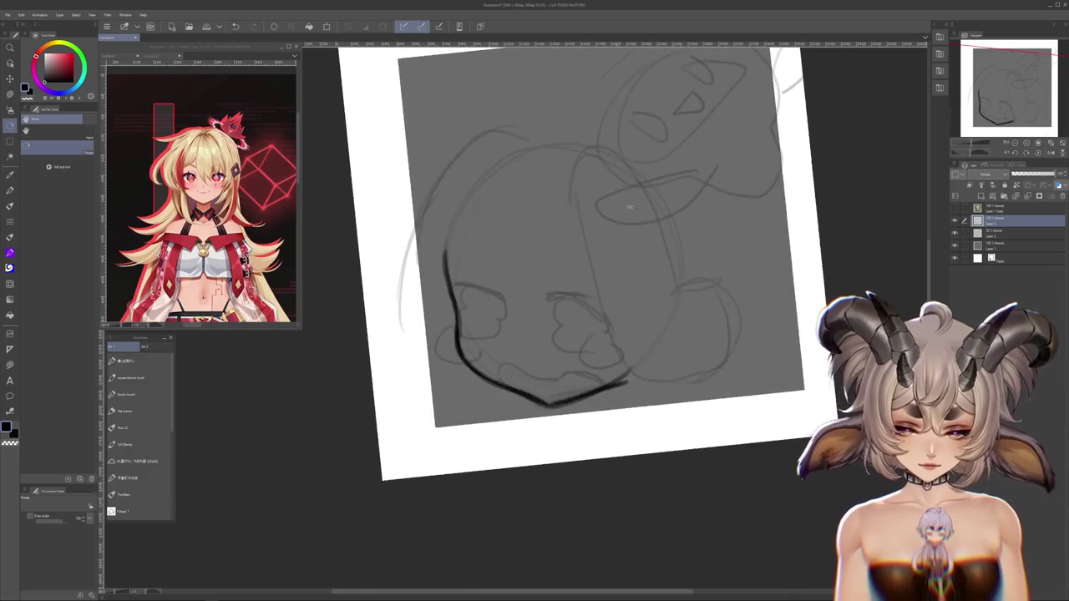
drag(567, 314, 591, 351)
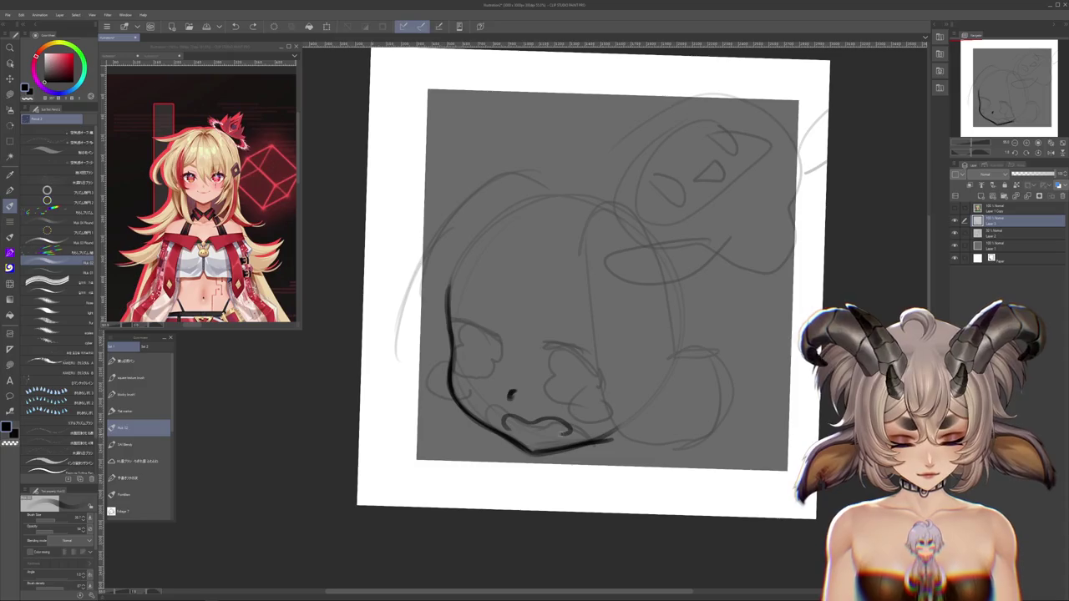
key(ctrl+z)
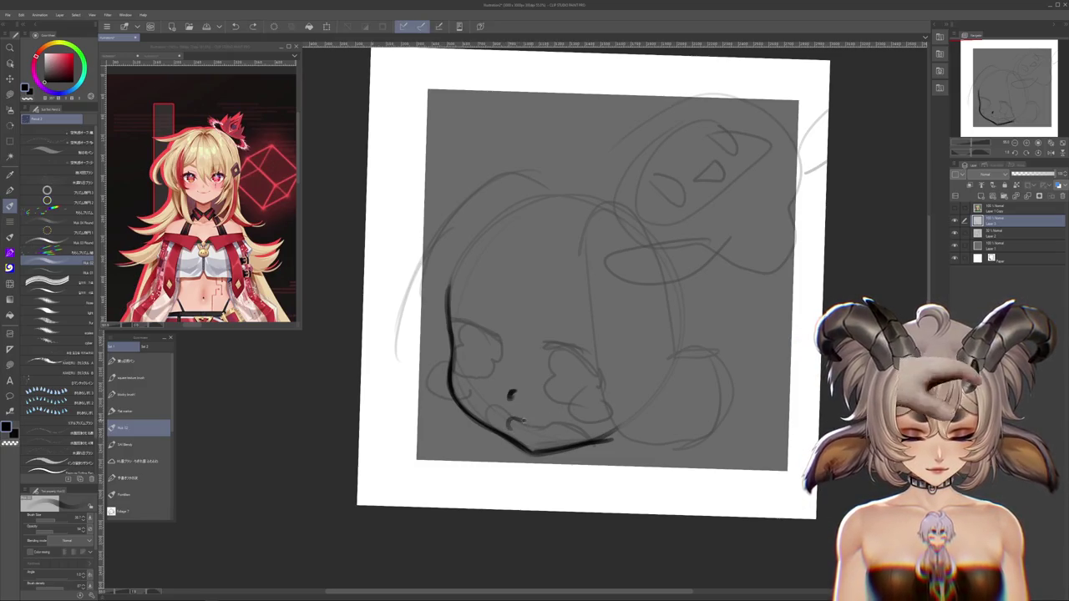
key(ctrl+z)
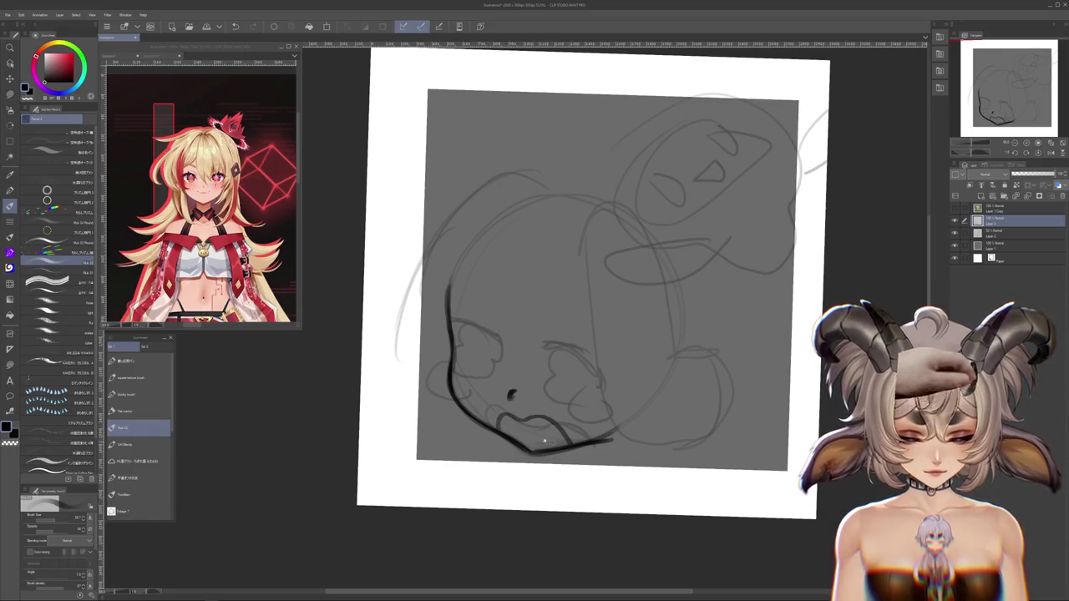
key(ctrl+z)
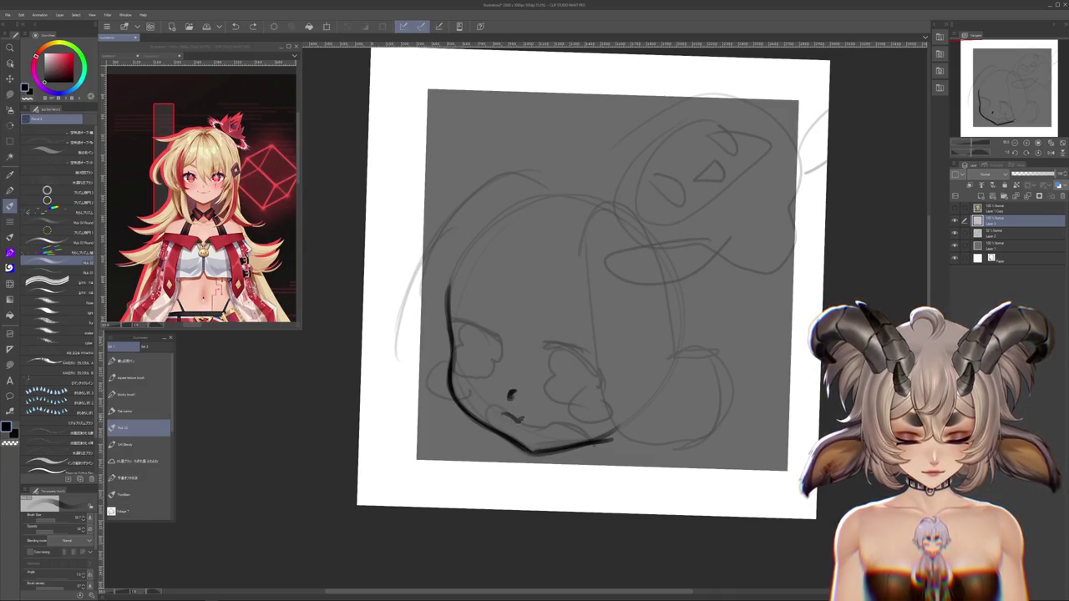
drag(517, 418, 546, 417)
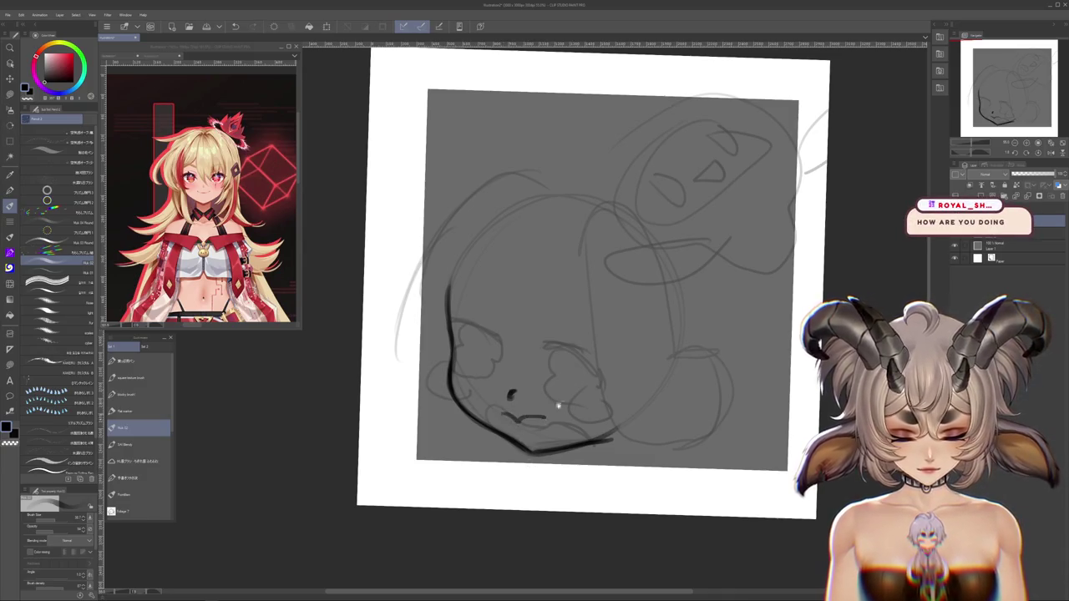
drag(558, 362, 576, 384)
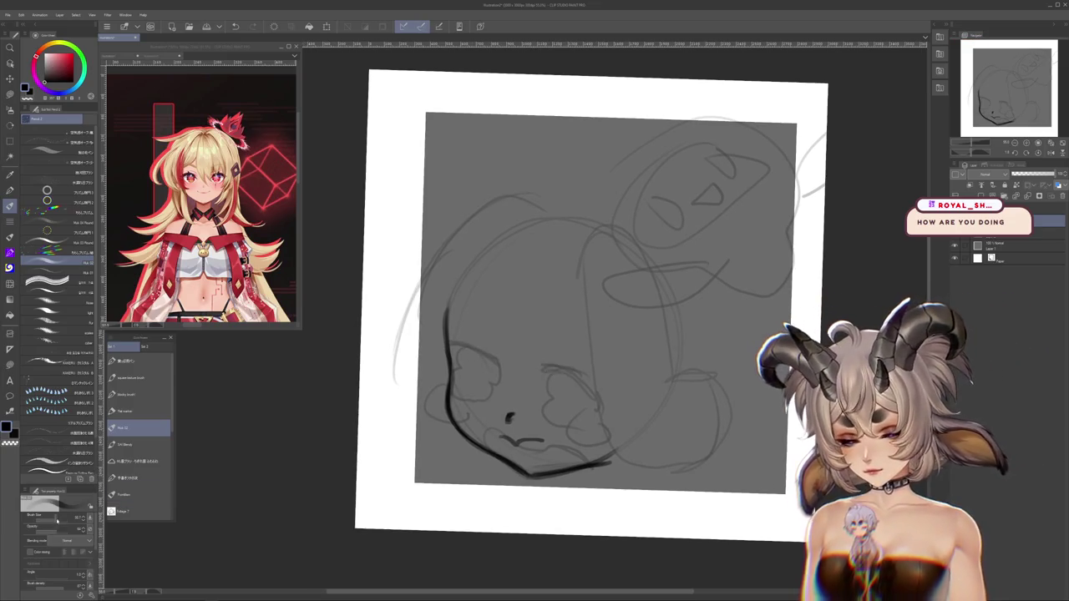
drag(543, 367, 612, 400)
key(ctrl+z)
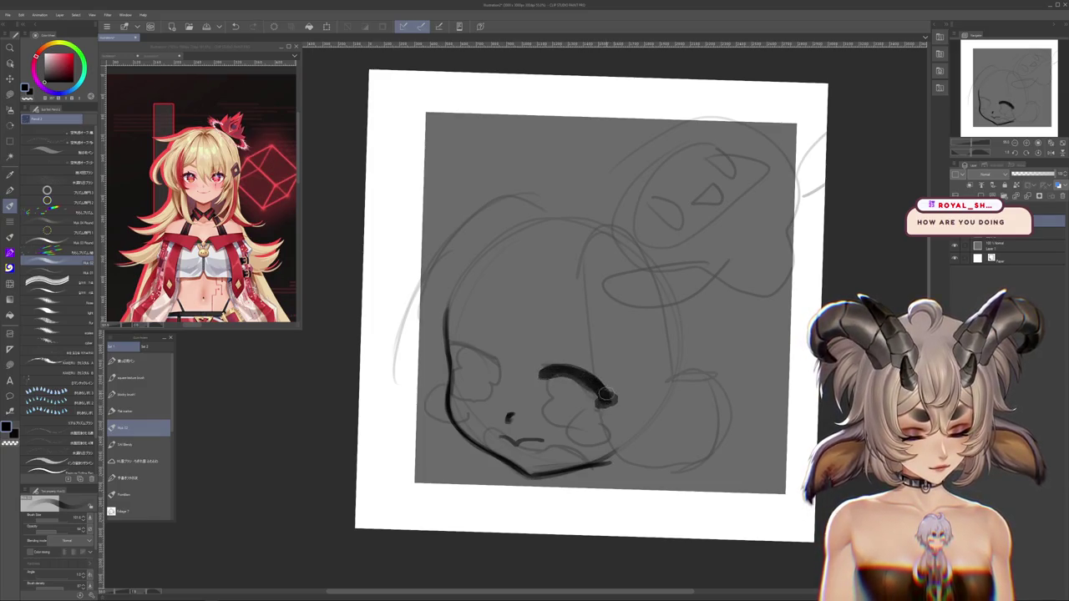
Draw a thick curved left-eye line and remove stray strokes from the right eye
drag(501, 368, 440, 349)
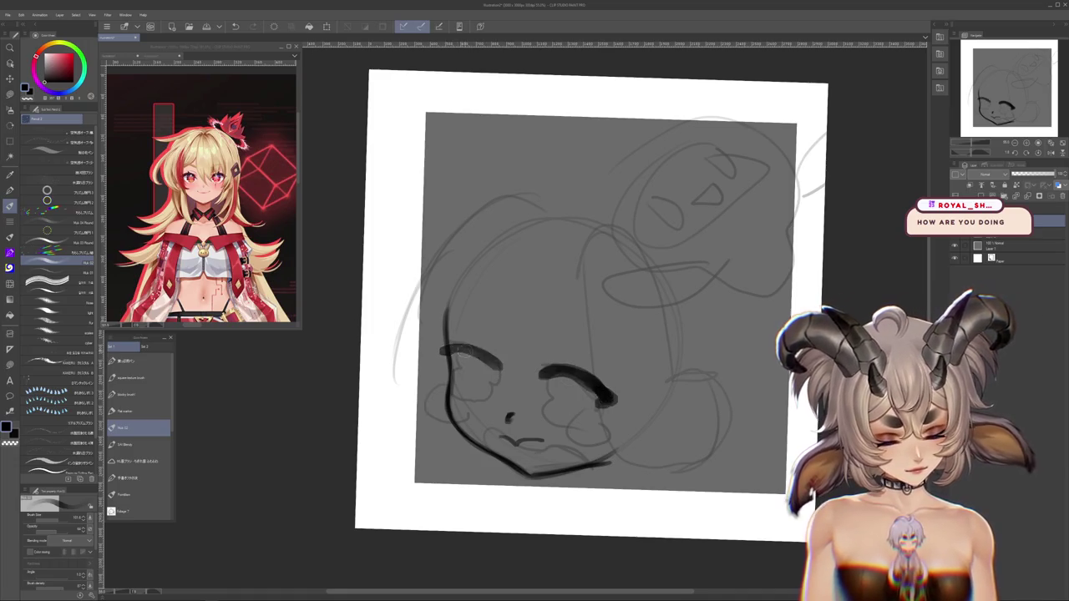
drag(501, 367, 442, 353)
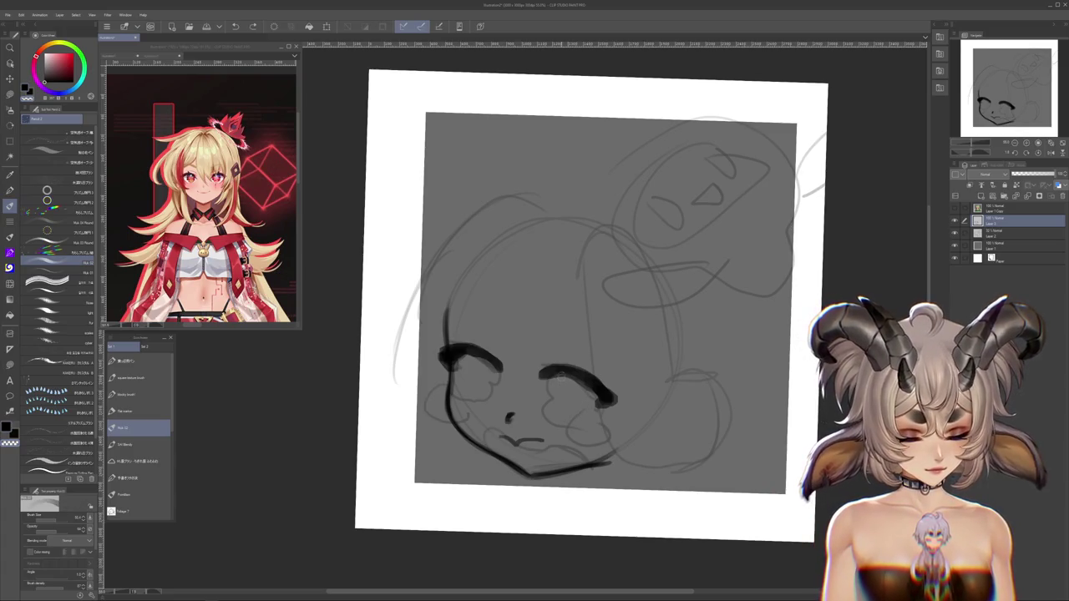
drag(554, 370, 554, 399)
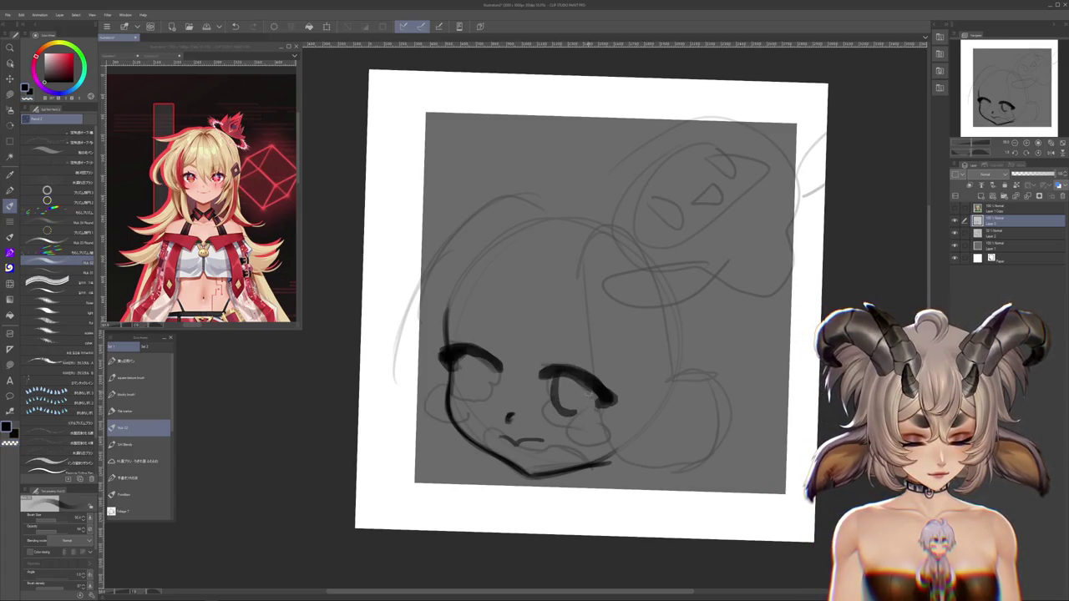
key(ctrl+z)
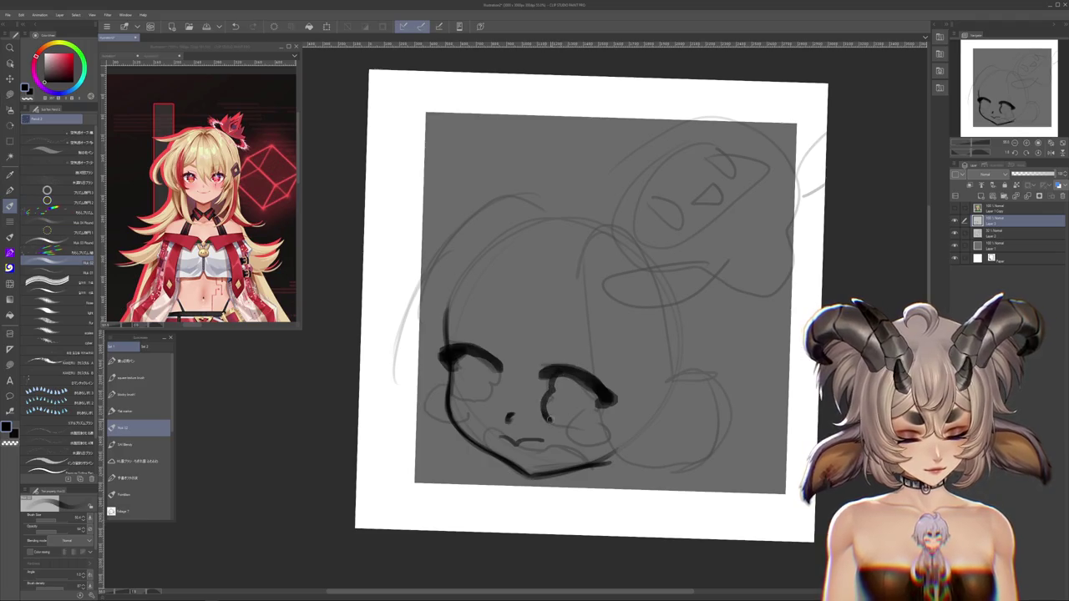
key(ctrl+z)
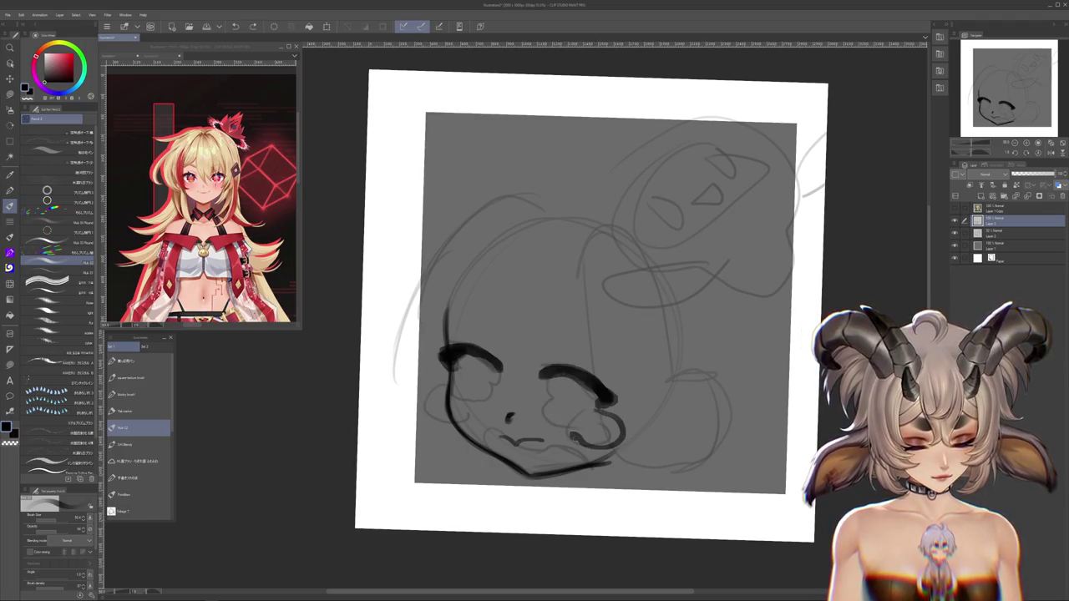
key(ctrl+z)
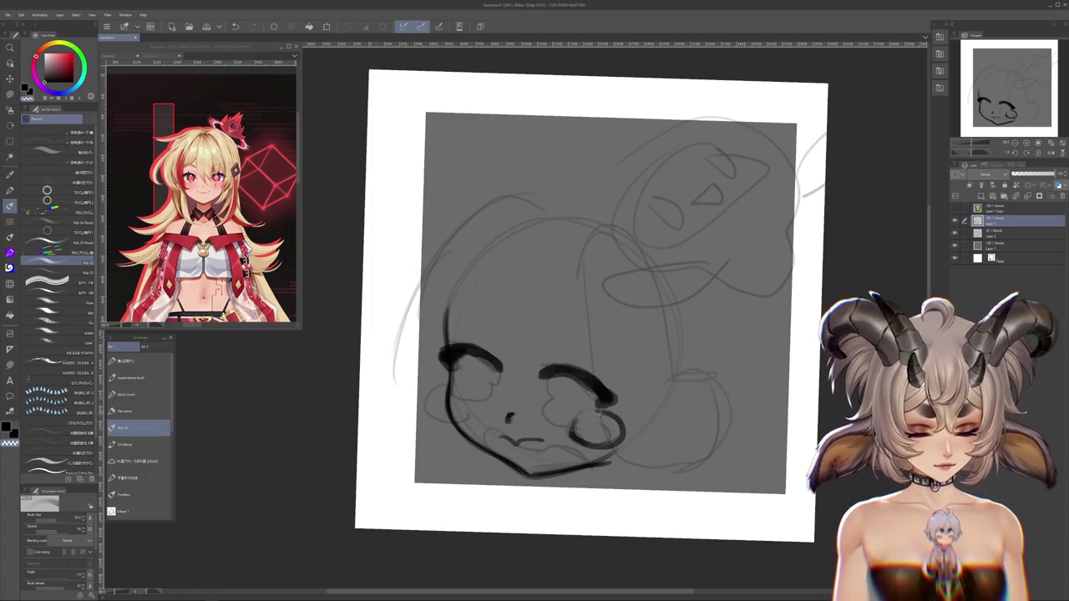
Draw tear loops under both eyes and add a line inside the right eye
drag(461, 373, 483, 397)
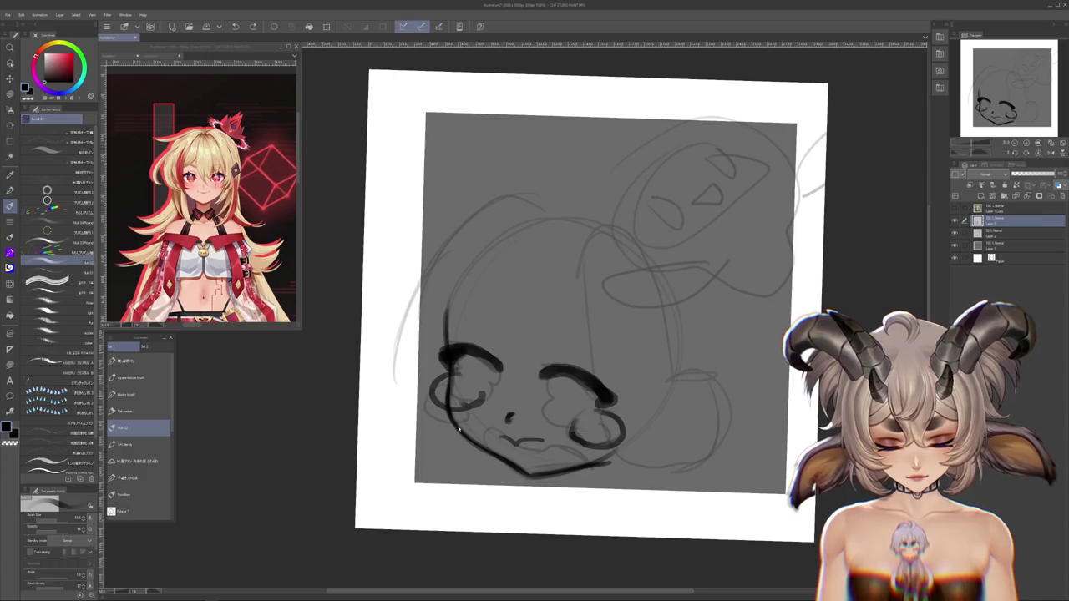
drag(434, 391, 502, 413)
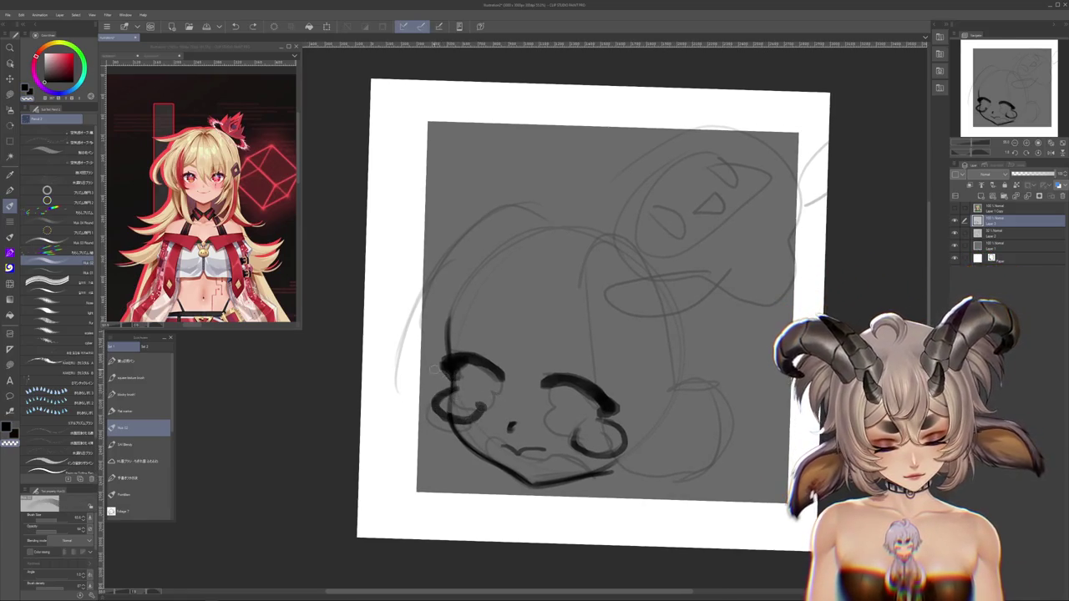
drag(438, 354, 433, 362)
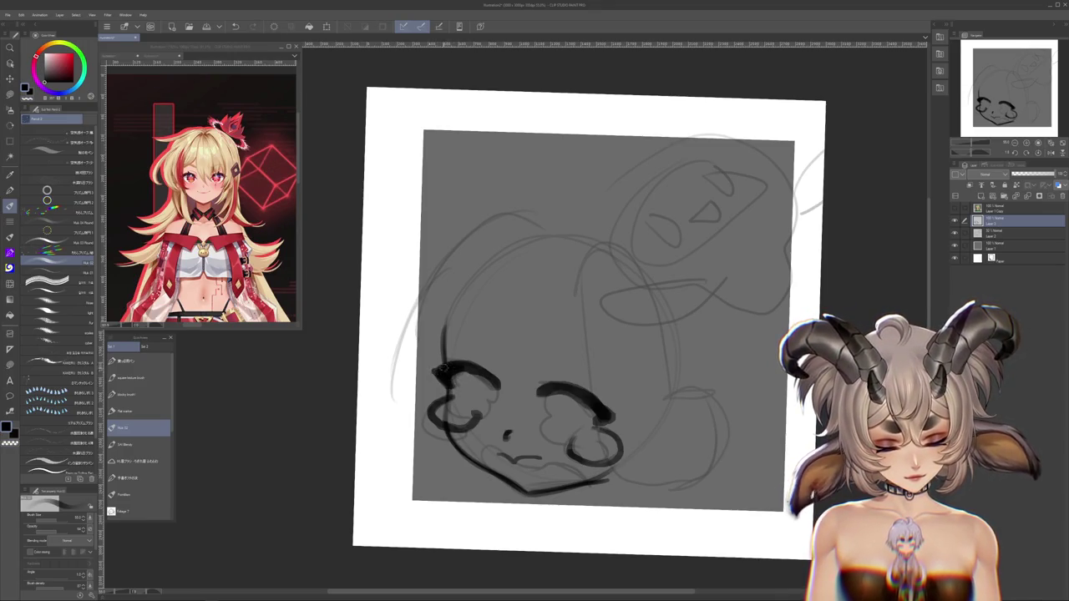
mouse_move(449, 365)
mouse_down()
mouse_move(467, 268)
mouse_move(493, 251)
mouse_up()
drag(591, 422, 478, 373)
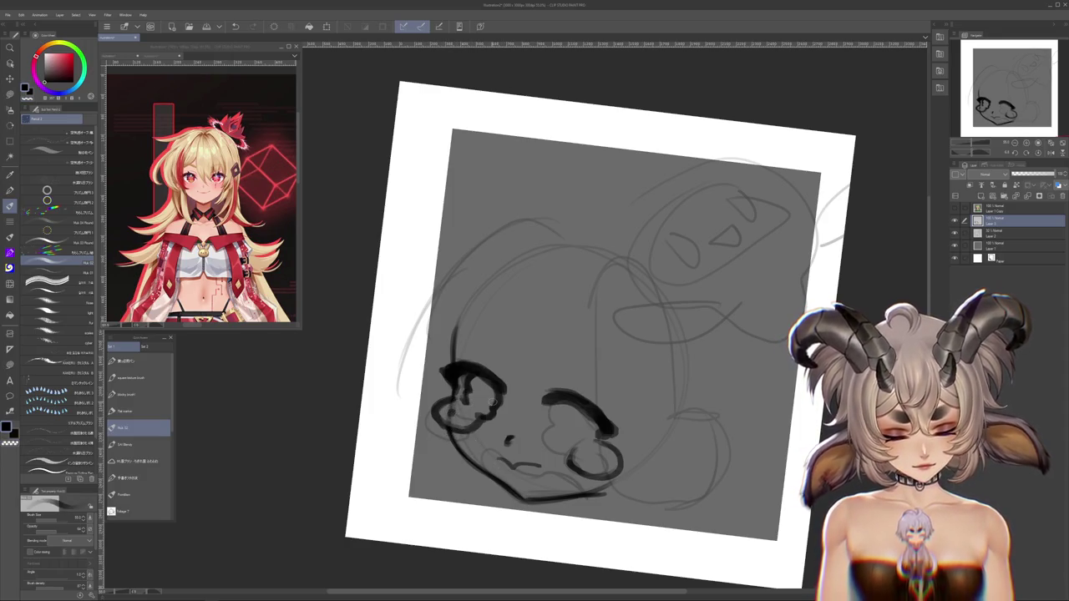
scroll(534, 388, down, 1)
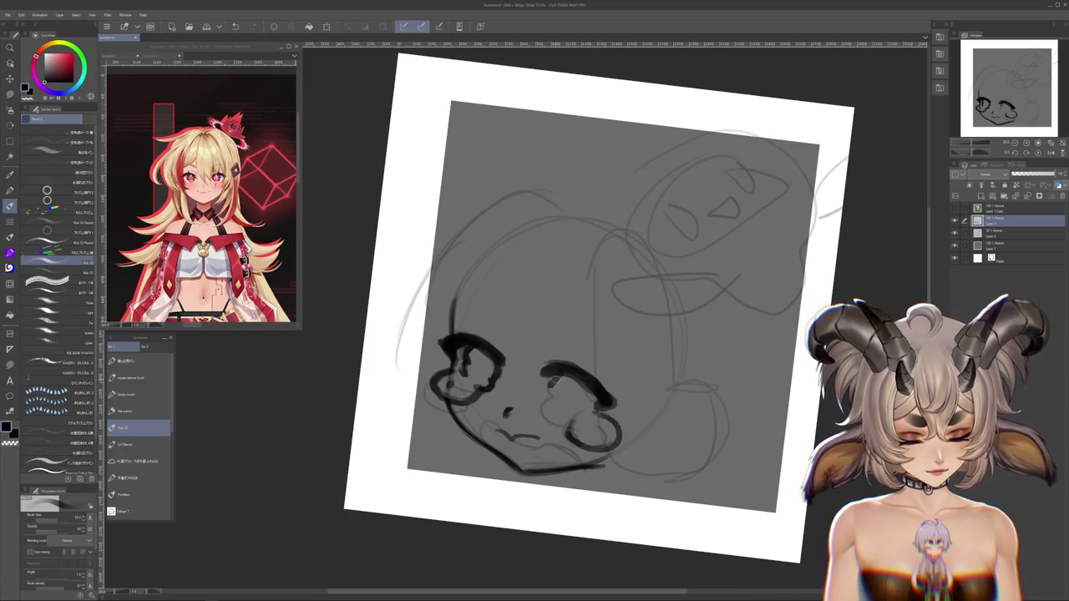
drag(555, 390, 544, 411)
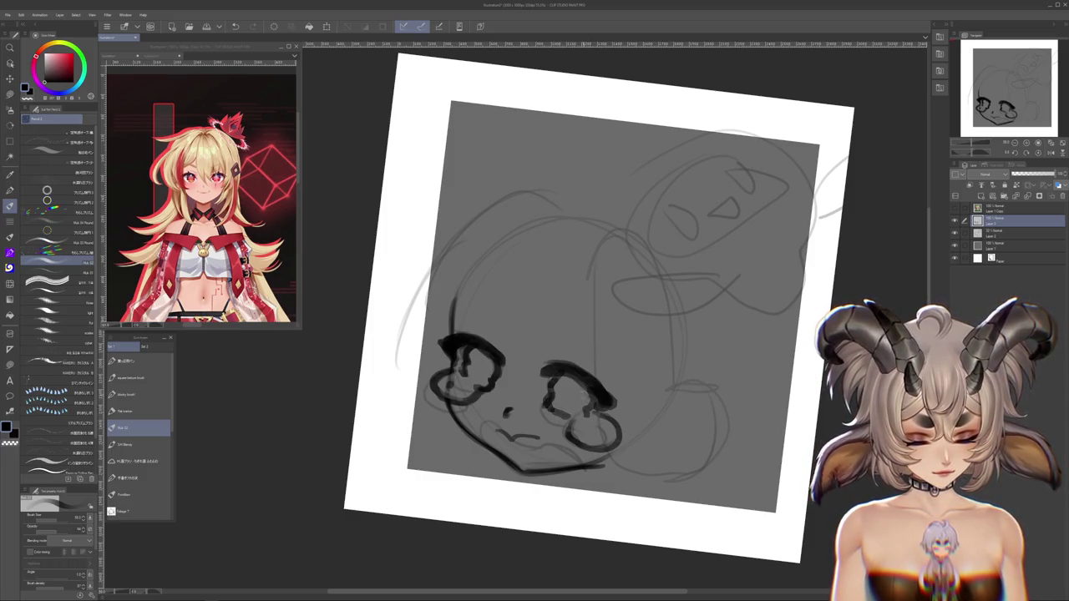
drag(521, 413, 539, 405)
Return to the lineart pen and redraw a shorter small mouth stroke
key(j)
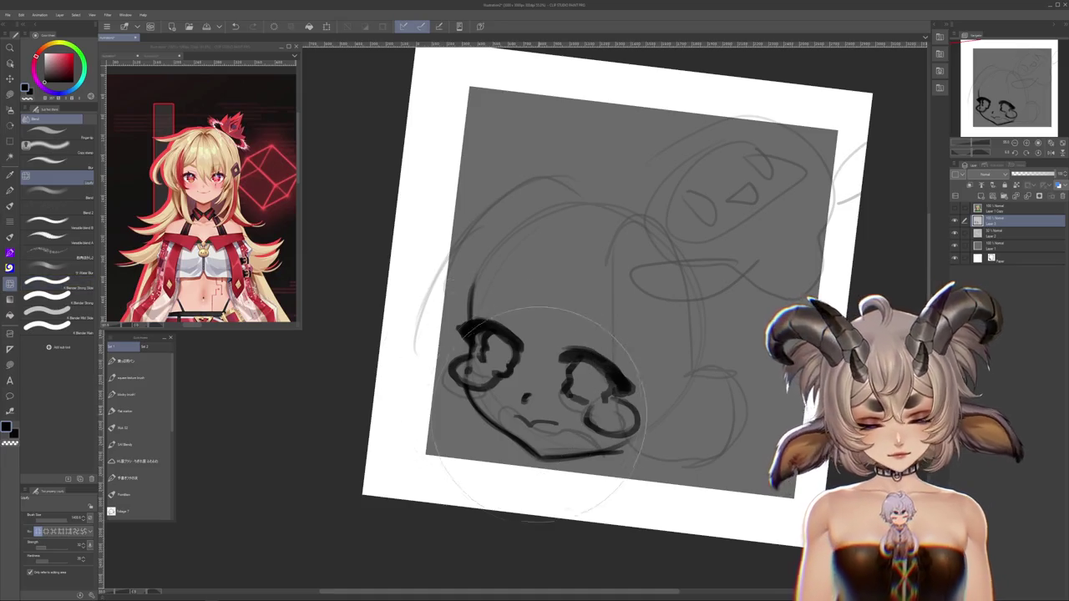
key(m)
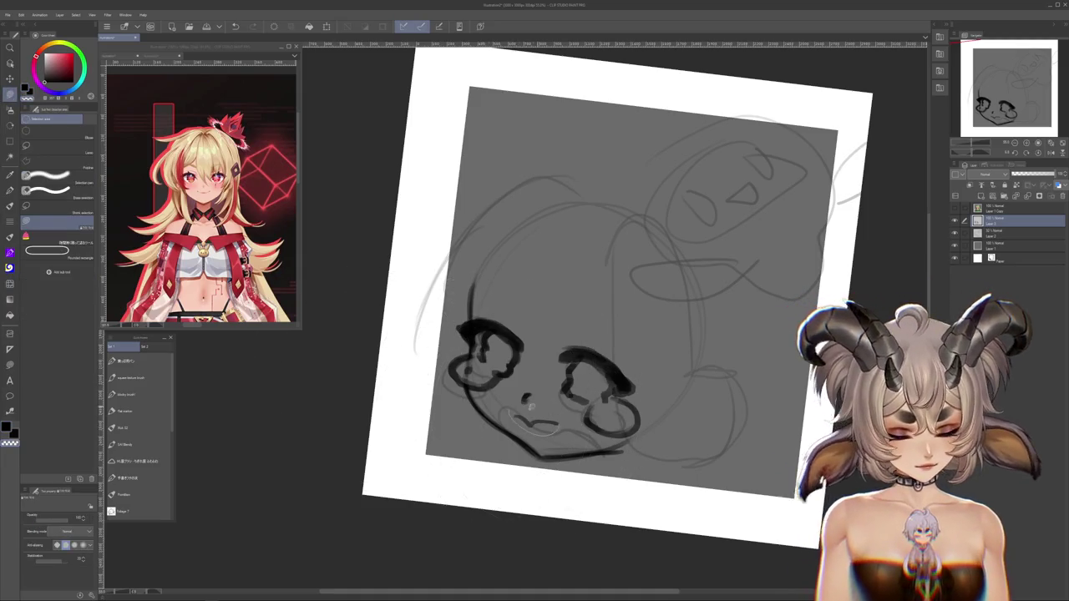
key(b)
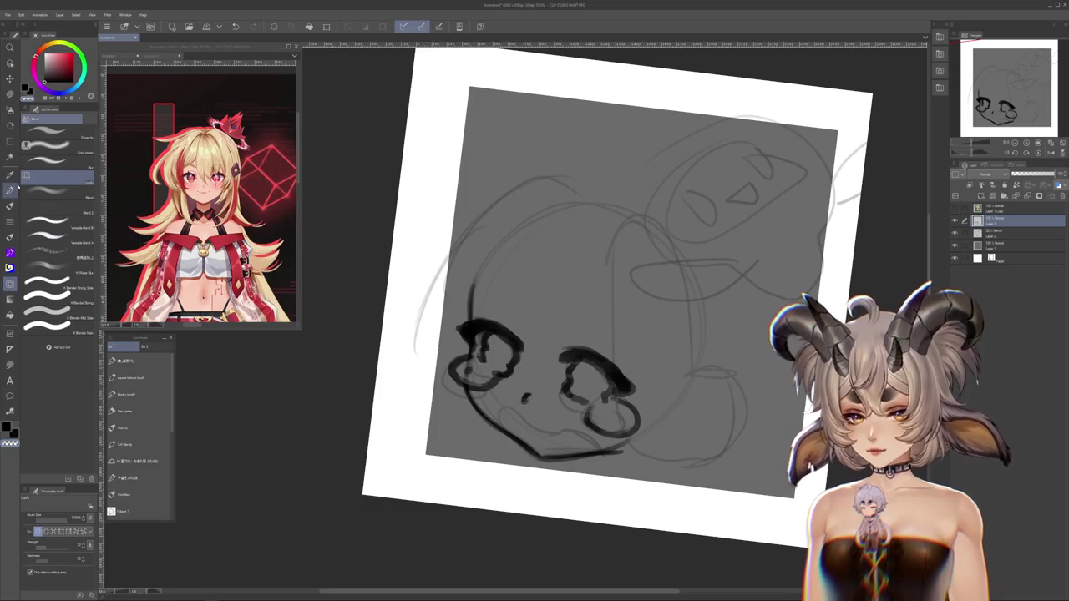
click(138, 394)
key(j)
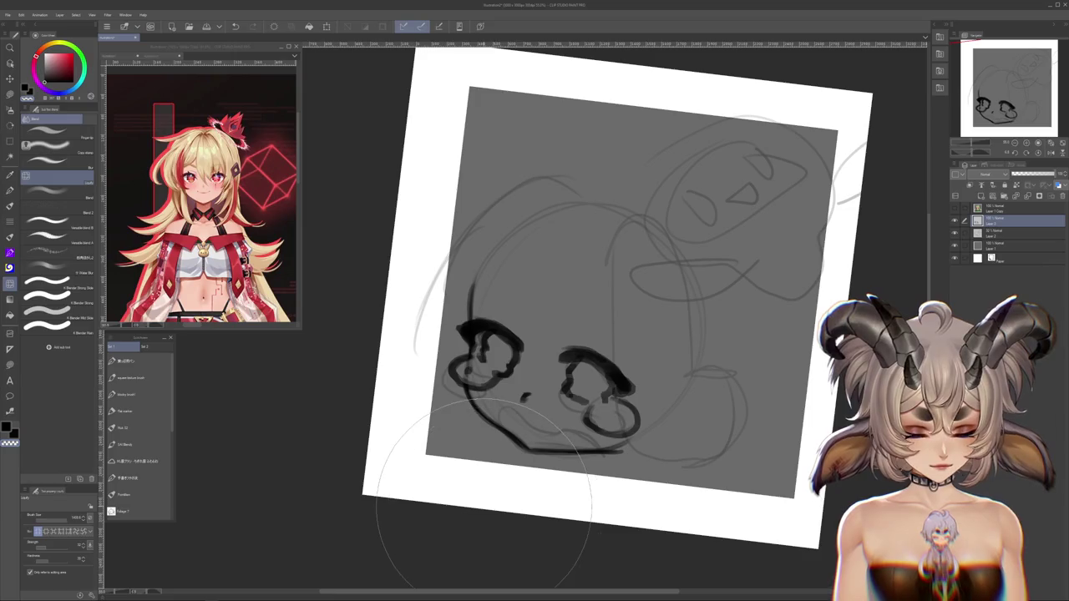
click(138, 428)
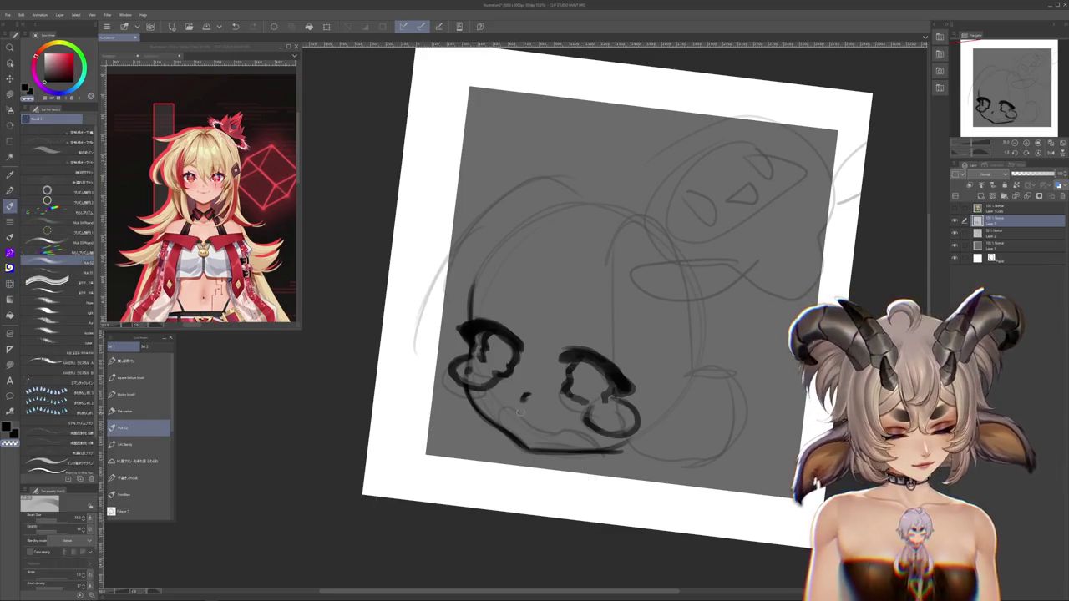
drag(520, 416, 535, 420)
key(ctrl+z)
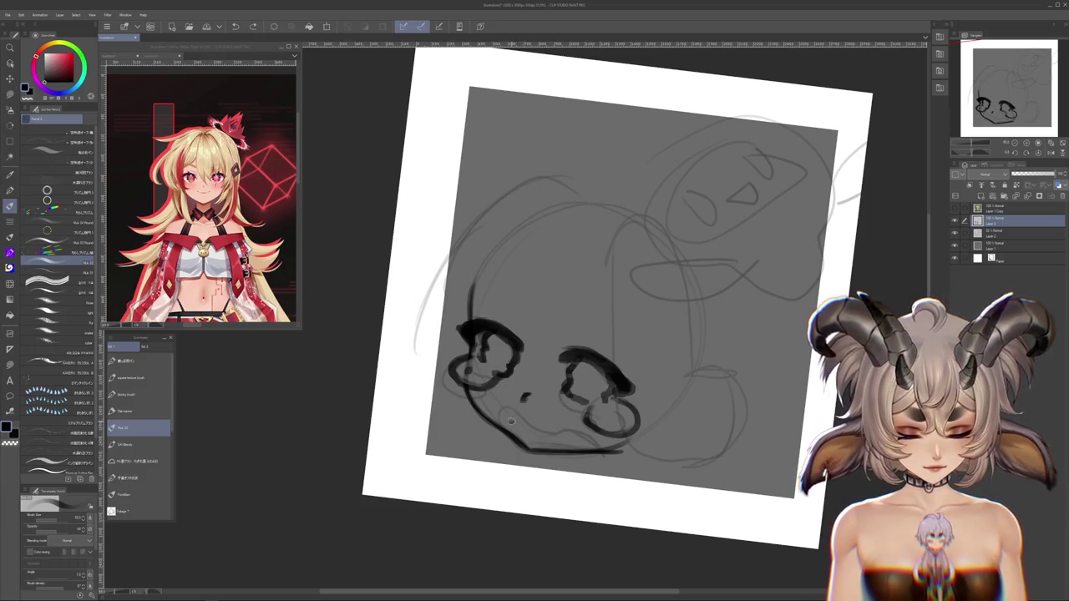
key(ctrl+z)
drag(507, 413, 526, 424)
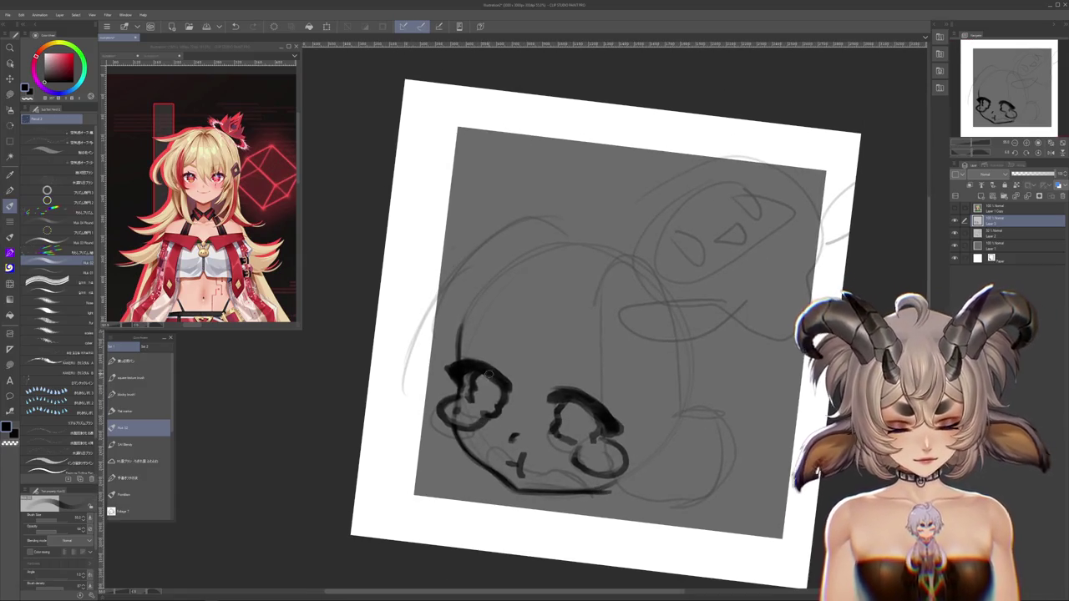
Ink pupils in both eyes, redo the stroke below the mouth, and add a worried eyebrow
mouse_move(481, 394)
mouse_down()
mouse_move(494, 404)
mouse_move(497, 395)
mouse_up()
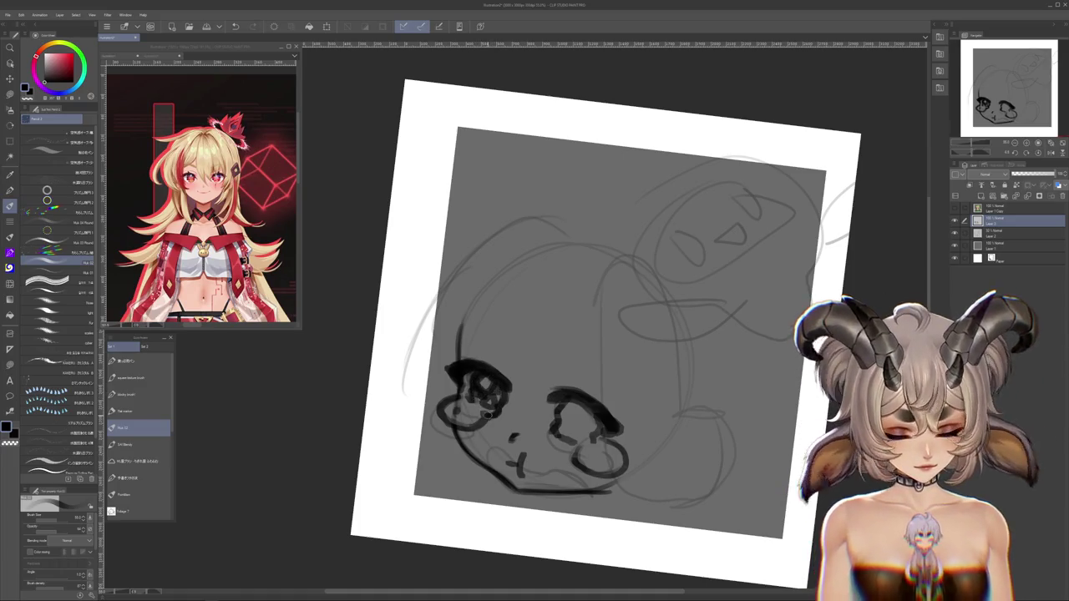
drag(585, 411, 567, 424)
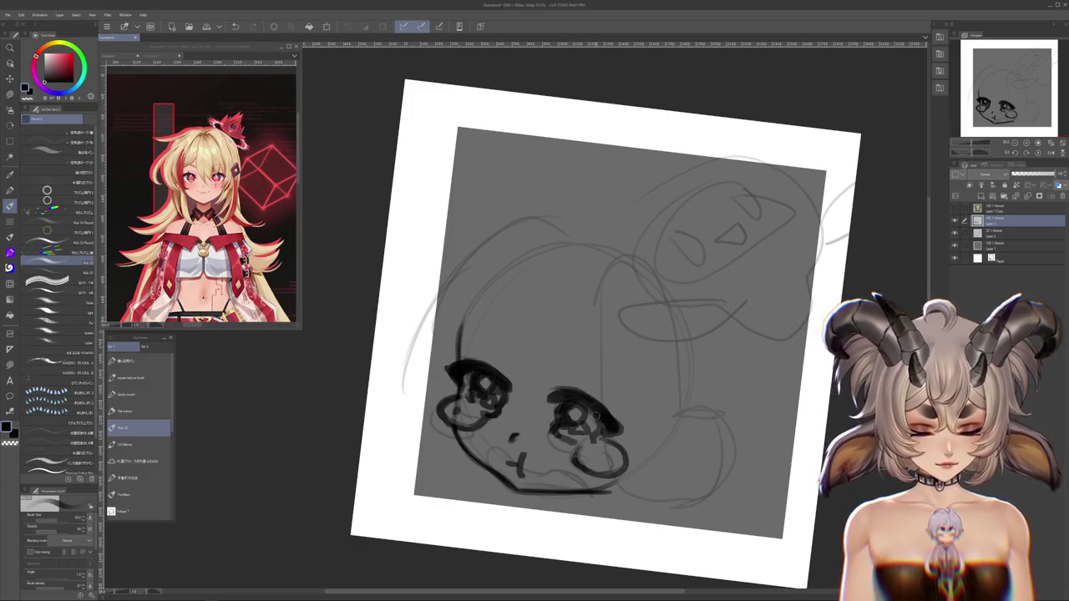
scroll(659, 434, down, 2)
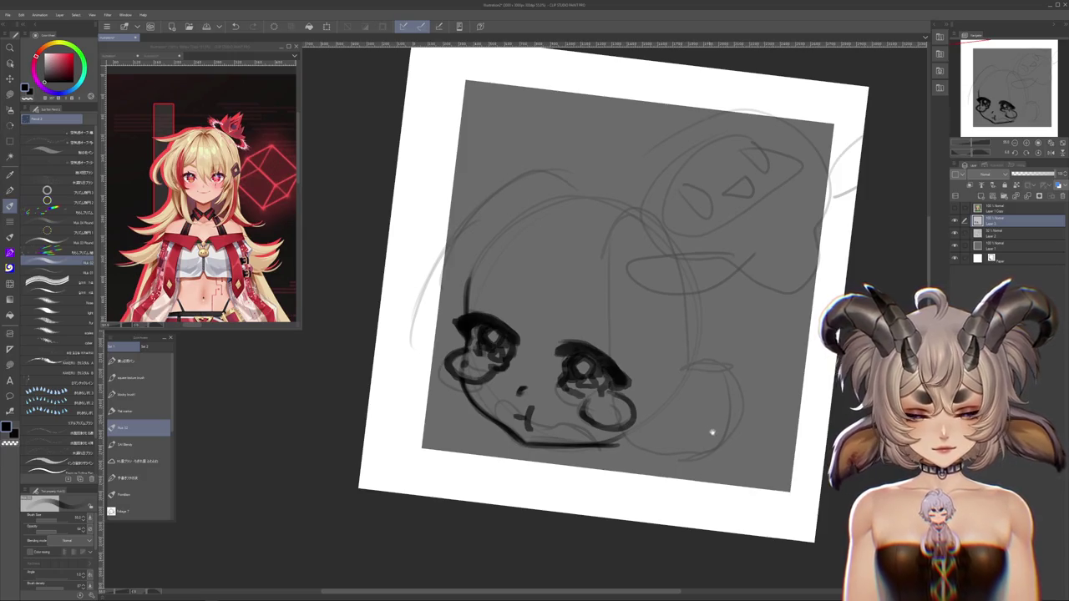
drag(710, 431, 707, 455)
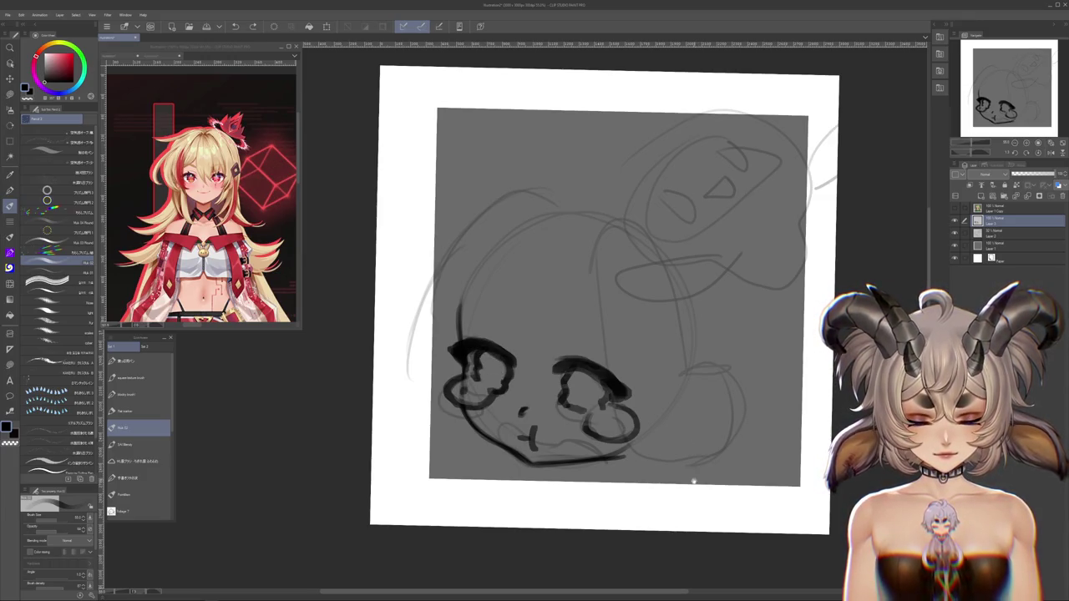
drag(693, 480, 689, 446)
key(ctrl+z)
drag(503, 416, 523, 411)
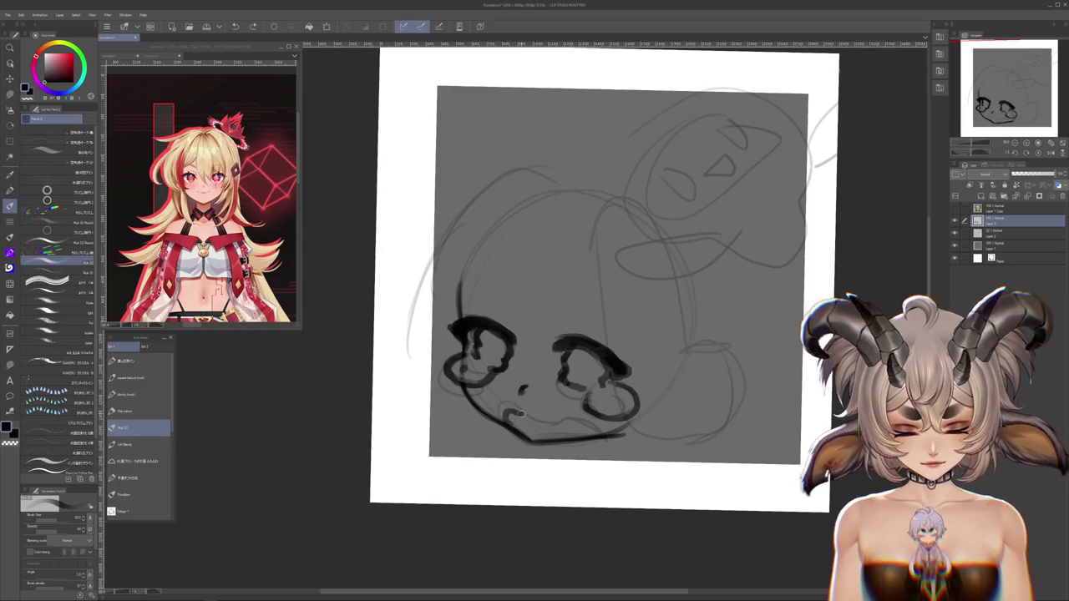
drag(558, 451, 547, 429)
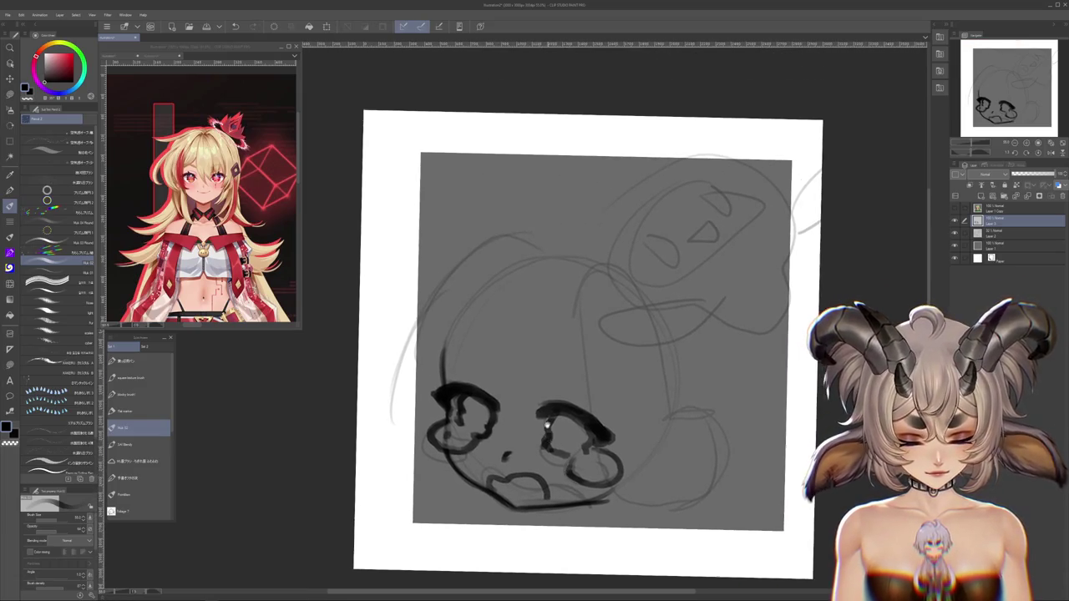
mouse_move(539, 355)
mouse_down()
mouse_move(548, 367)
mouse_move(595, 374)
mouse_up()
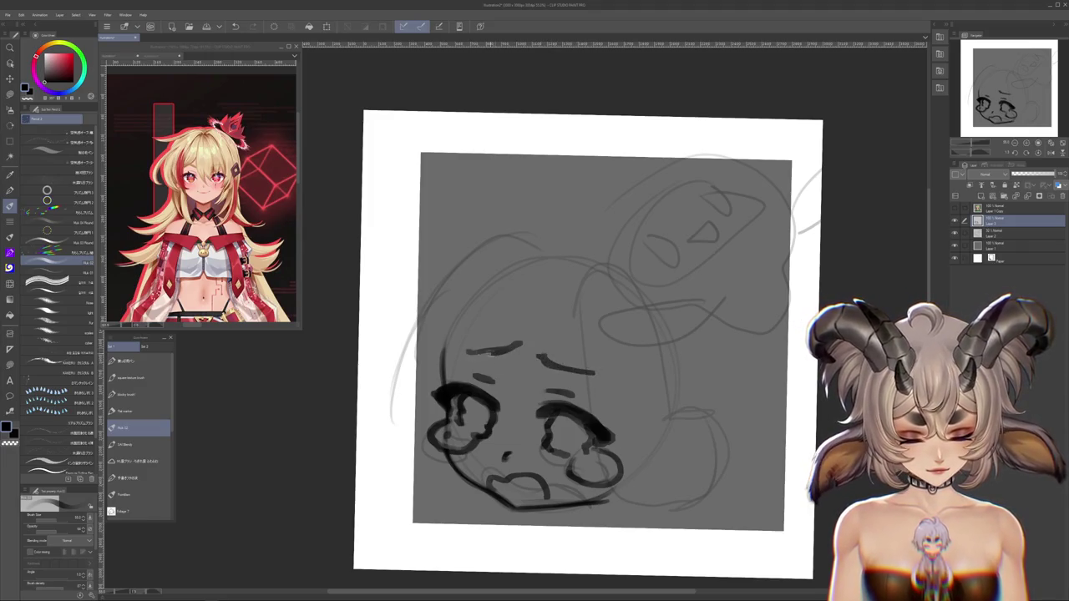
Zoom in and out, then tilt the canvas slightly to inspect the crying face's eyes
scroll(684, 456, down, 2)
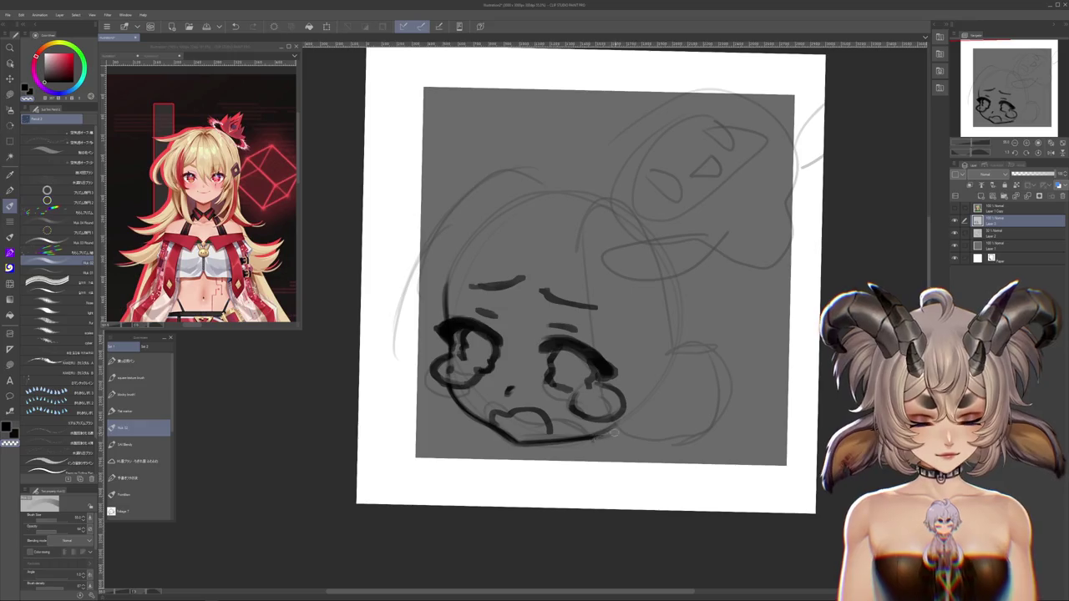
scroll(595, 293, up, 1)
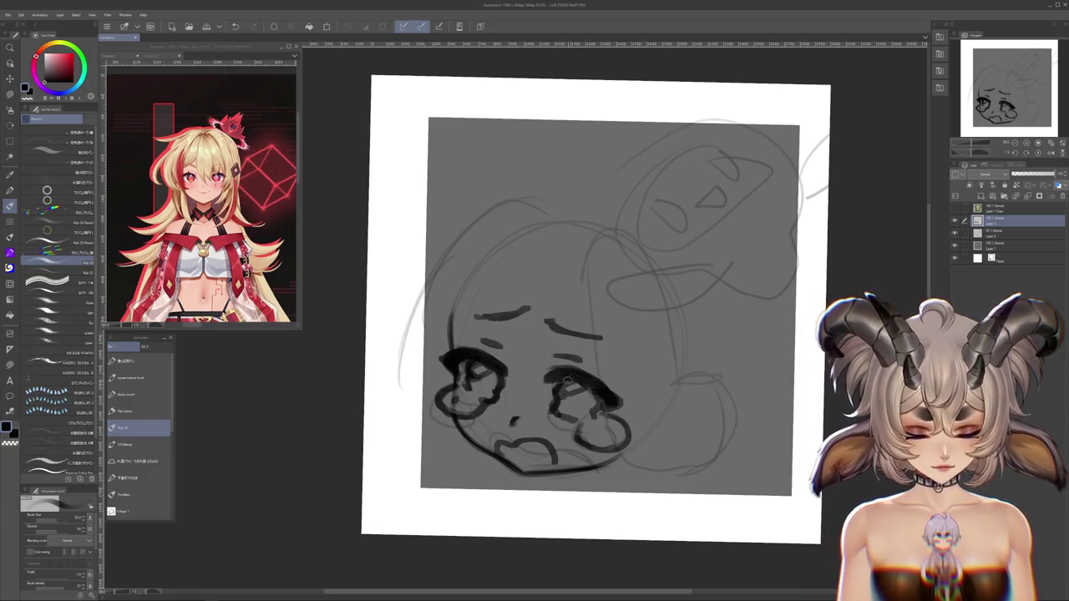
scroll(602, 309, up, 1)
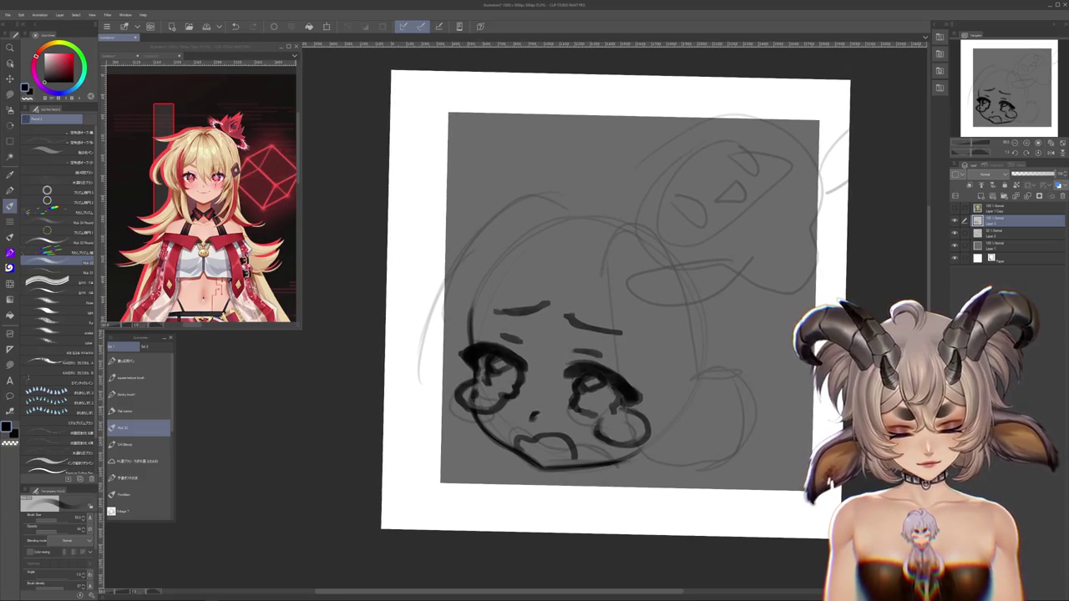
scroll(601, 309, up, 1)
scroll(613, 426, down, 2)
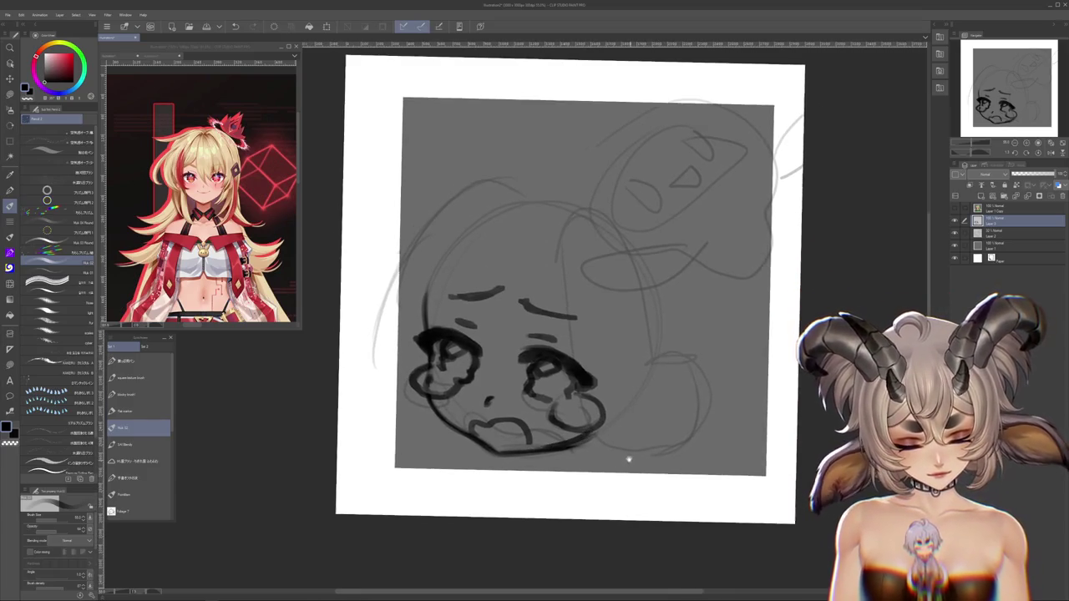
drag(630, 460, 635, 420)
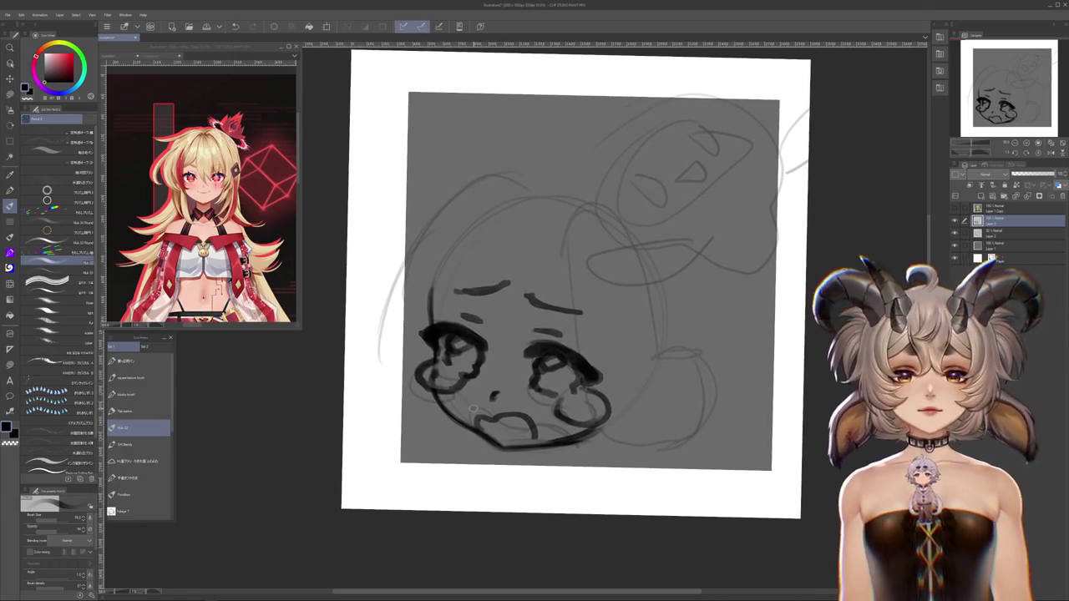
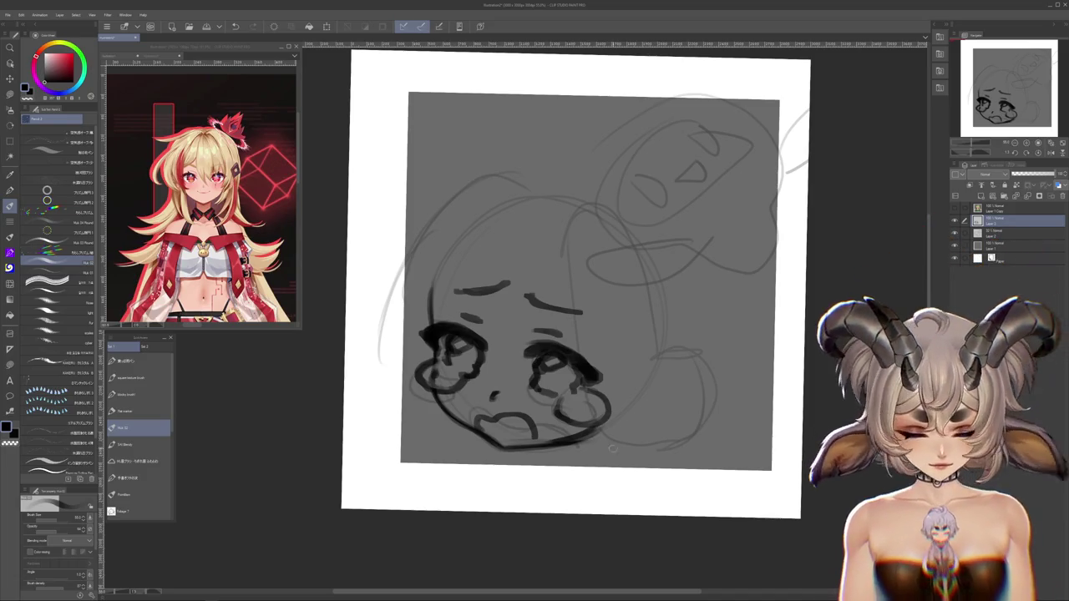
Select a blending brush at a larger size and shift the view down-left
click(133, 495)
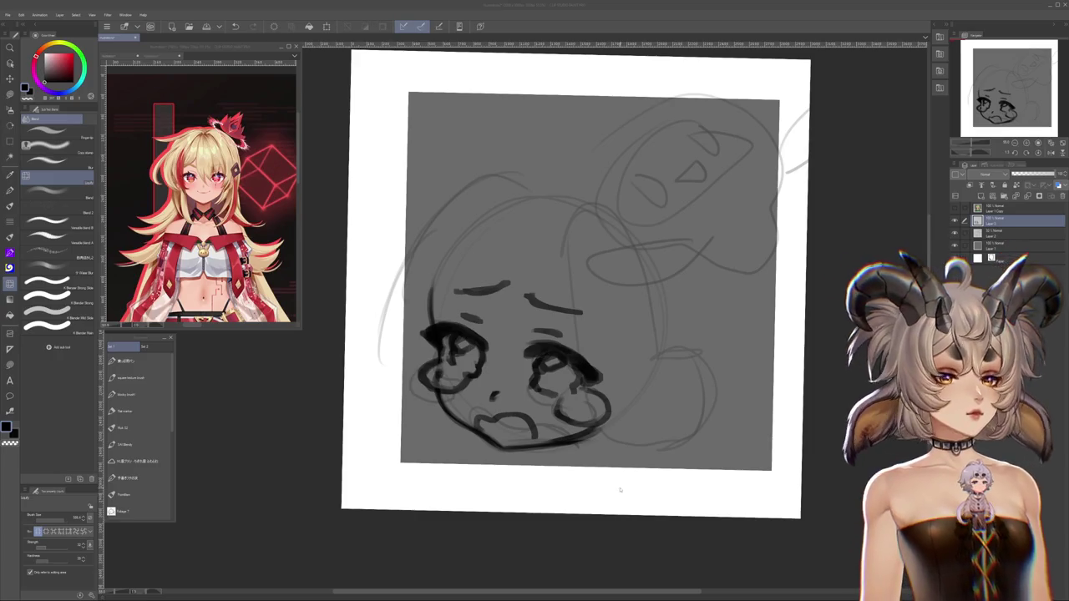
drag(618, 470, 610, 490)
drag(506, 459, 493, 492)
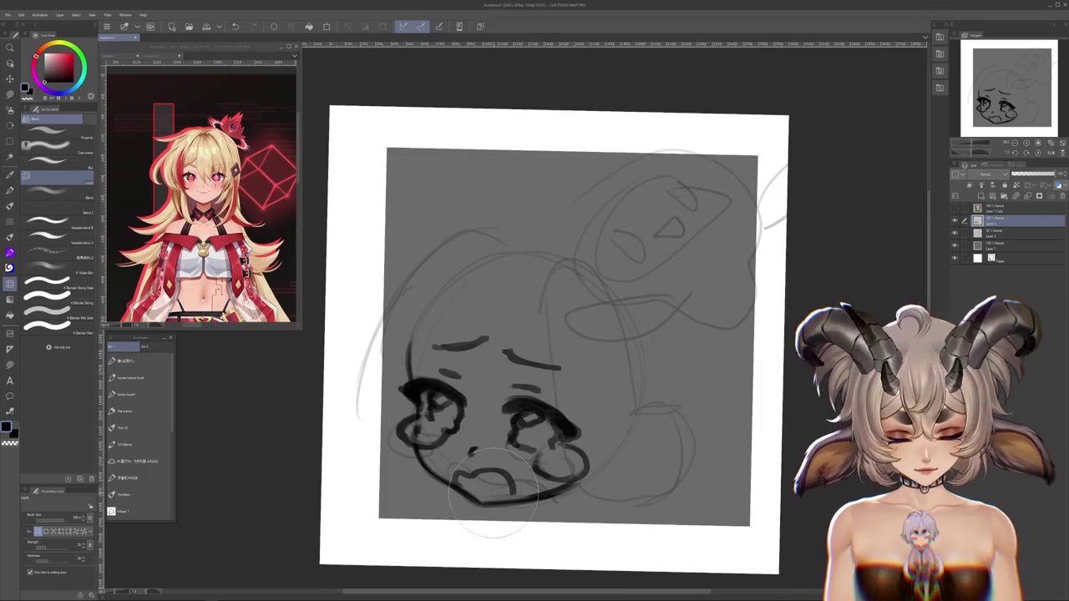
key(bracketright)
key(bracketright)
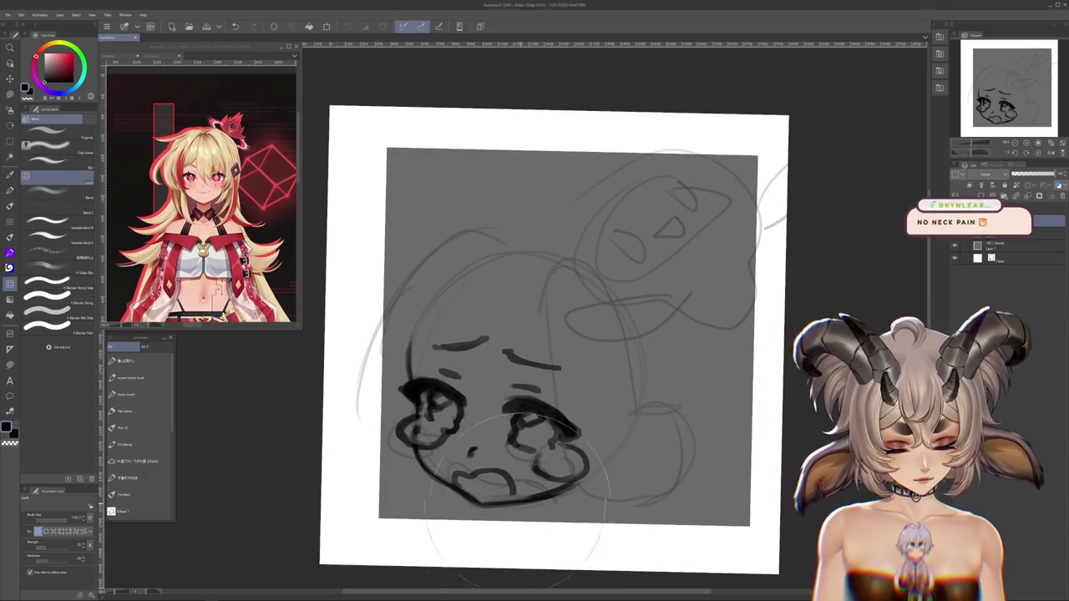
drag(513, 495, 506, 516)
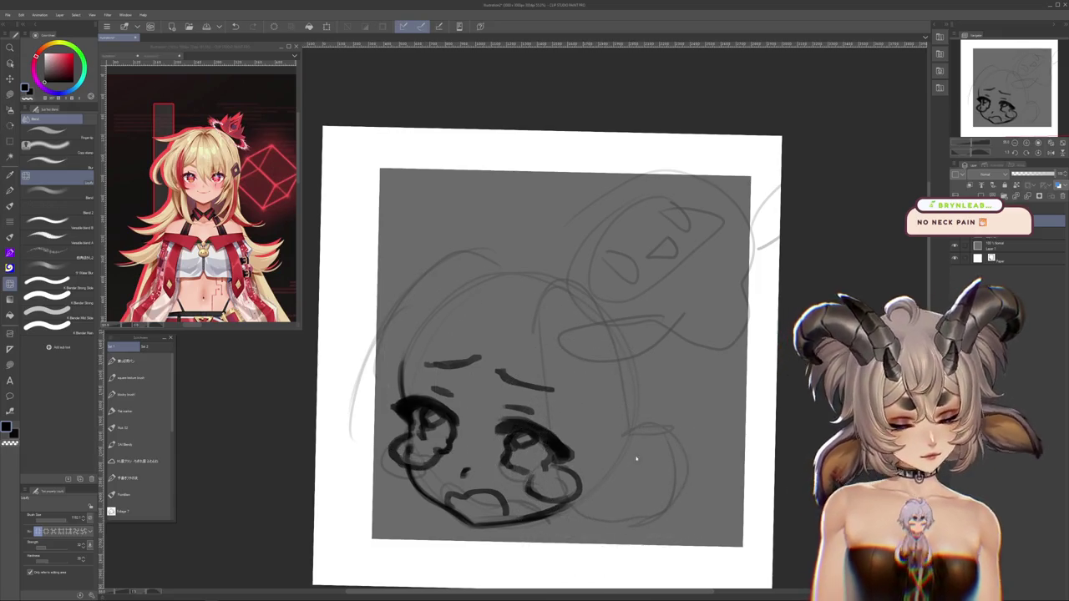
With the pencil, draw two vertical bang strands down the face, redrawing the first higher
click(137, 427)
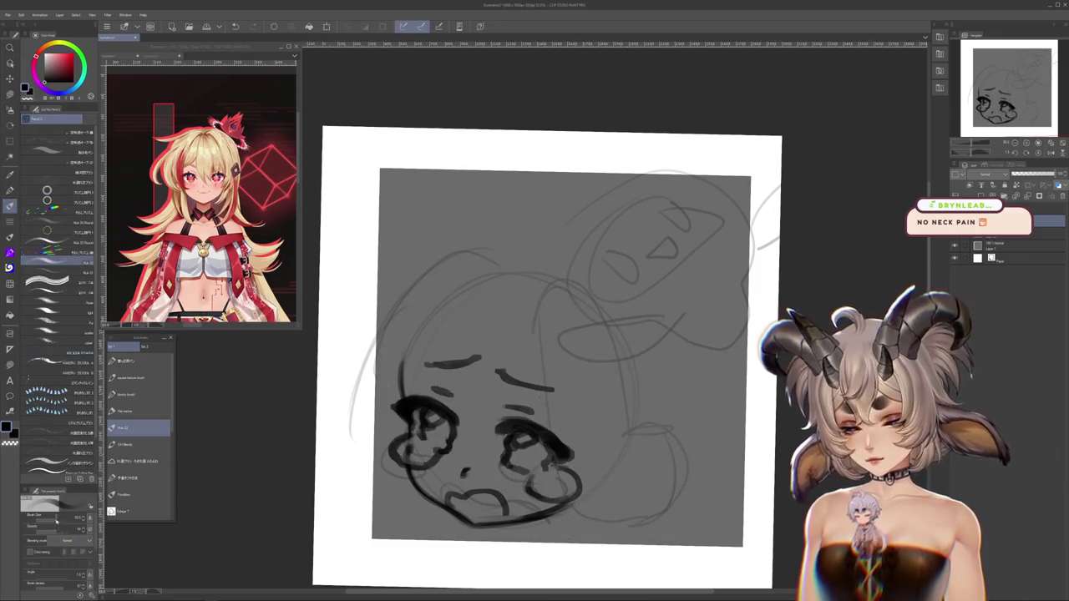
drag(476, 305, 479, 457)
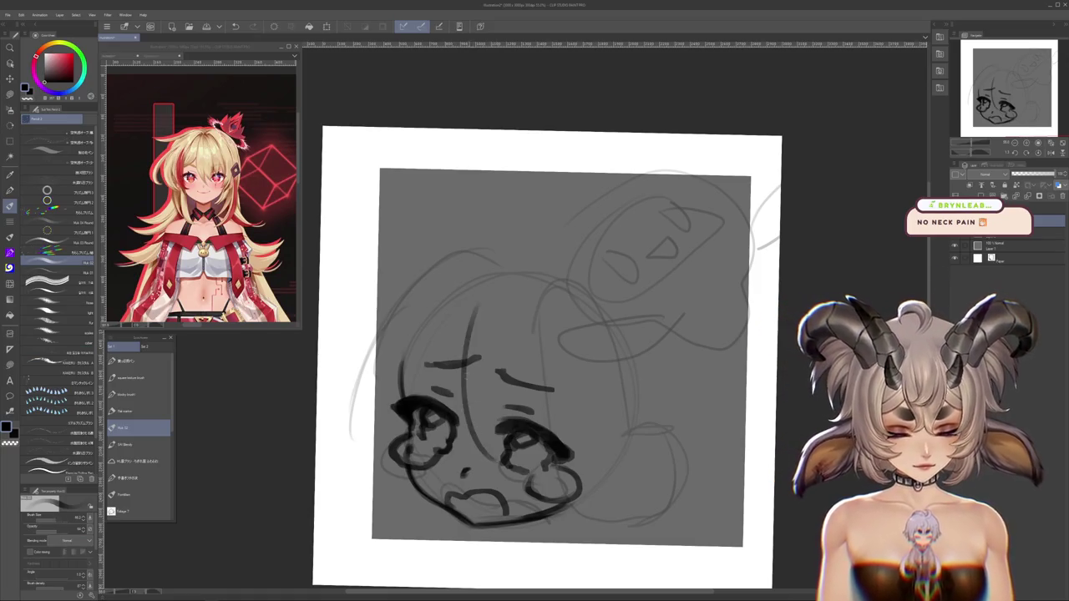
key(ctrl+z)
drag(480, 291, 467, 455)
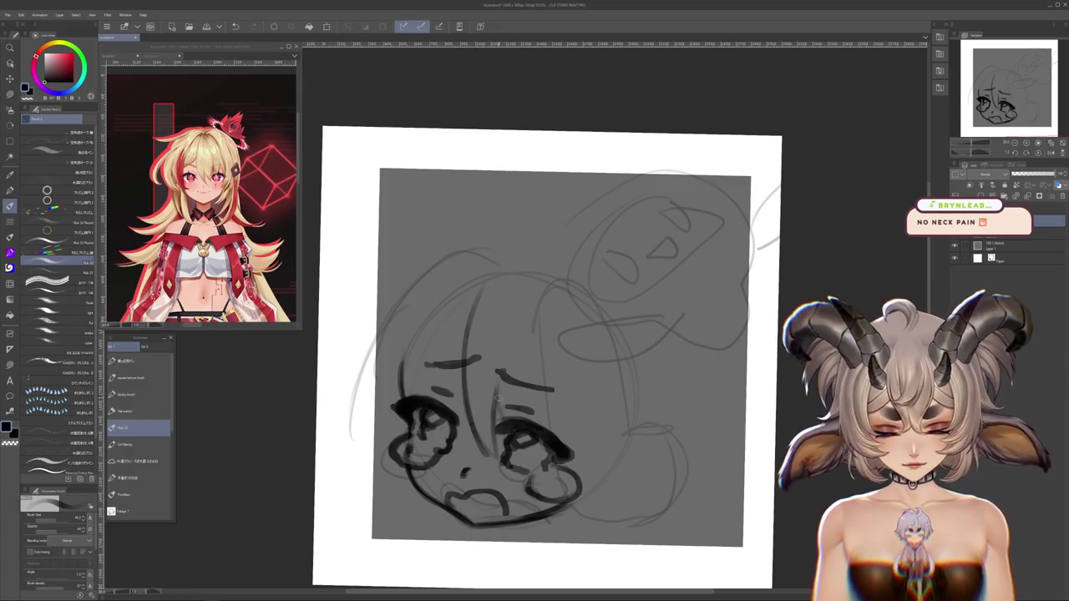
drag(538, 329, 528, 422)
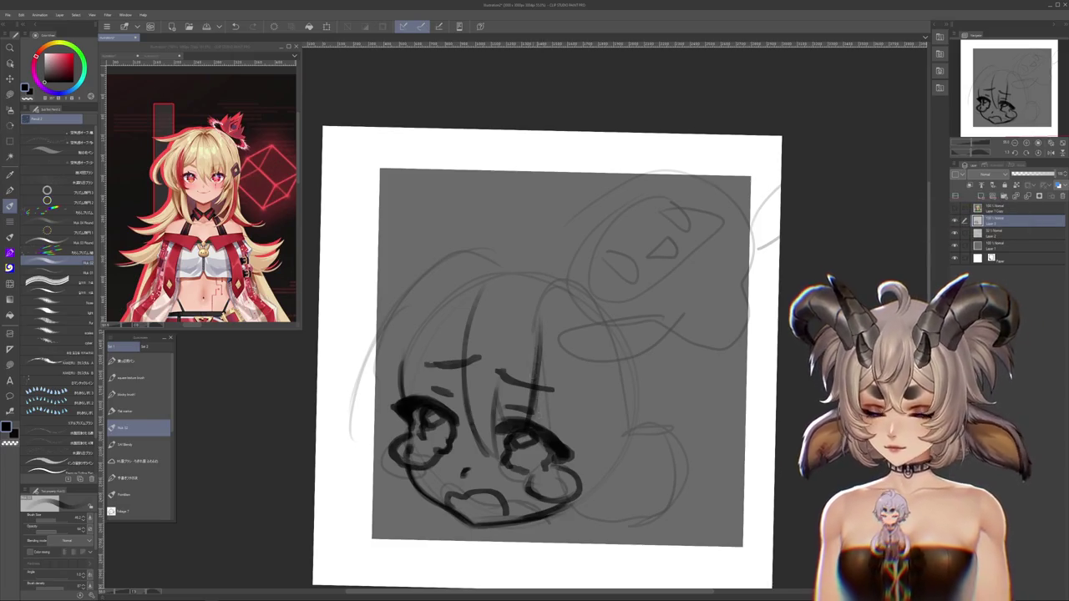
Remove a stray stroke below the chin and draw the arc across the head top
drag(492, 491, 508, 488)
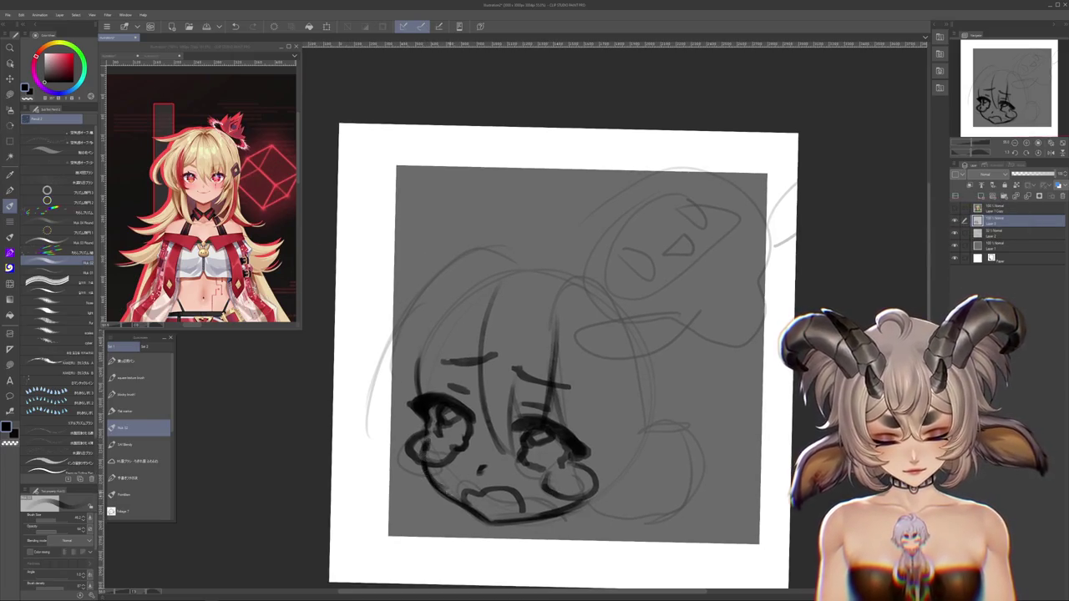
drag(513, 551, 499, 532)
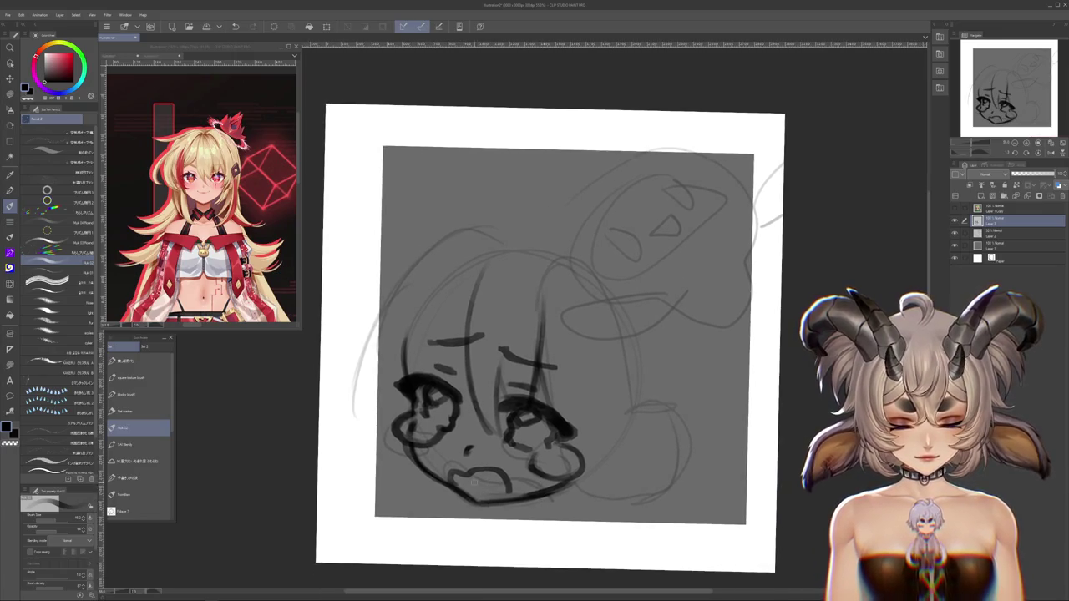
drag(556, 462, 537, 480)
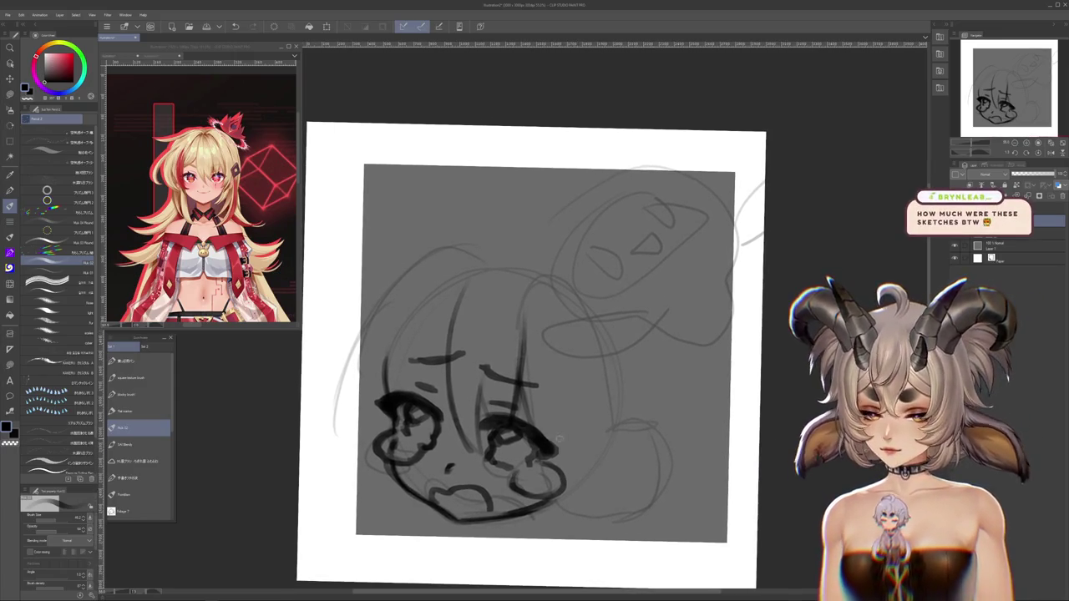
mouse_move(563, 495)
mouse_down()
mouse_move(589, 421)
mouse_move(519, 461)
mouse_up()
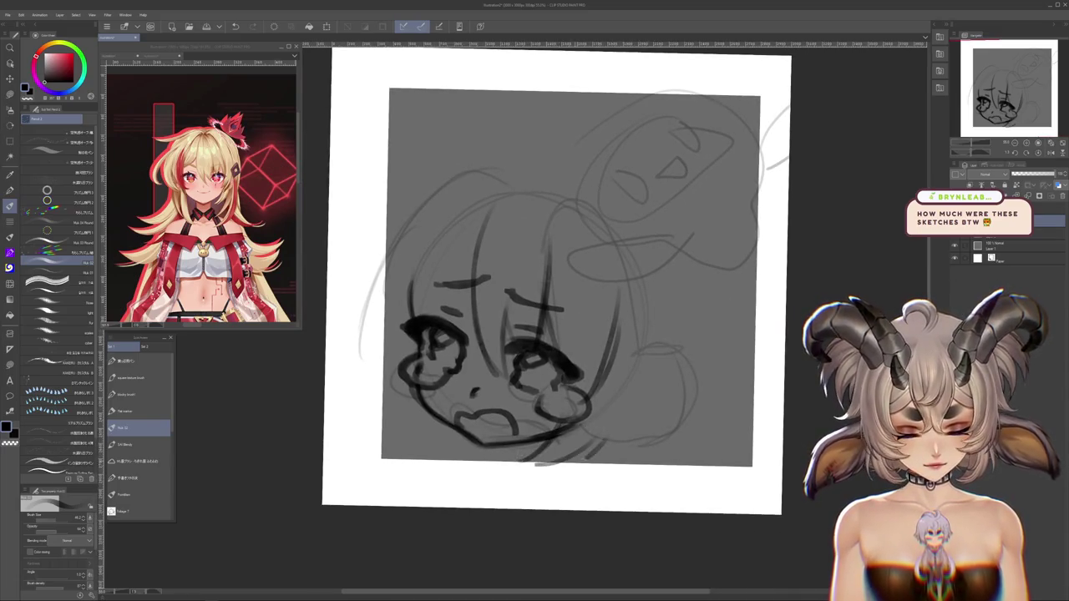
key(ctrl+z)
drag(568, 276, 578, 334)
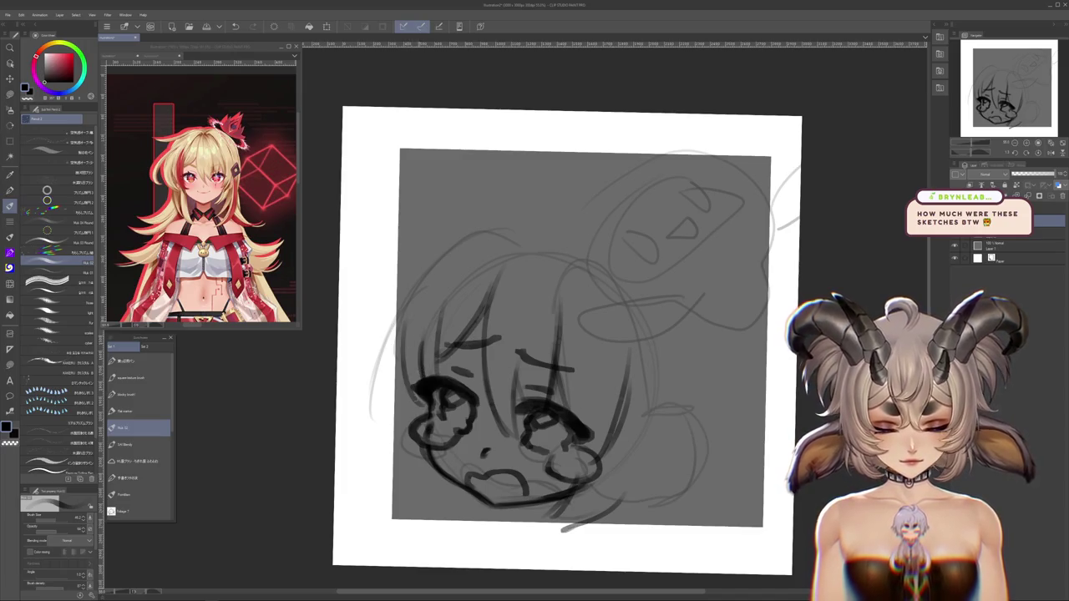
drag(547, 334, 548, 276)
mouse_move(506, 212)
mouse_down()
mouse_move(507, 289)
mouse_move(430, 312)
mouse_up()
key(ctrl+z)
drag(543, 266, 421, 324)
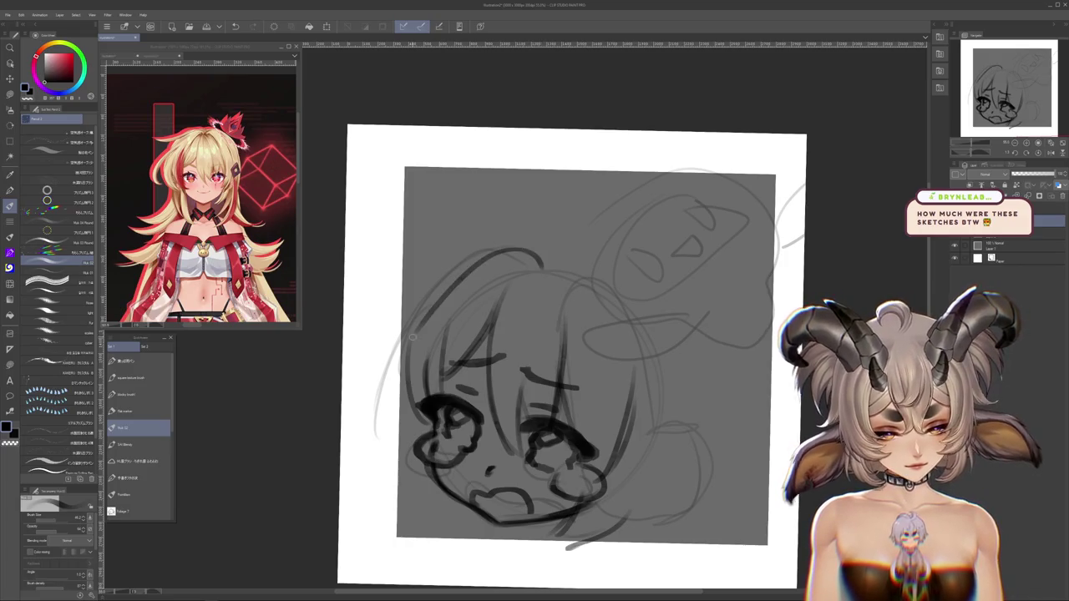
drag(530, 270, 482, 291)
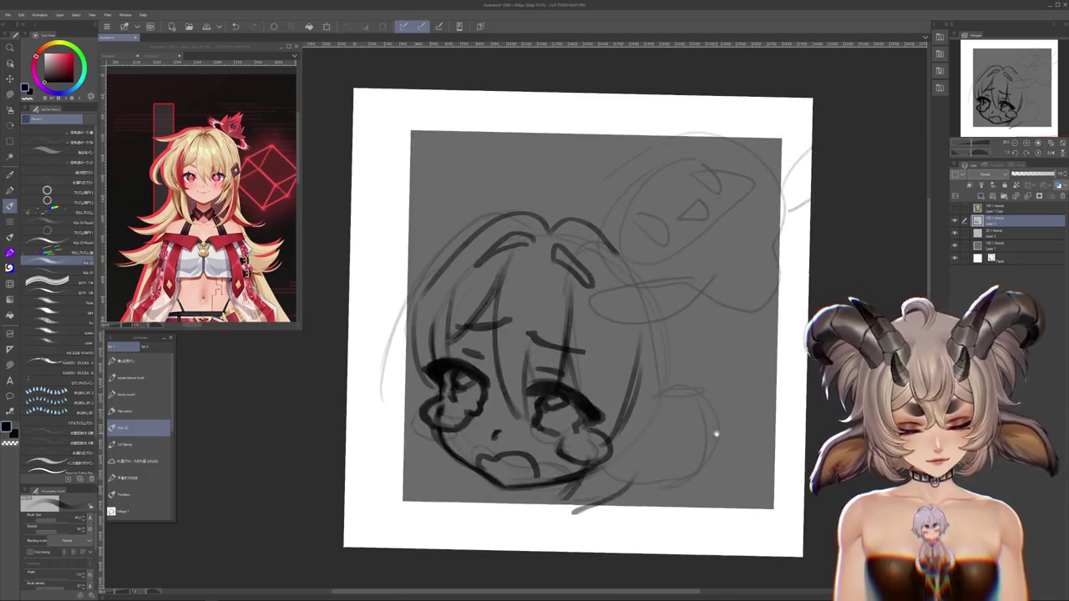
Draw the curve along the right side of the face
drag(713, 432, 659, 413)
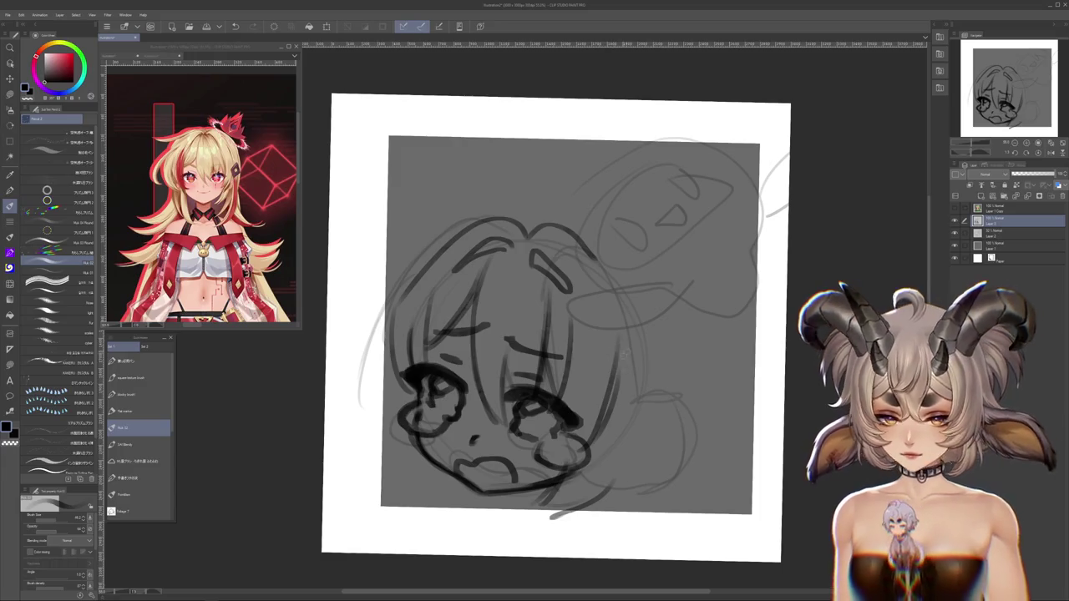
drag(624, 313, 642, 442)
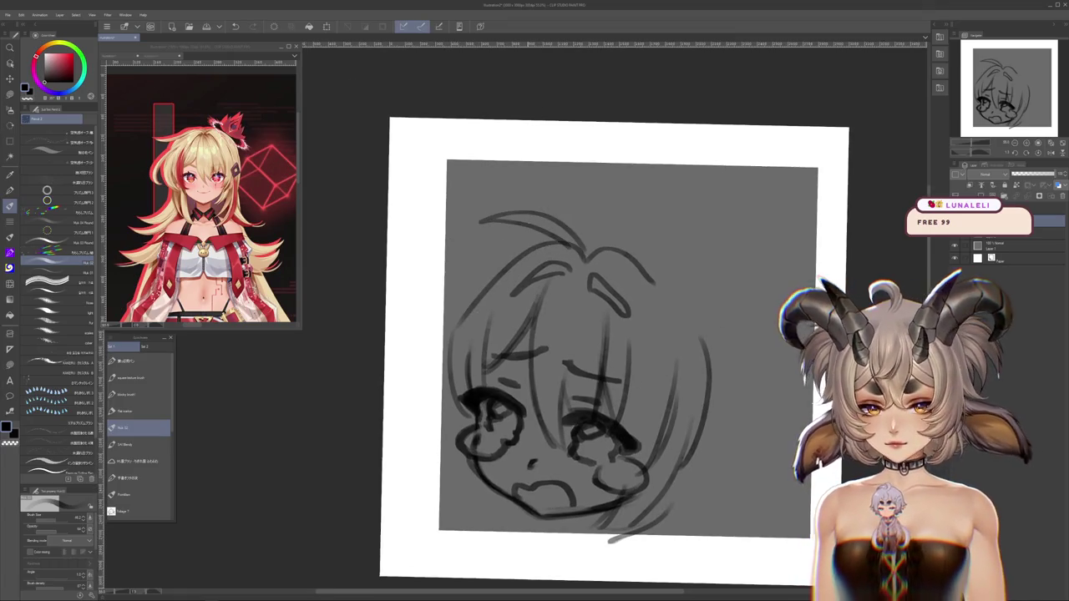
scroll(699, 460, down, 2)
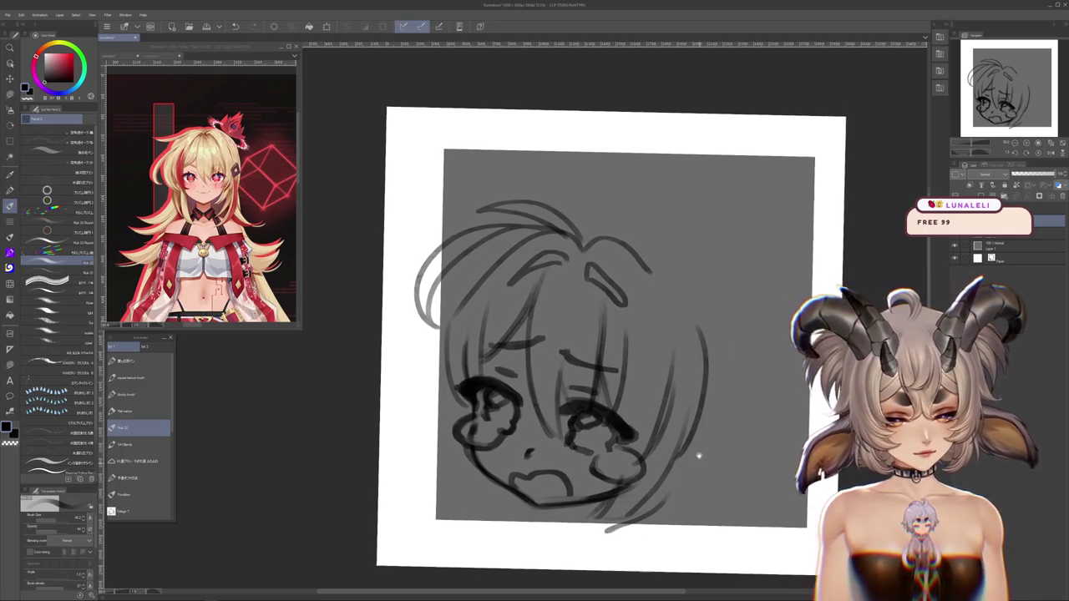
Remove the loose loop left of the head and draw a long curve down the head's left side
key(ctrl+z)
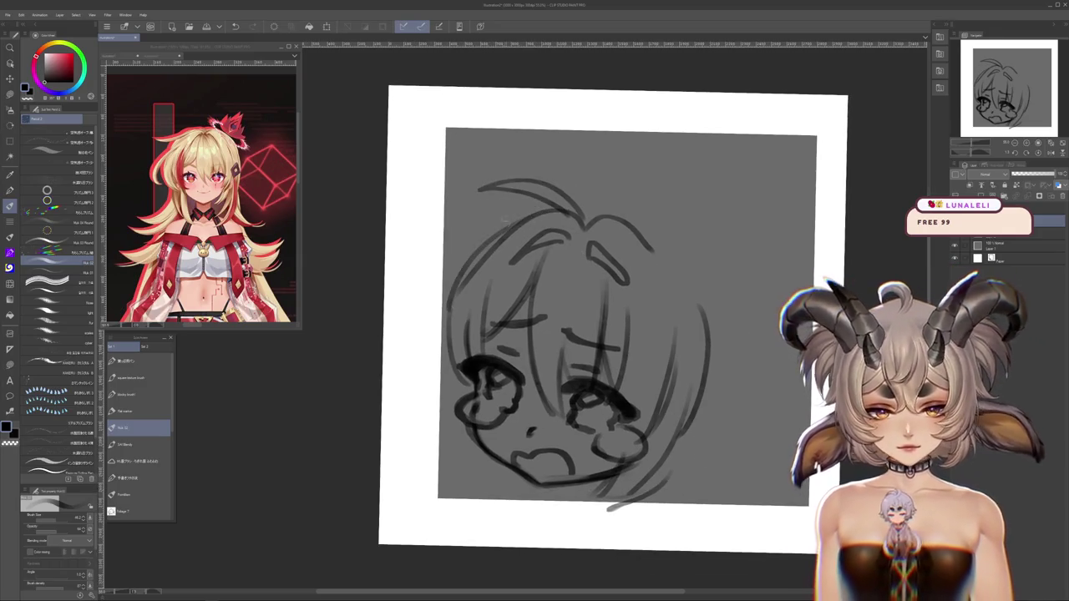
key(ctrl+y)
key(ctrl+z)
drag(489, 246, 440, 363)
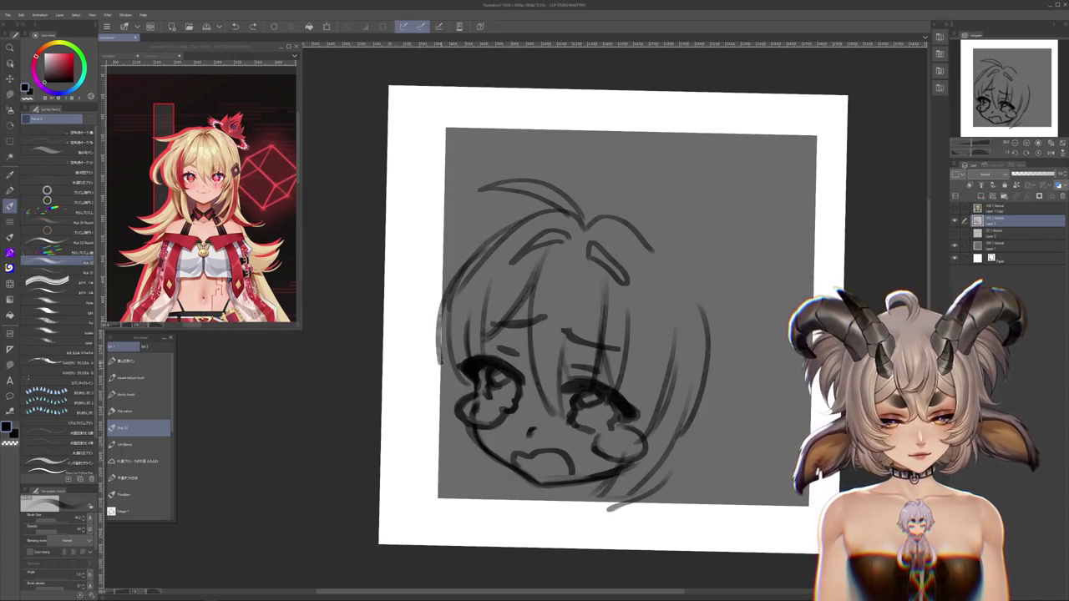
drag(514, 221, 432, 362)
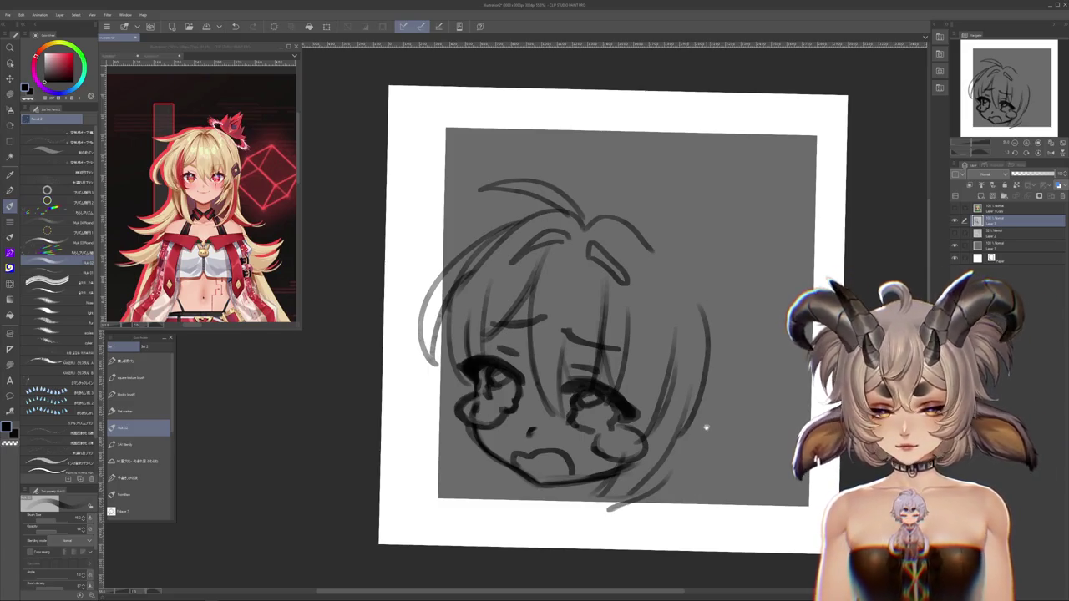
Draw a hair strand sweeping across the top-left of the head
key(ctrl+z)
key(ctrl+z)
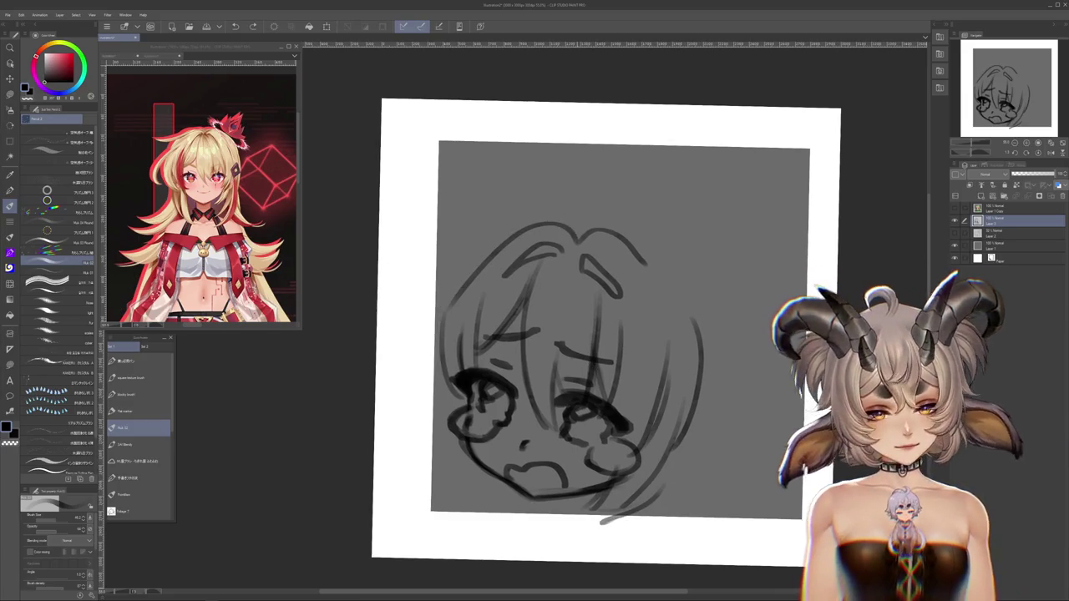
drag(556, 222, 401, 215)
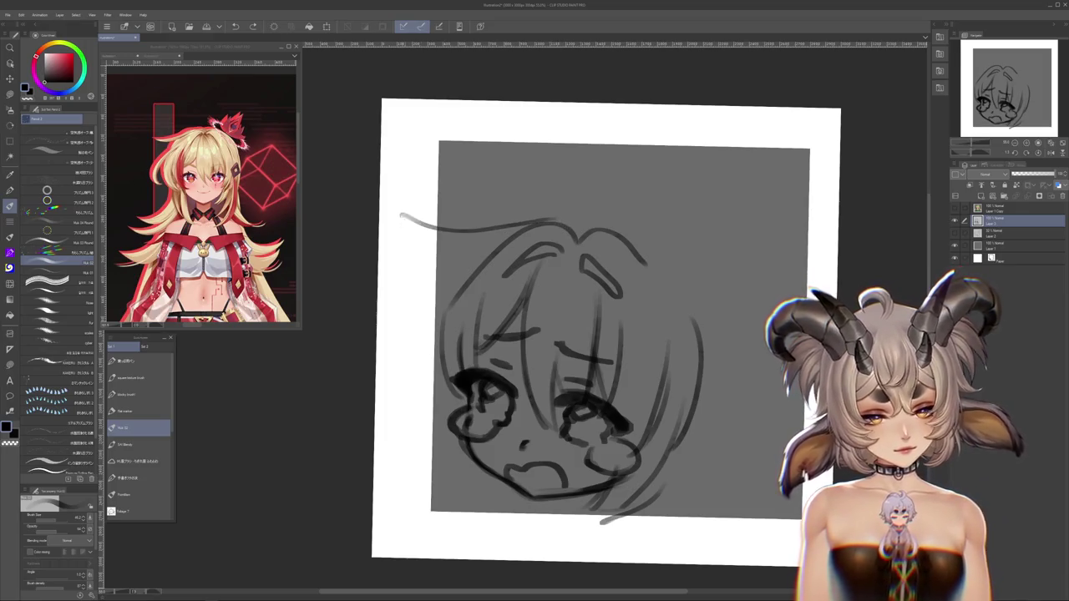
key(ctrl+z)
drag(423, 255, 522, 230)
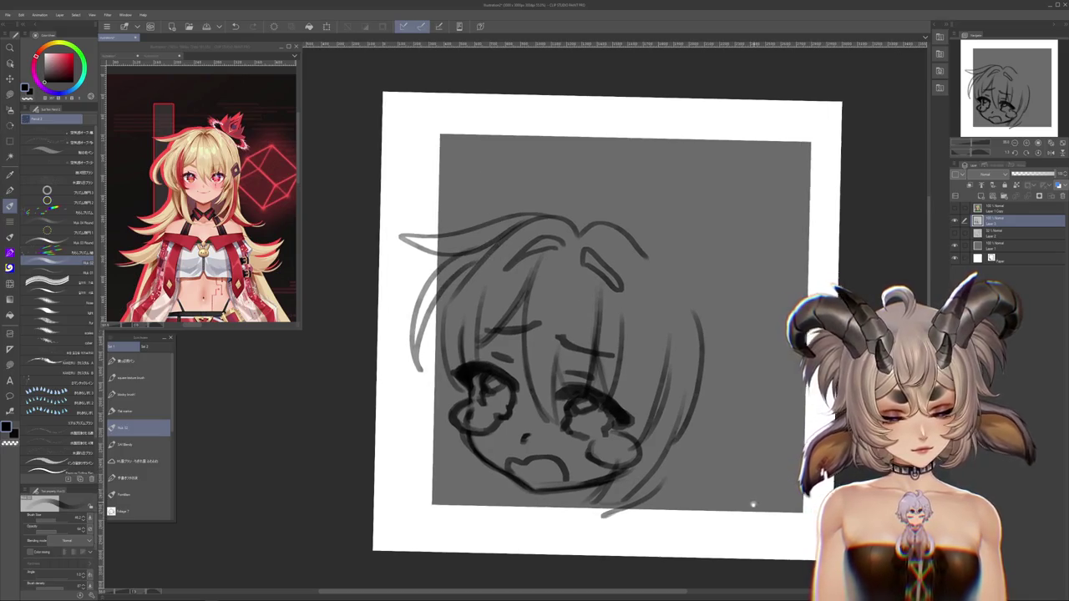
Return to the pencil brush and pan and rotate the canvas view
key(j)
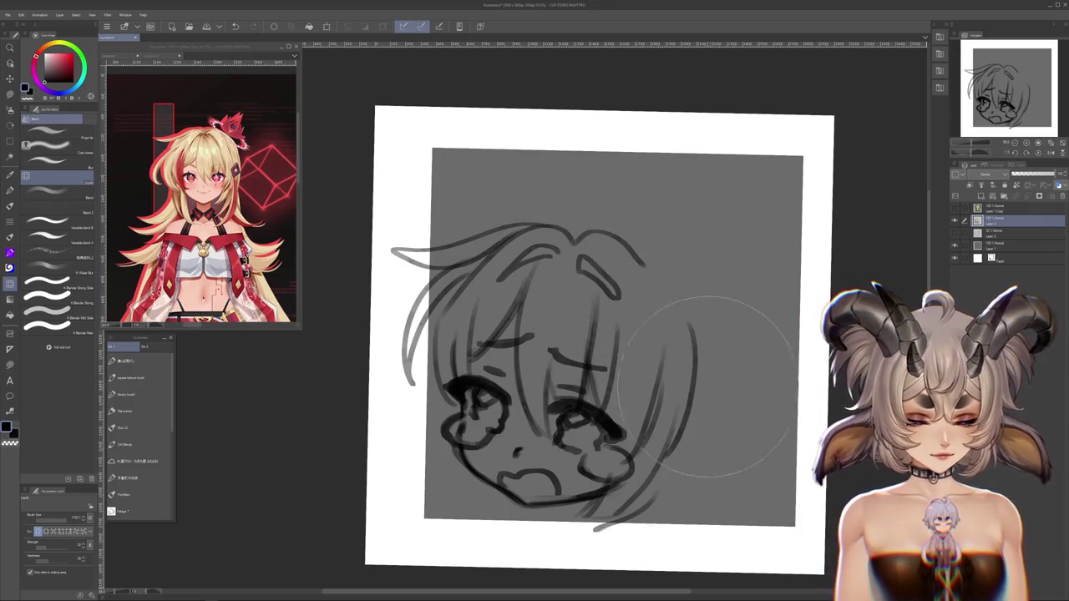
drag(720, 430, 726, 401)
click(17, 202)
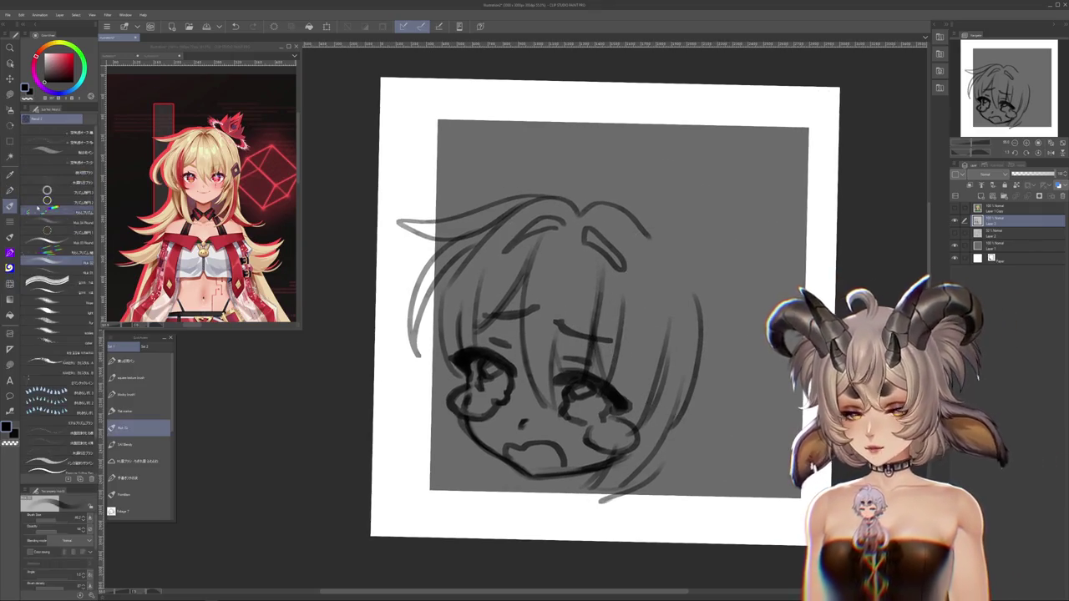
drag(731, 448, 725, 422)
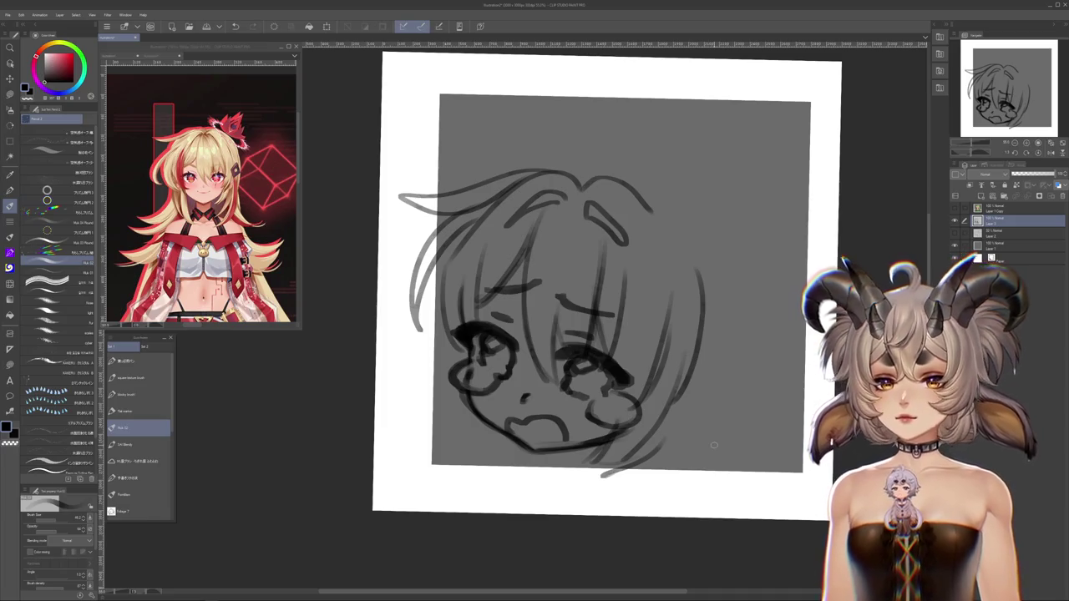
drag(632, 469, 619, 476)
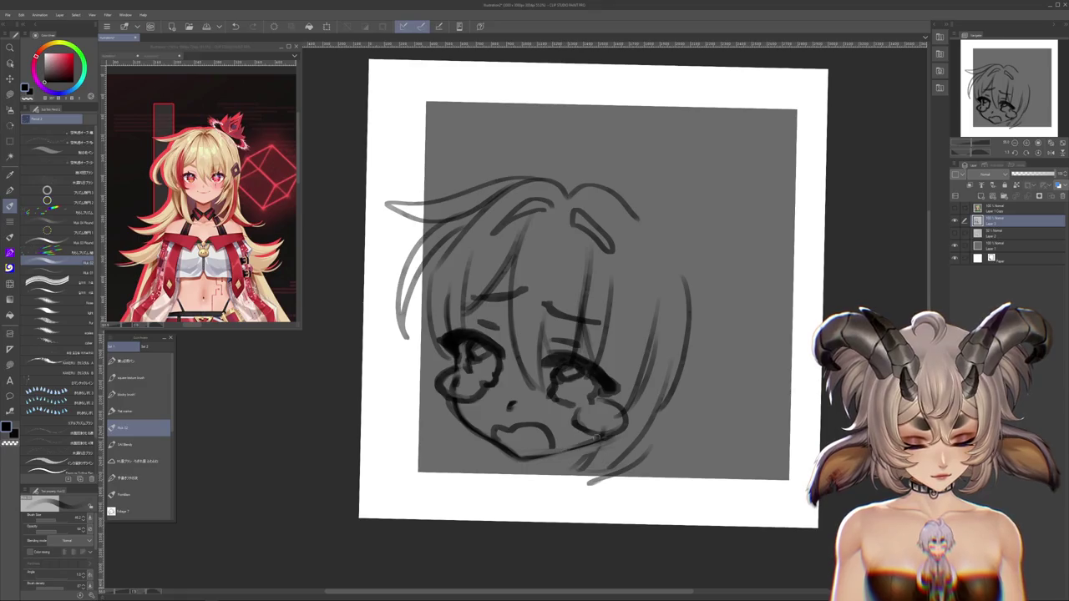
drag(622, 481, 622, 472)
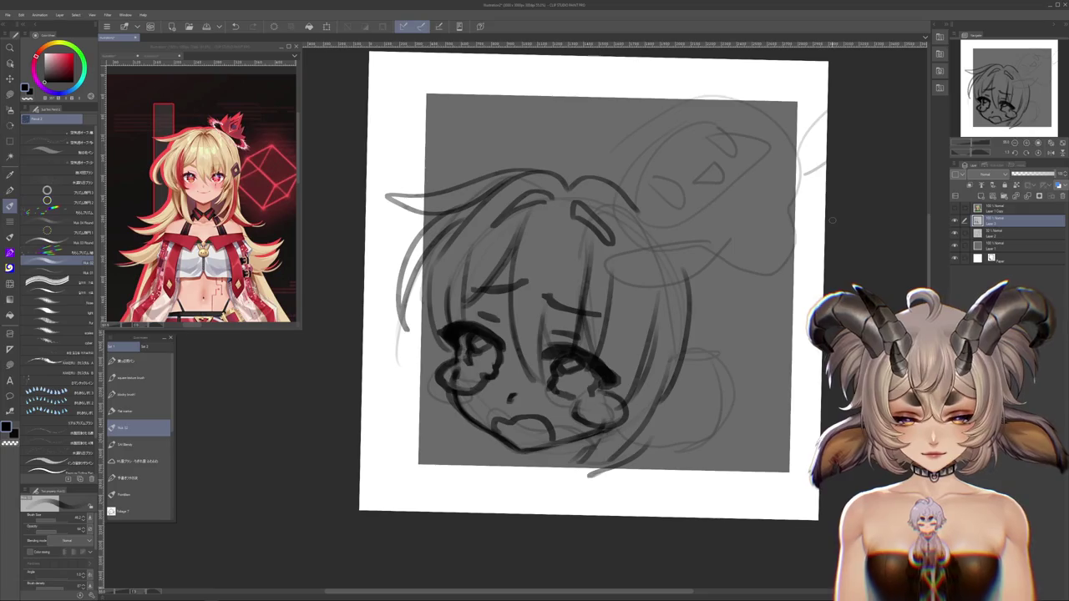
Hide the rough sketch and redraw the right hair strand's arc down the side
key(ctrl+z)
mouse_move(656, 237)
mouse_down()
mouse_move(605, 221)
mouse_move(589, 267)
mouse_up()
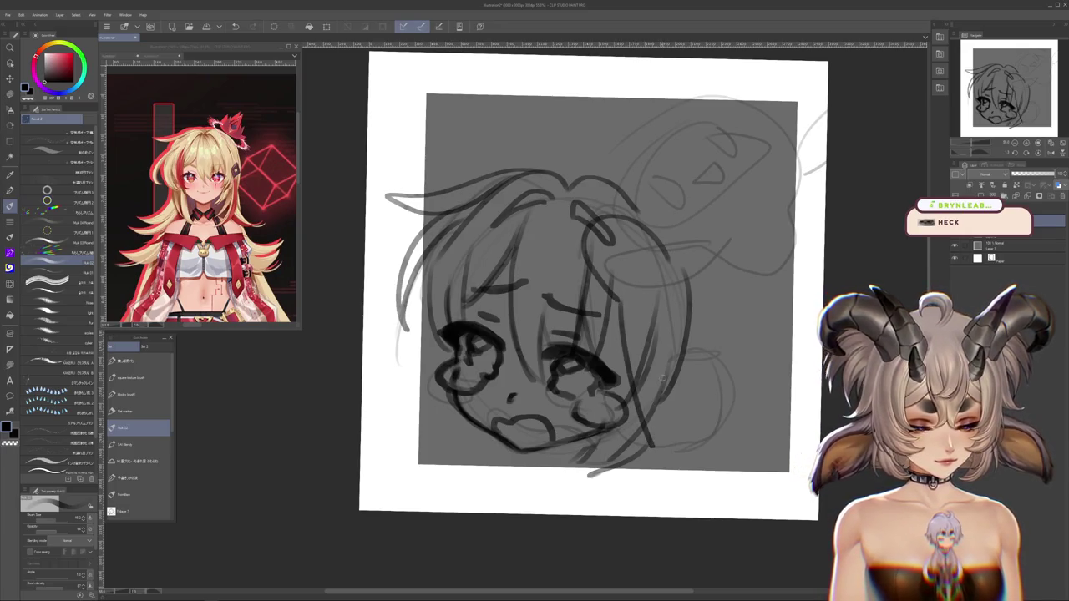
click(954, 232)
drag(589, 238, 670, 259)
mouse_move(584, 221)
mouse_down()
mouse_move(616, 300)
mouse_move(711, 351)
mouse_up()
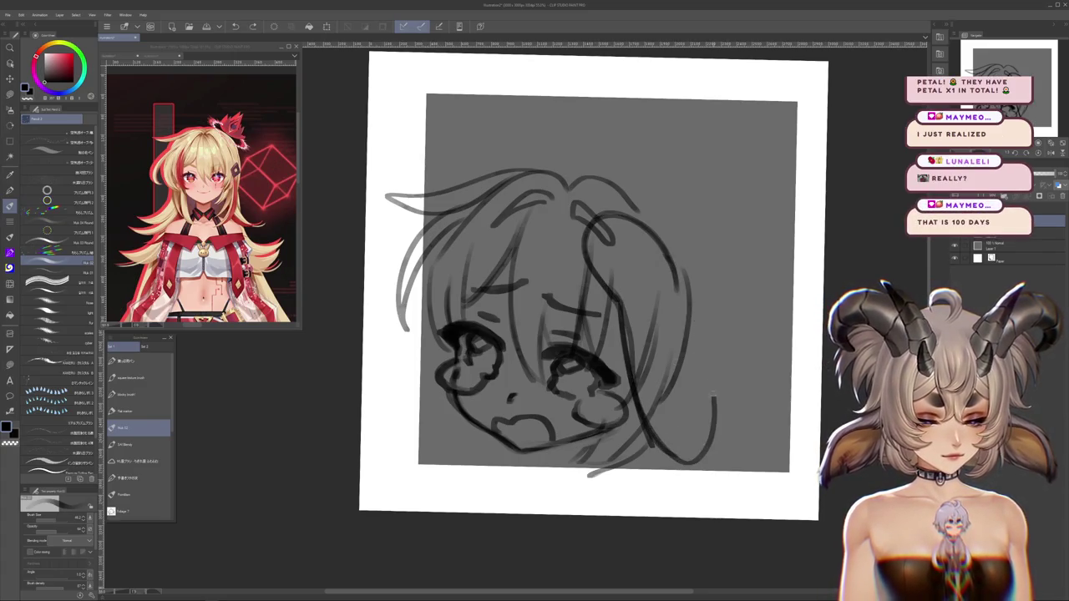
Reposition the drawing and tilt the canvas about 45 degrees with the R rotate shortcut
drag(585, 284, 602, 331)
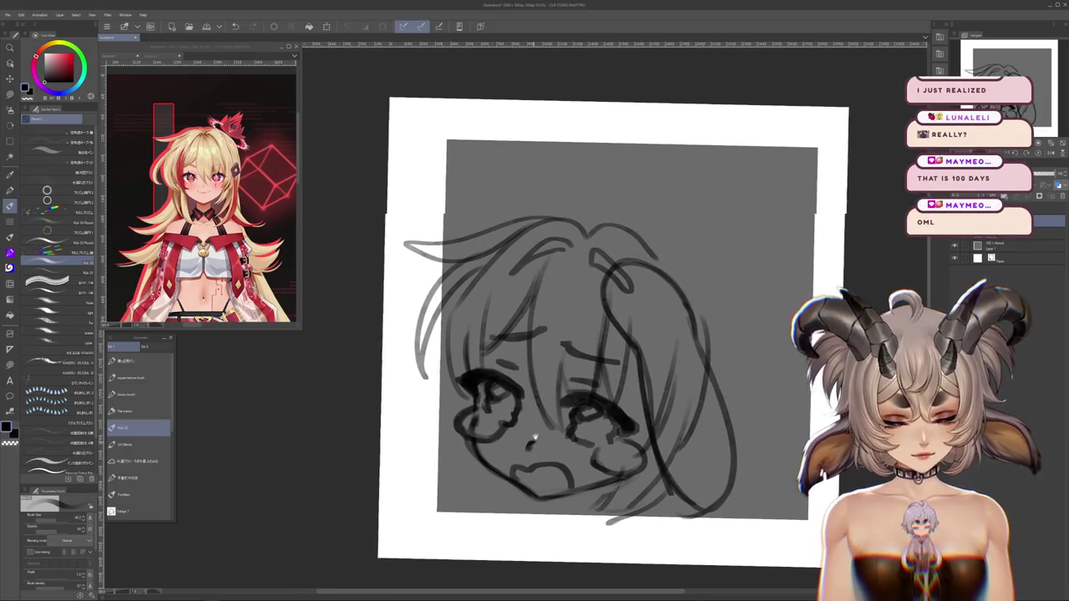
drag(529, 444, 551, 377)
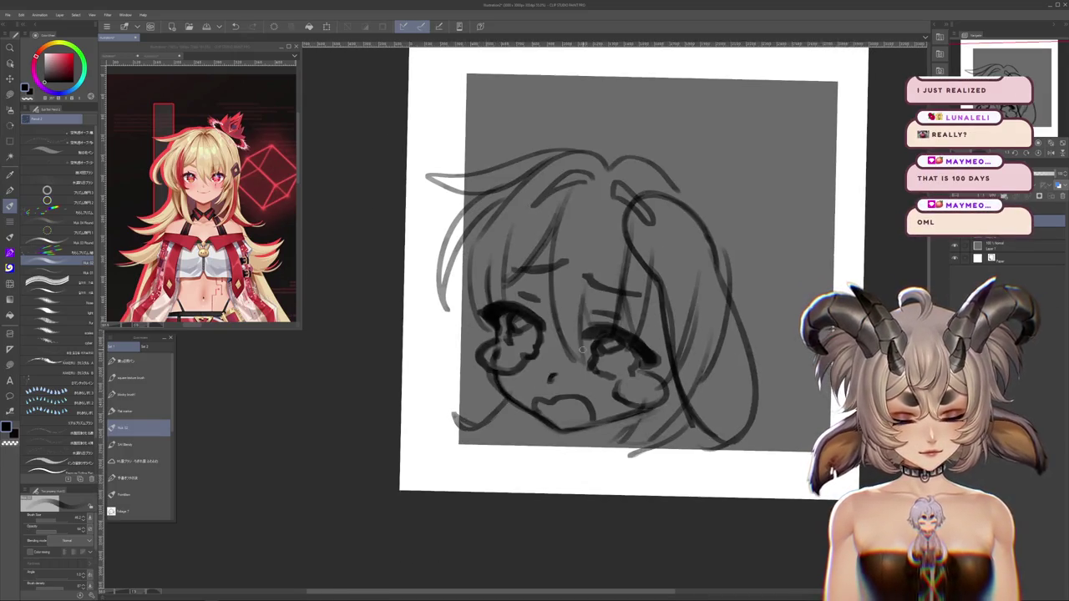
drag(643, 406, 589, 440)
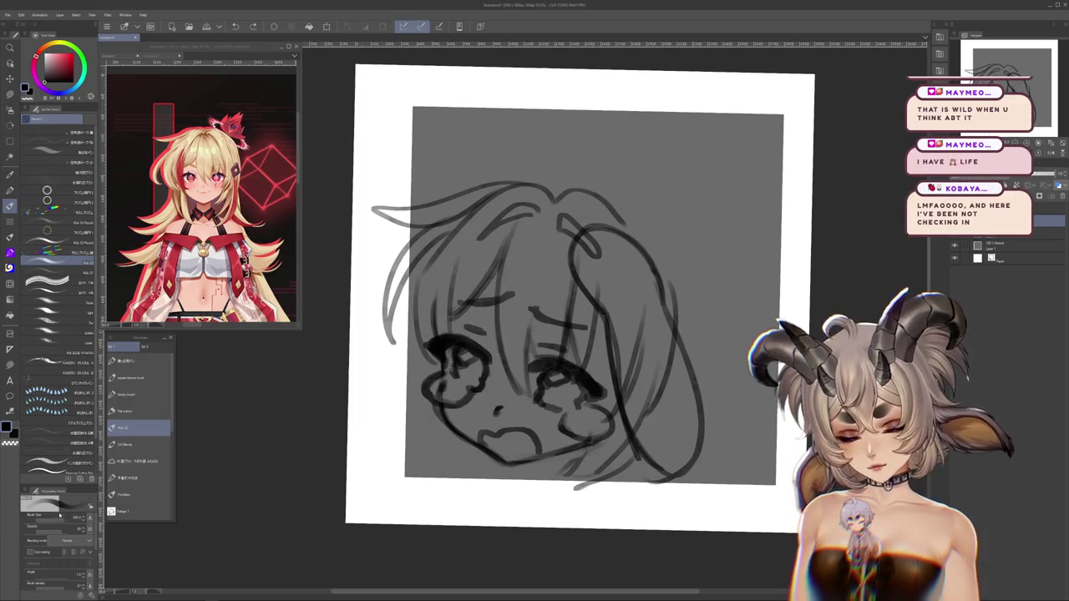
drag(532, 316, 520, 362)
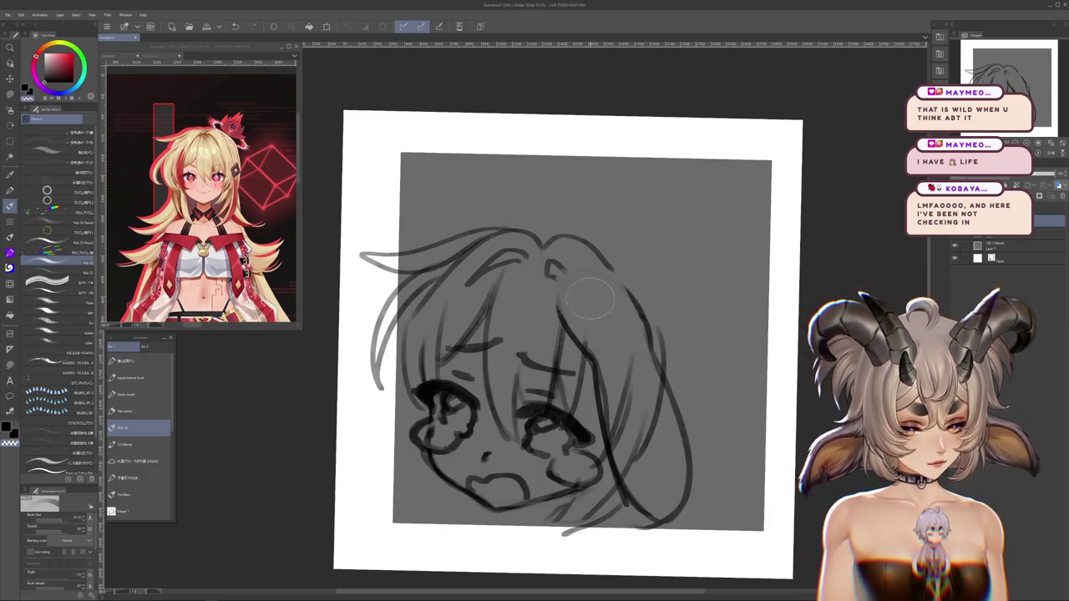
key(r)
drag(603, 325, 576, 488)
key(b)
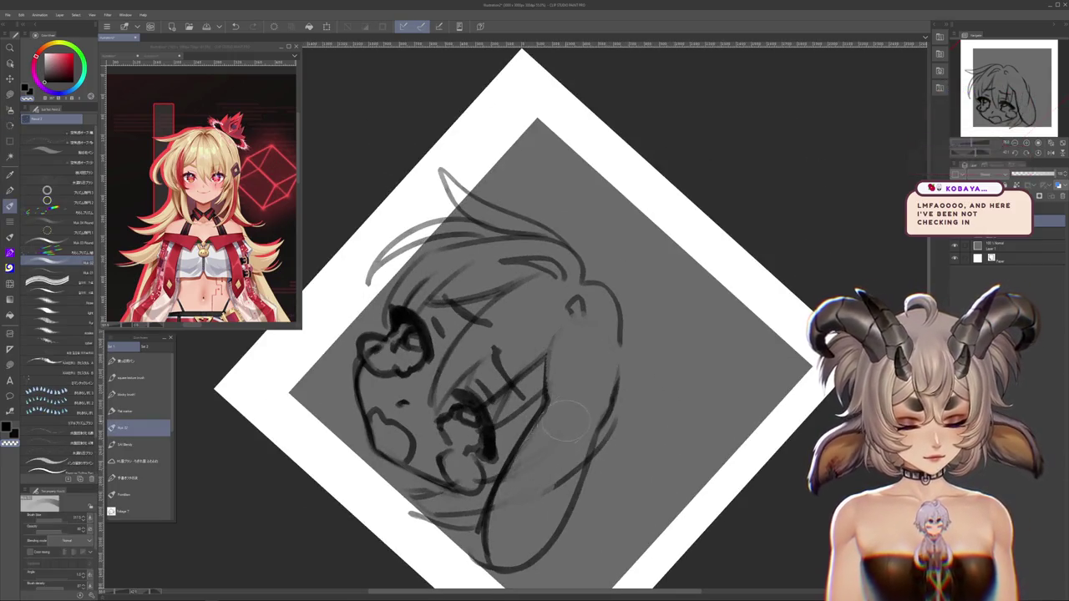
key(r)
drag(574, 395, 473, 151)
key(b)
Darken the right hair line and draw fingers clutching the top of the head
drag(527, 288, 576, 406)
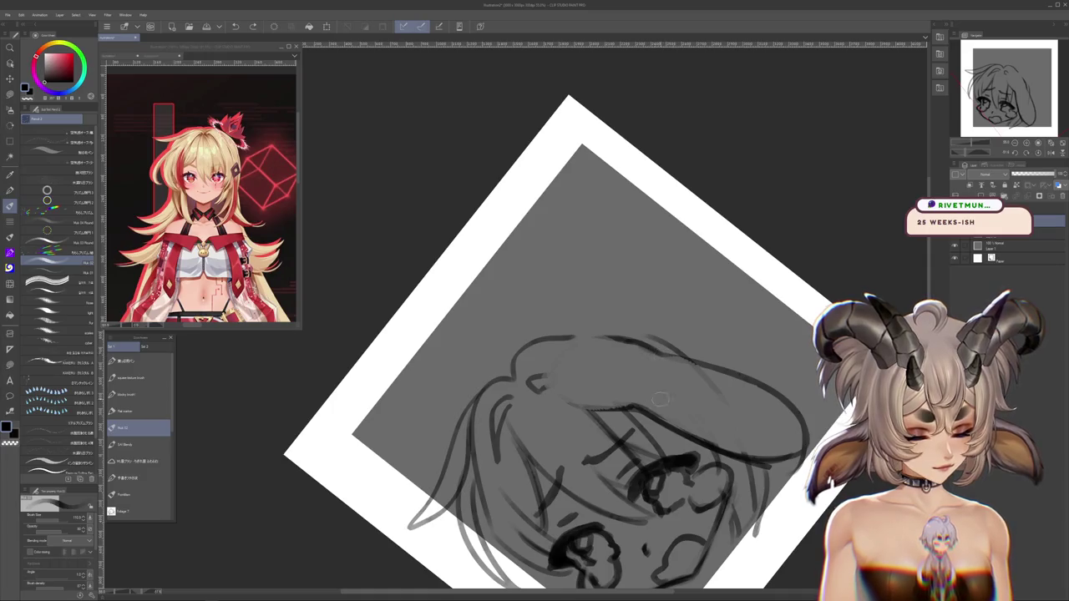
key(r)
drag(660, 399, 452, 440)
key(b)
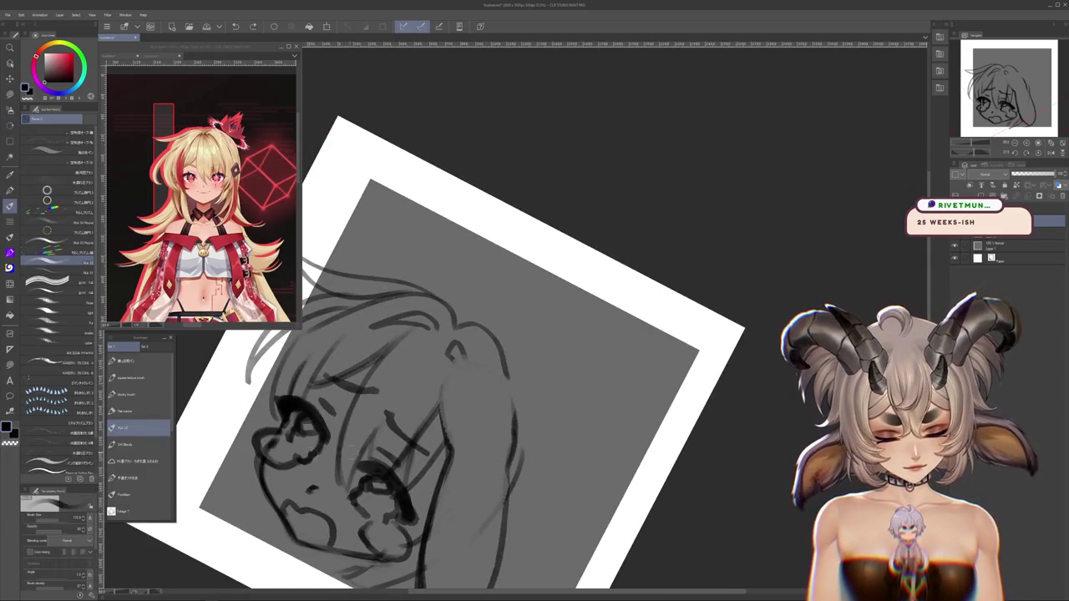
drag(534, 351, 601, 325)
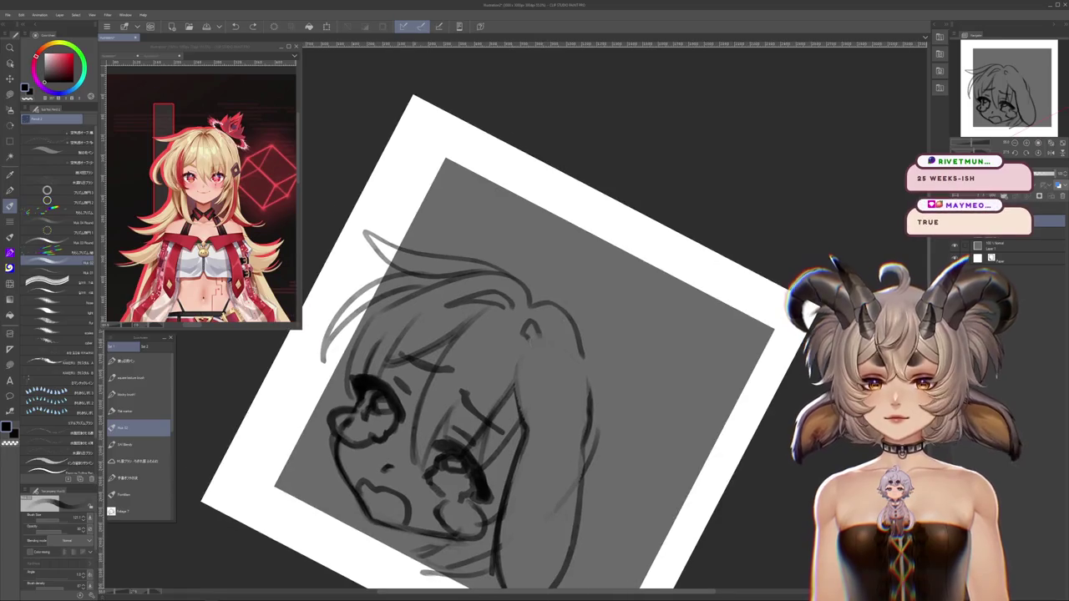
drag(557, 379, 554, 370)
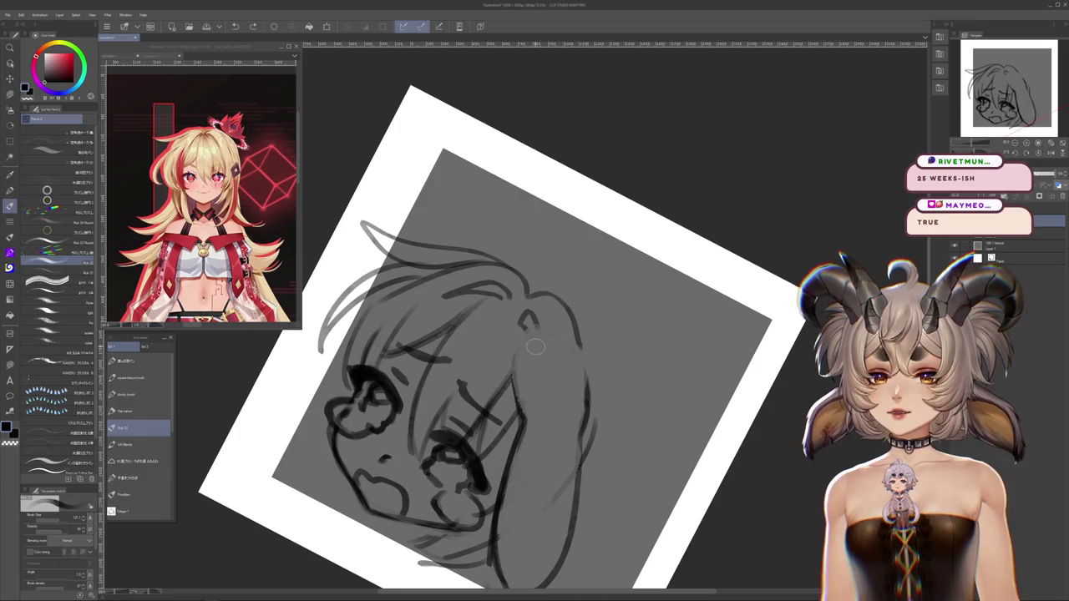
drag(524, 419, 515, 361)
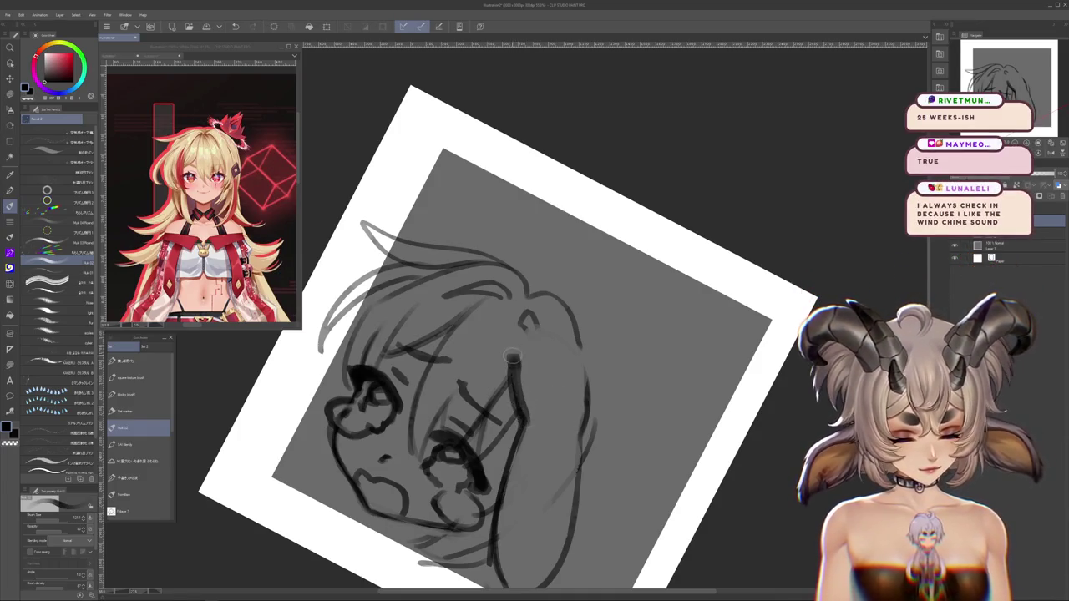
drag(562, 325, 591, 435)
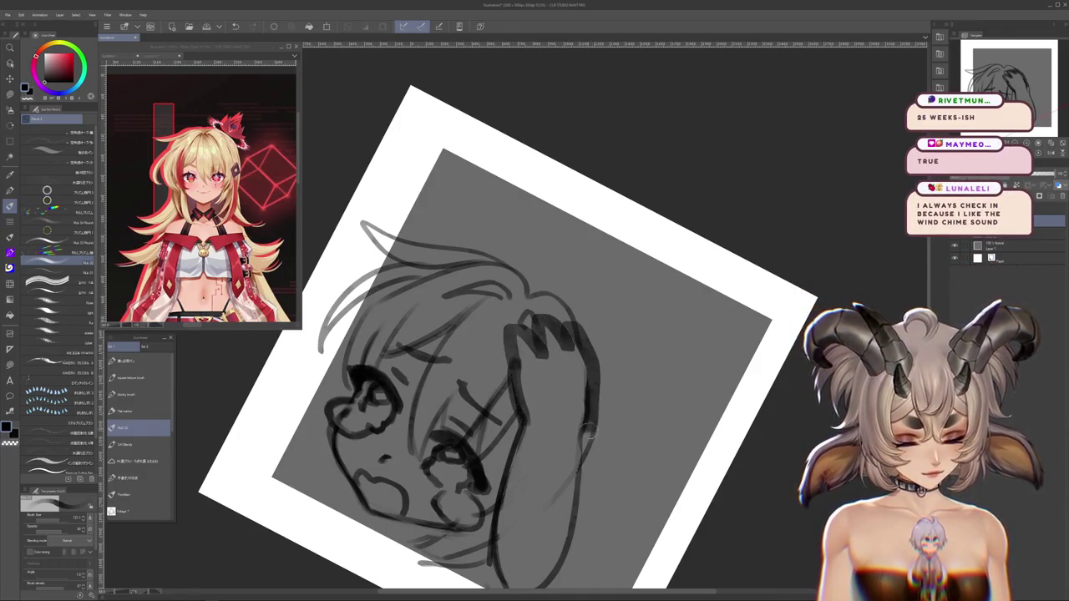
Rotate the canvas back upright and discard a trial thick stroke on the hand's right edge
drag(584, 351, 530, 334)
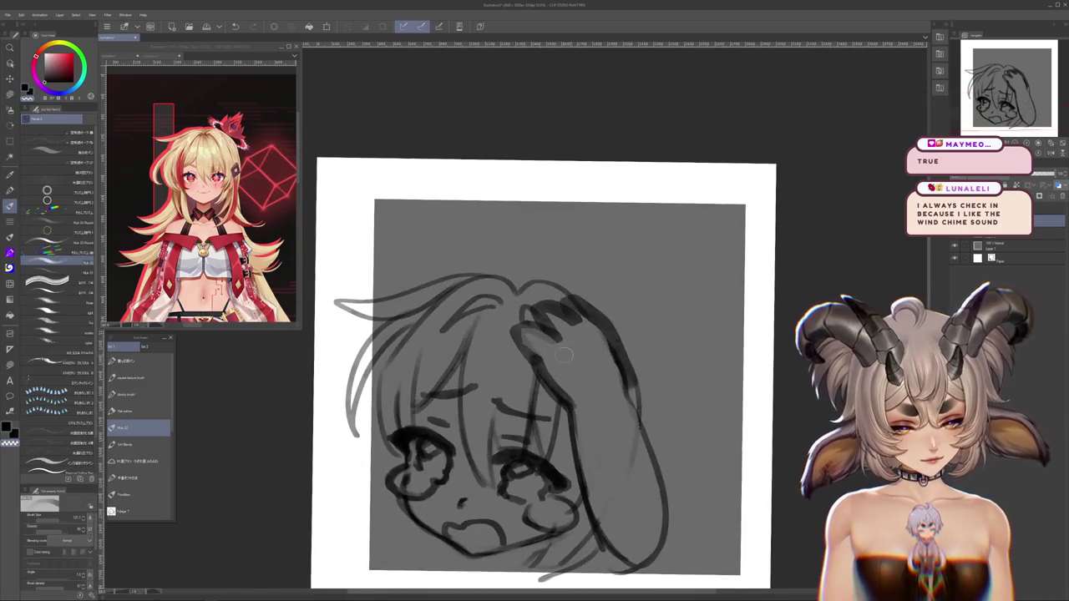
scroll(626, 402, down, 2)
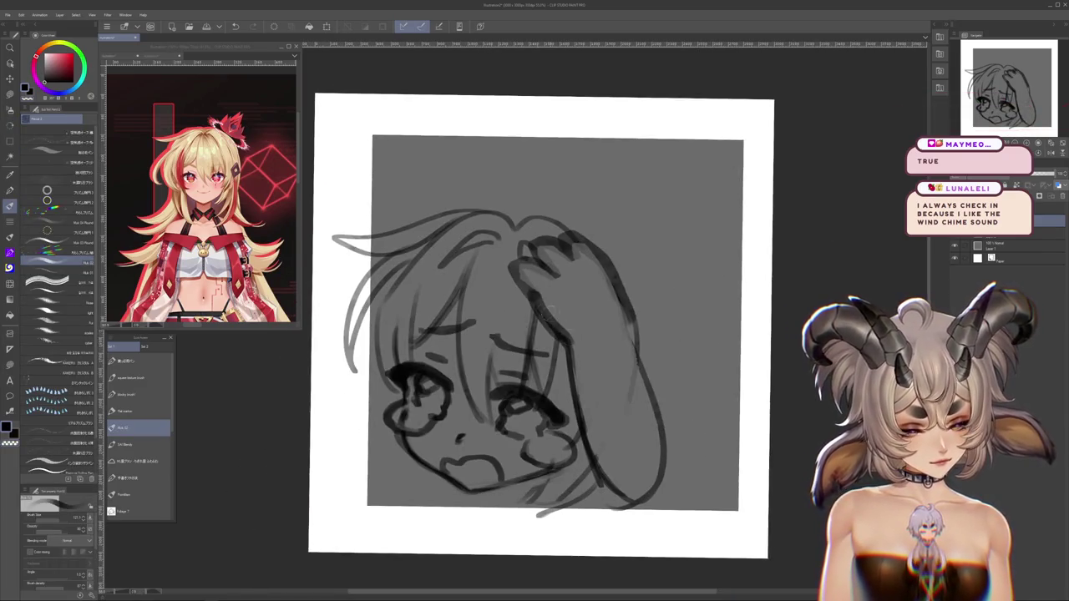
drag(615, 281, 623, 331)
key(ctrl+z)
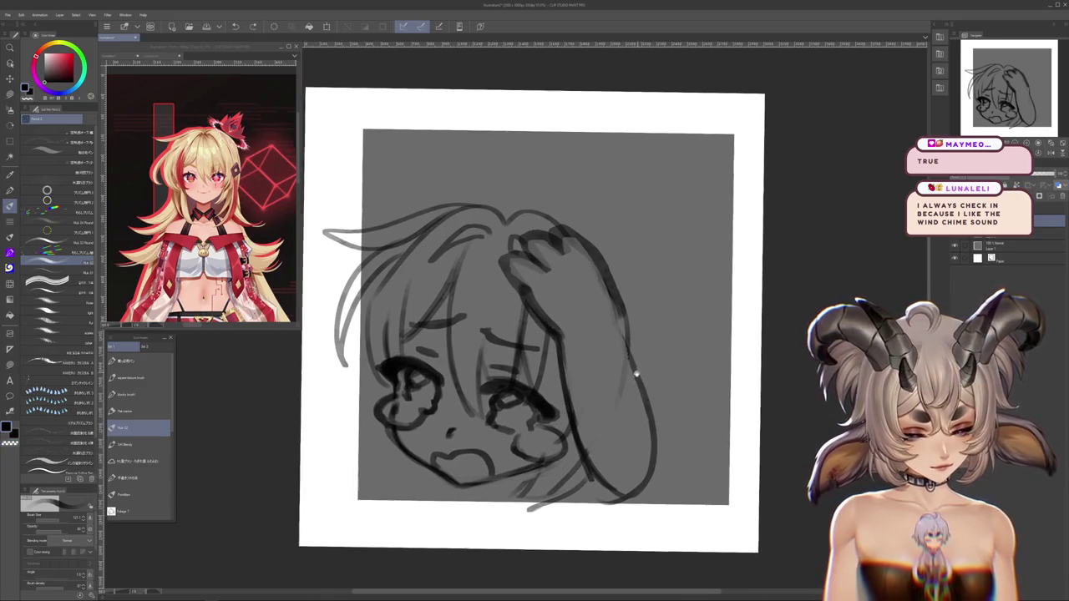
drag(621, 369, 650, 400)
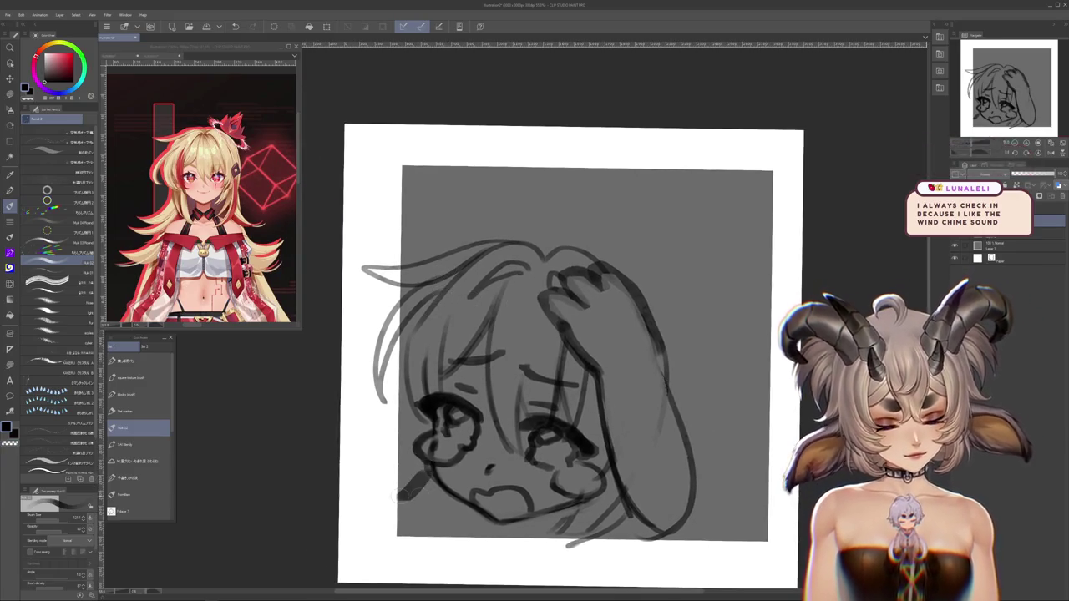
drag(728, 513, 709, 484)
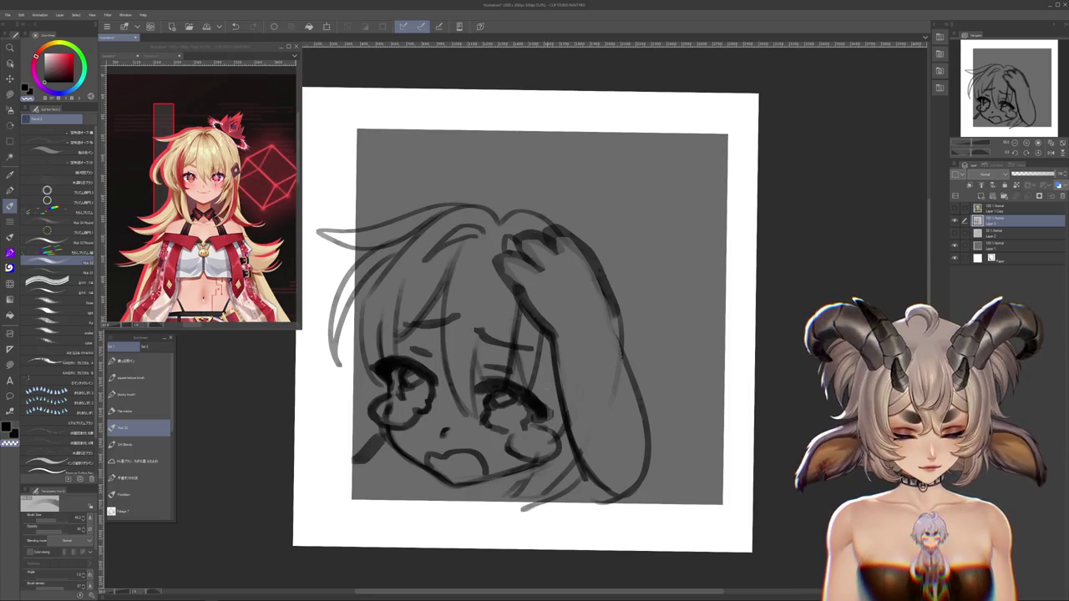
mouse_move(606, 373)
mouse_down()
mouse_move(607, 417)
mouse_move(646, 457)
mouse_move(685, 425)
mouse_move(678, 399)
mouse_move(694, 410)
mouse_move(687, 399)
mouse_up()
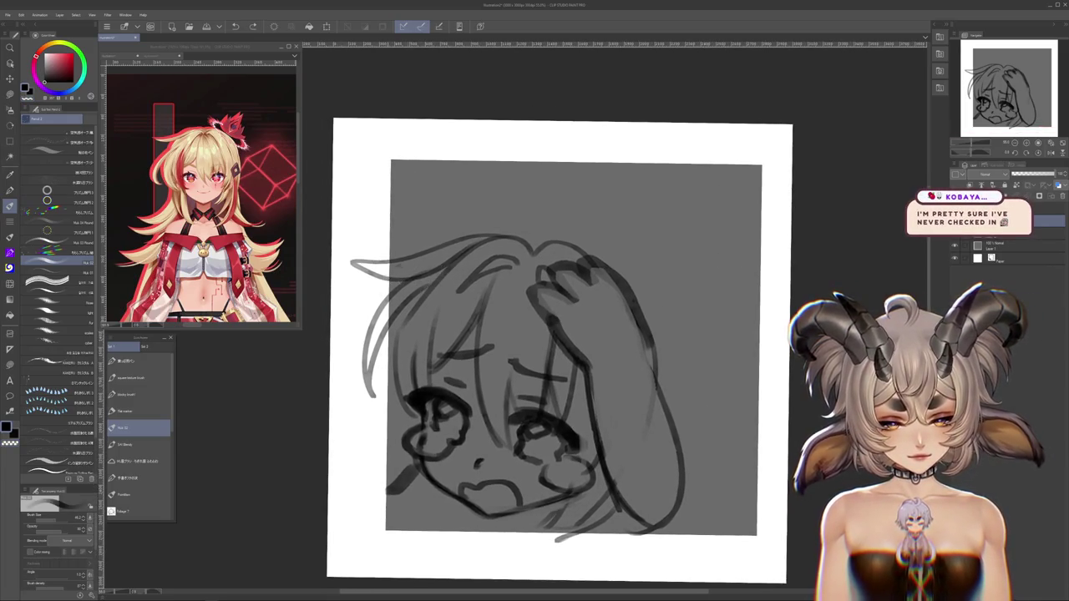
Add a curve in the upper hair, lower-right hair strokes, and extend the outer outline toward the chin
drag(391, 279, 455, 256)
drag(615, 490, 572, 448)
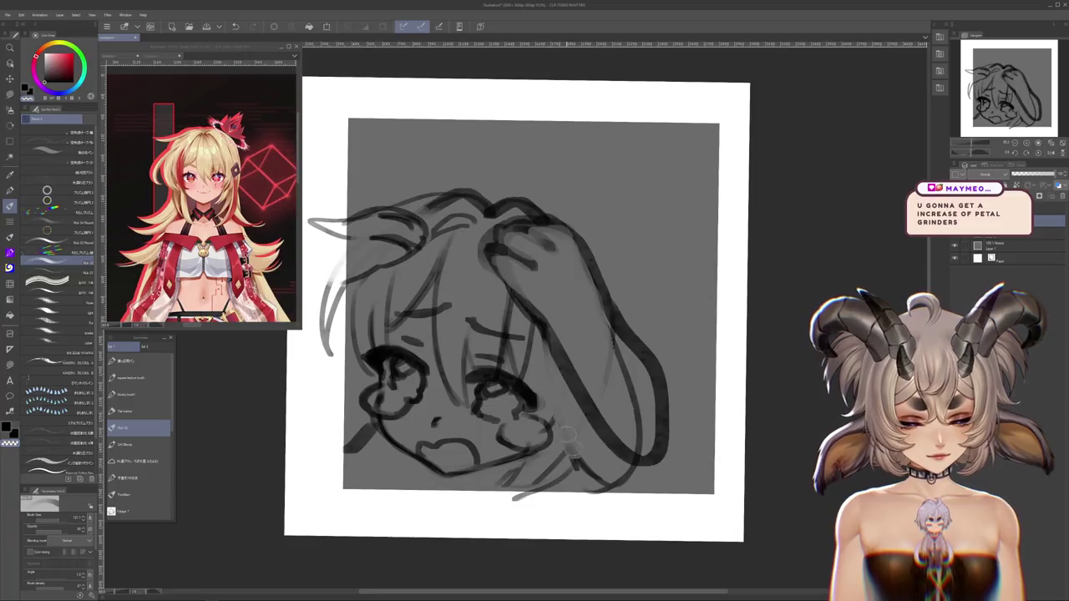
drag(556, 335, 624, 444)
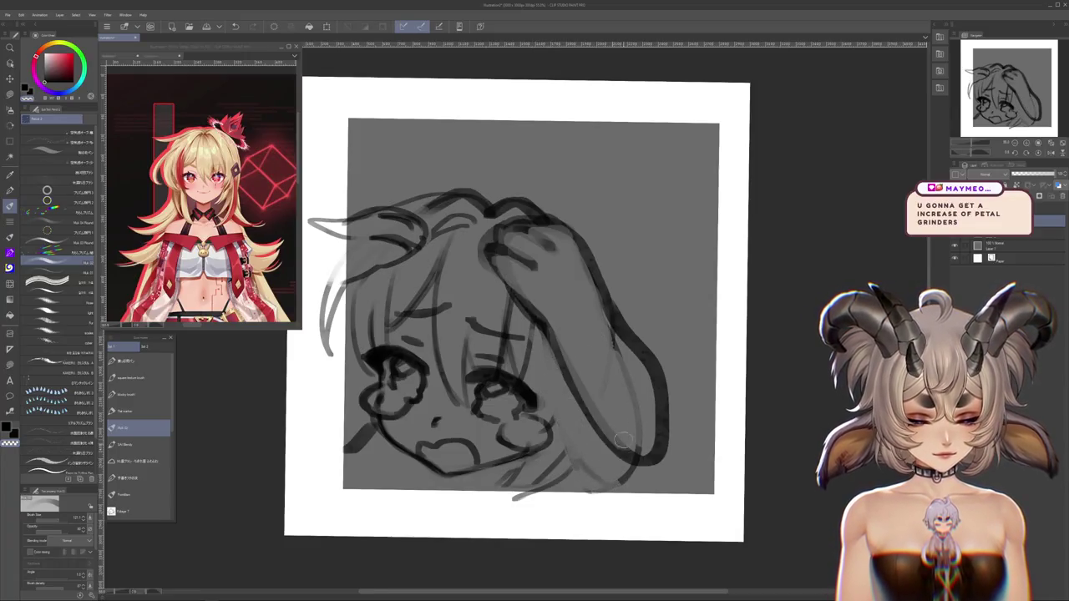
key(ctrl+z)
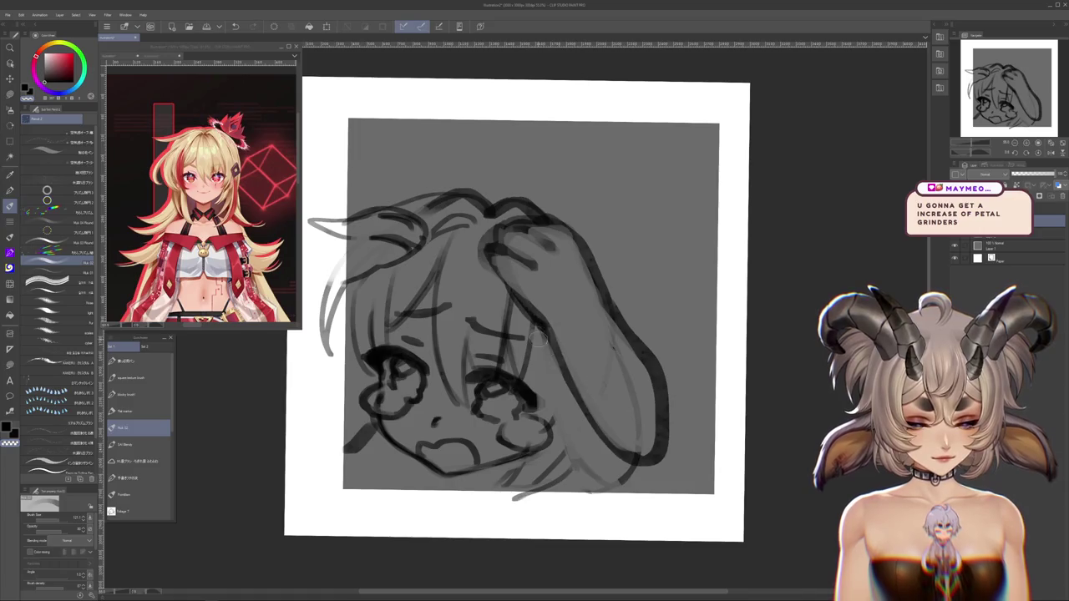
drag(580, 435, 550, 493)
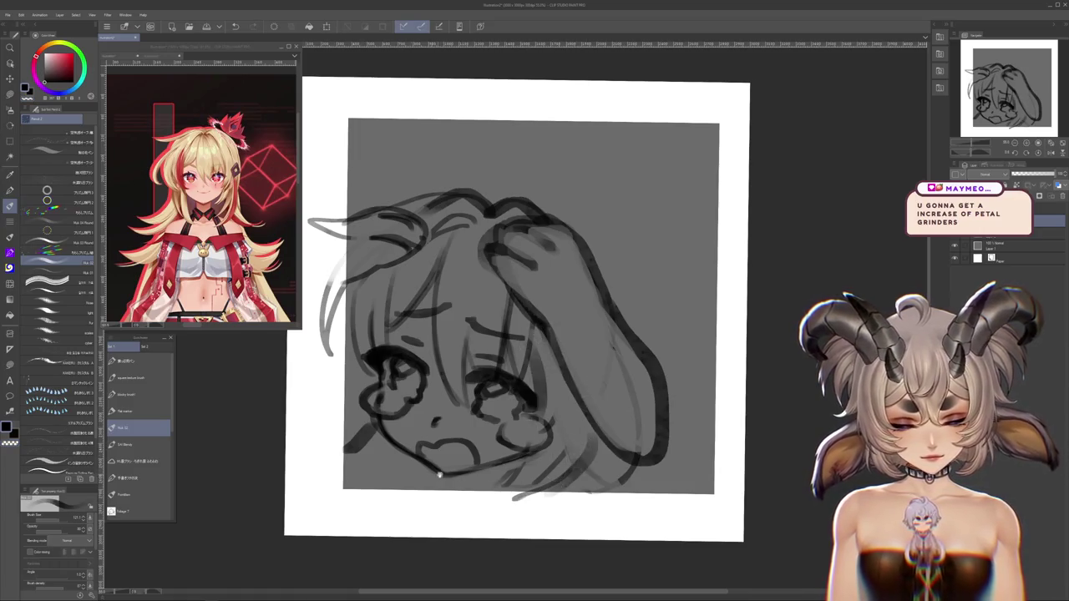
drag(435, 476, 454, 461)
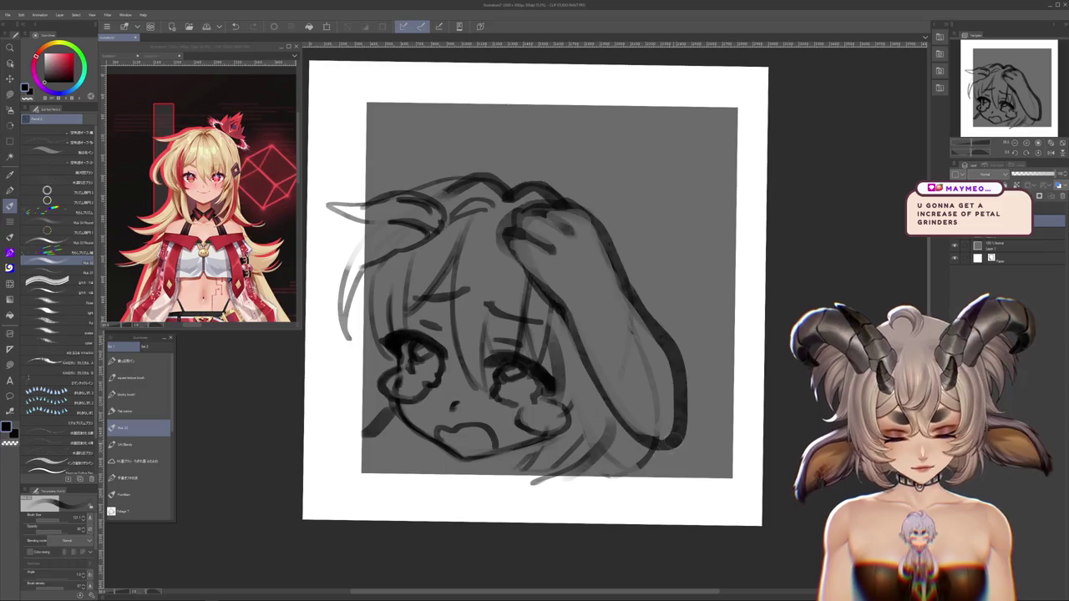
drag(685, 418, 618, 490)
drag(685, 452, 676, 479)
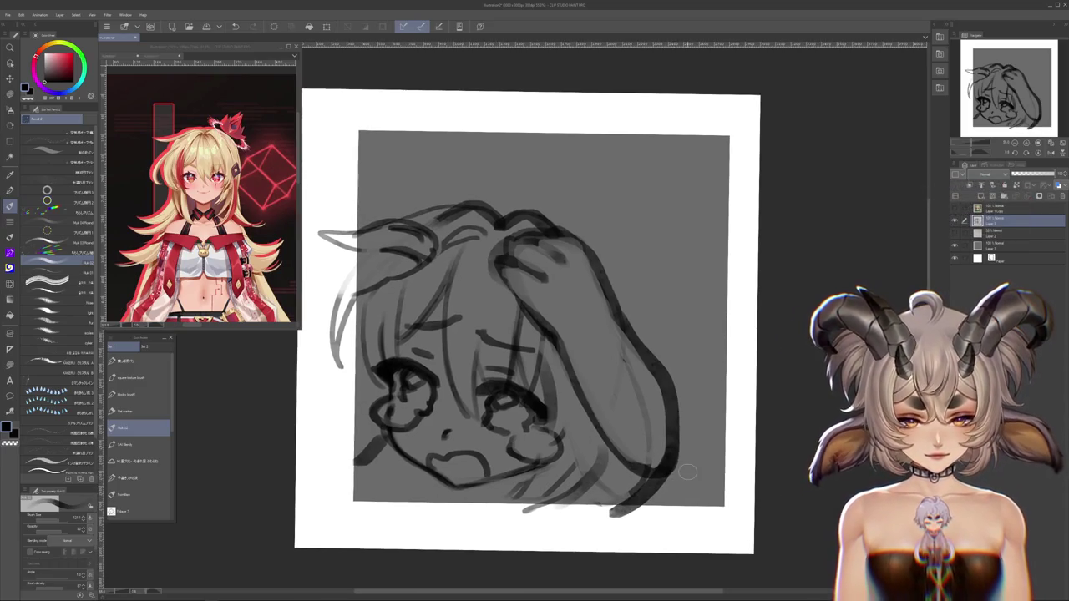
Zoom and recentre the canvas on the sketch
scroll(501, 301, down, 2)
scroll(501, 300, down, 2)
scroll(501, 301, up, 2)
scroll(501, 301, up, 1)
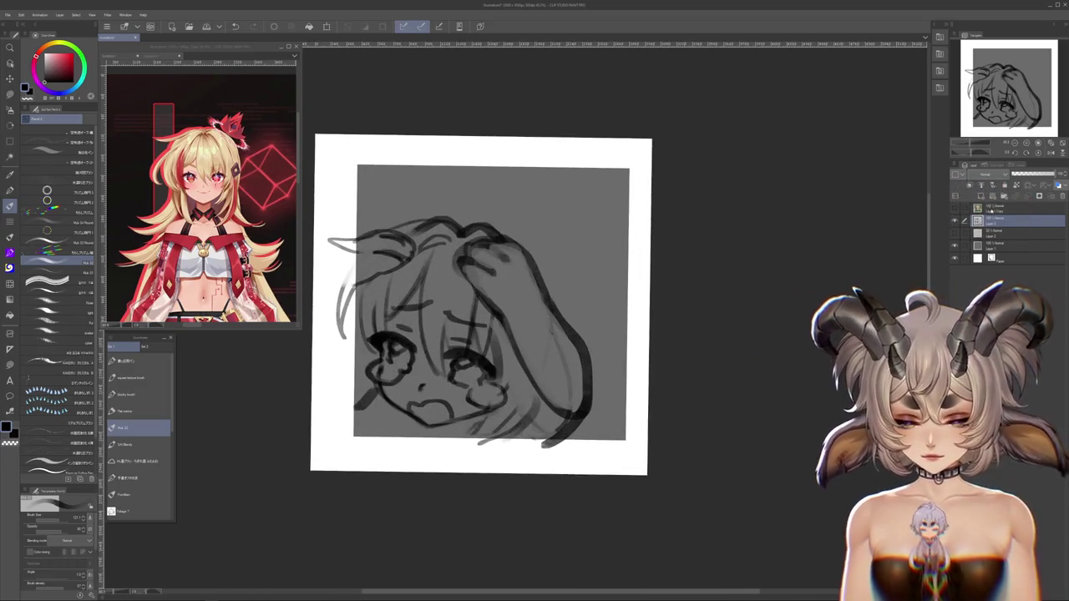
drag(758, 236, 818, 249)
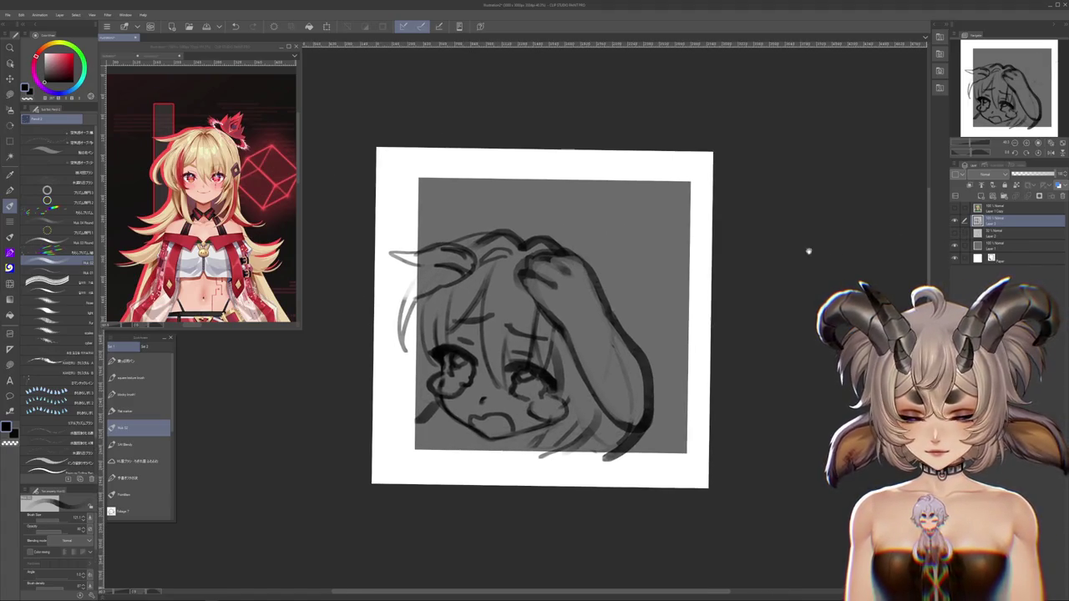
Free-transform the sketch layer with Ctrl+T, rotating it slightly clockwise and enlarging it a little
drag(651, 296, 686, 292)
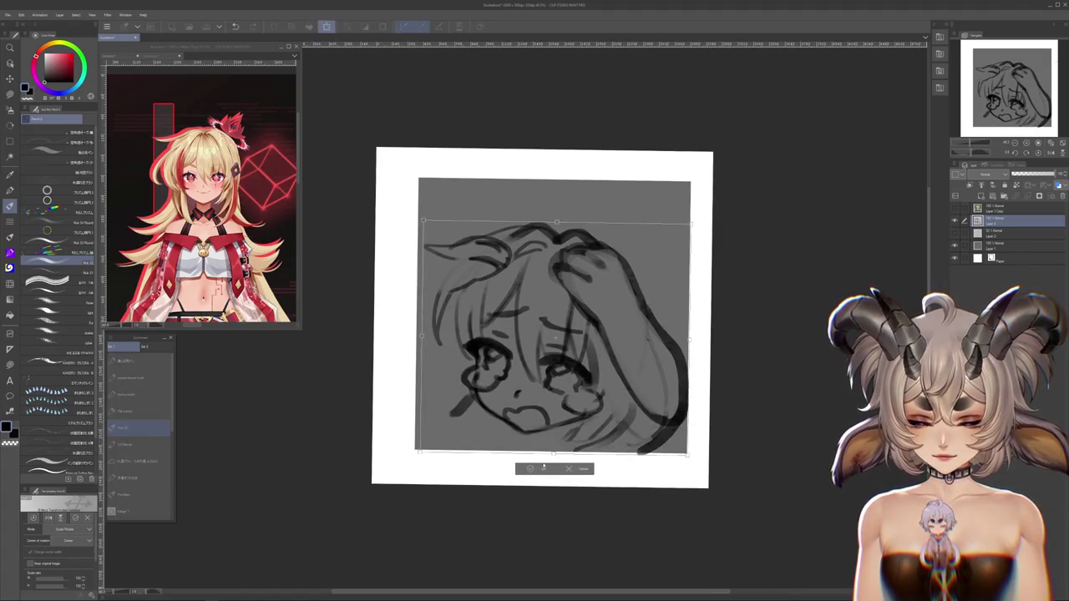
scroll(505, 234, up, 1)
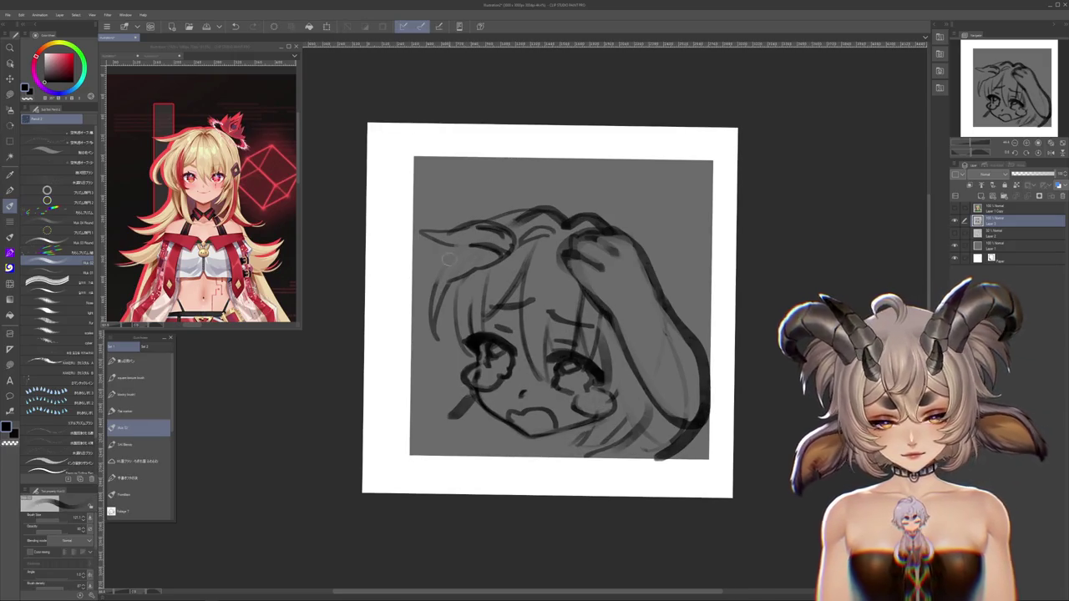
key(ctrl+z)
key(ctrl+t)
drag(688, 418, 643, 404)
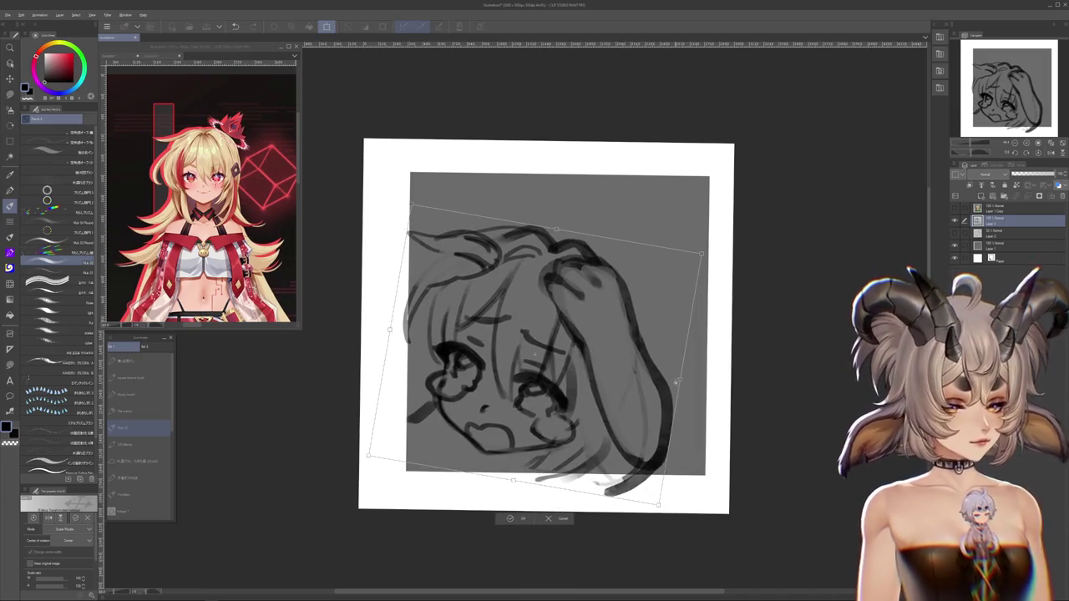
drag(686, 382, 571, 456)
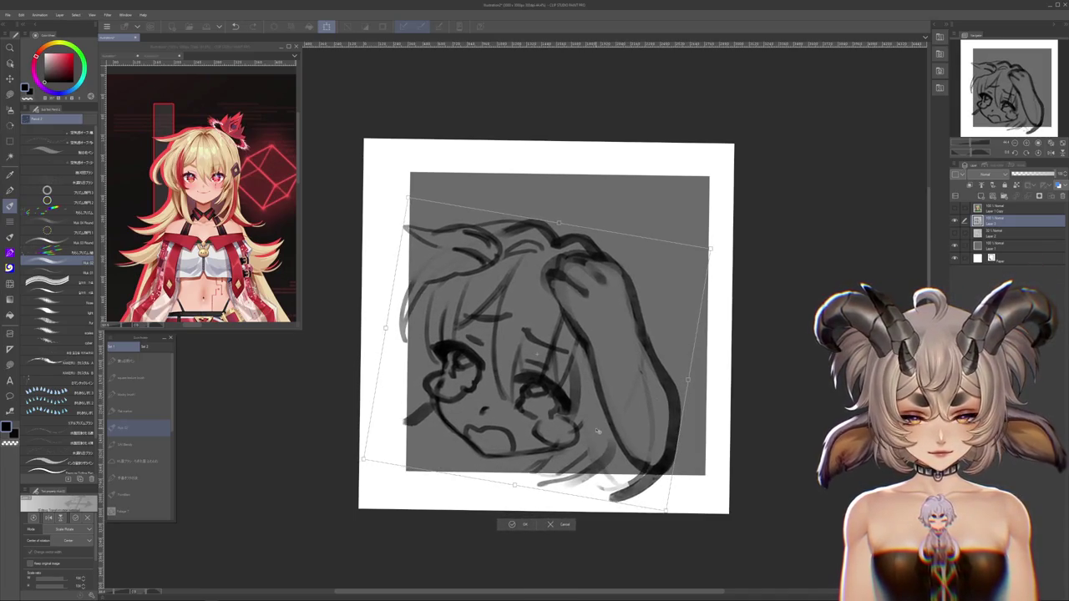
click(516, 524)
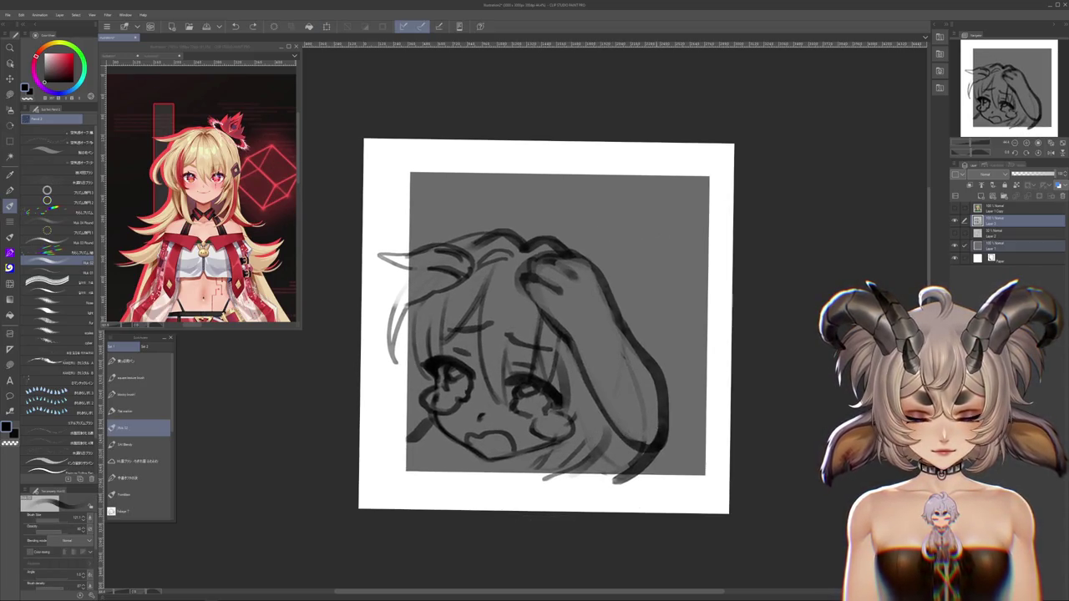
Move the sketch slightly right and lower in the frame, removing a light stroke near the hand
drag(597, 440, 693, 431)
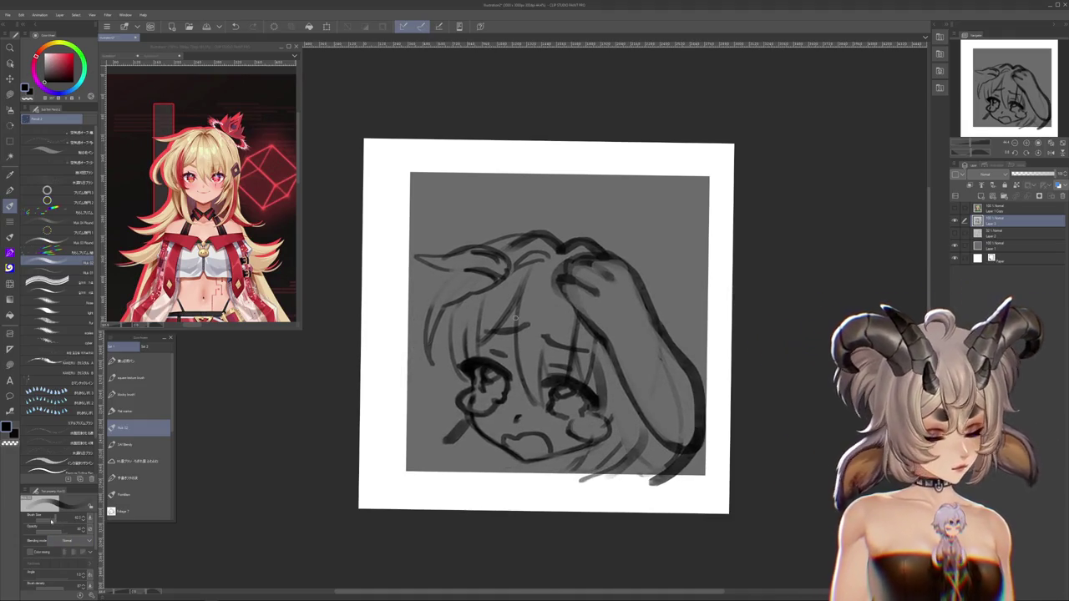
key(ctrl+t)
key(Escape)
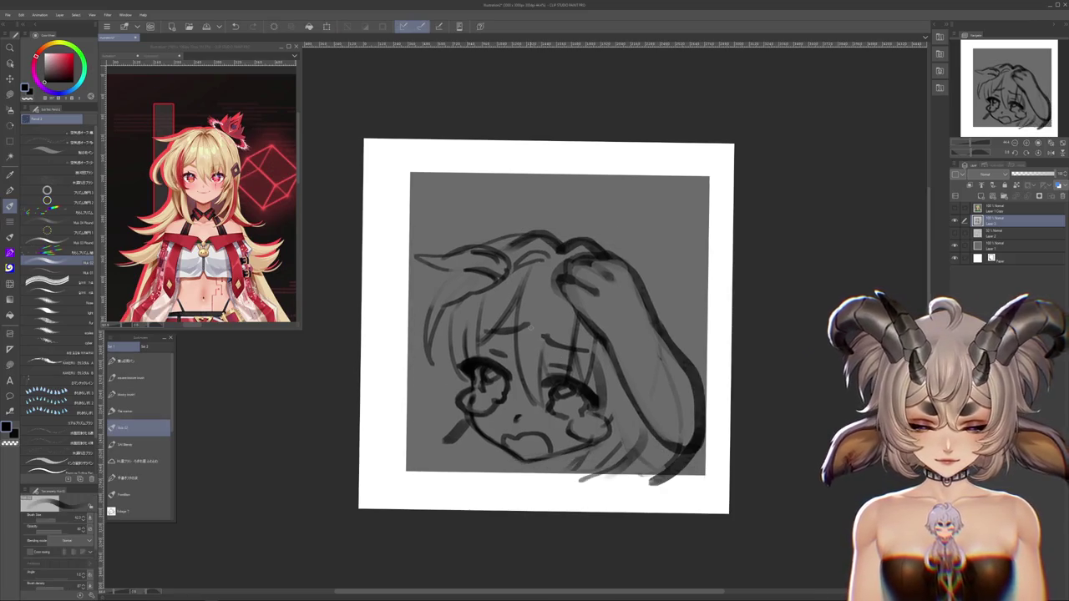
drag(641, 280, 657, 396)
key(ctrl+z)
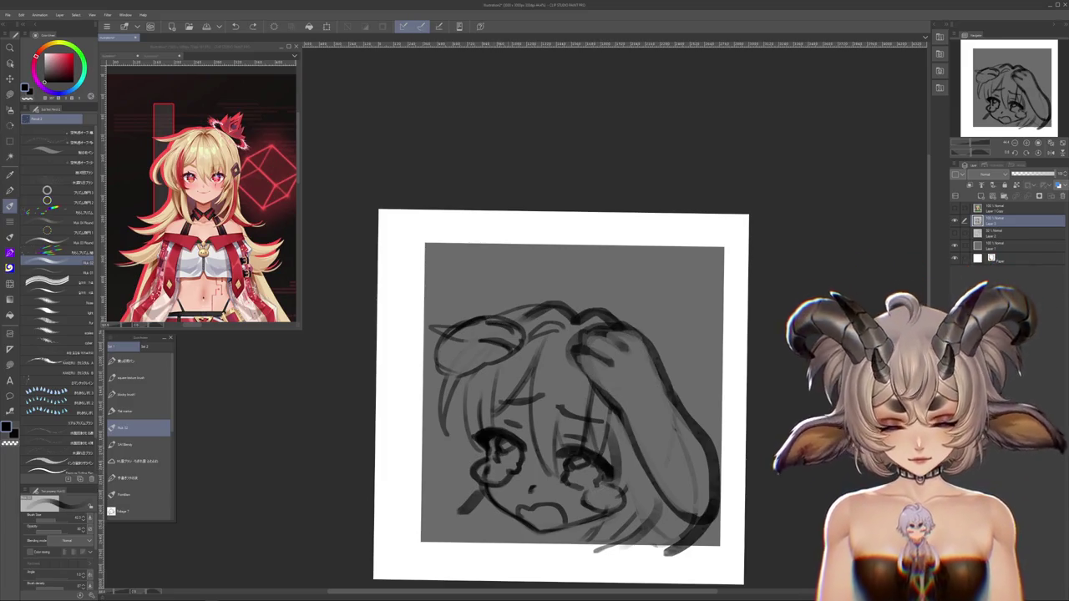
drag(596, 448, 587, 397)
drag(555, 343, 541, 380)
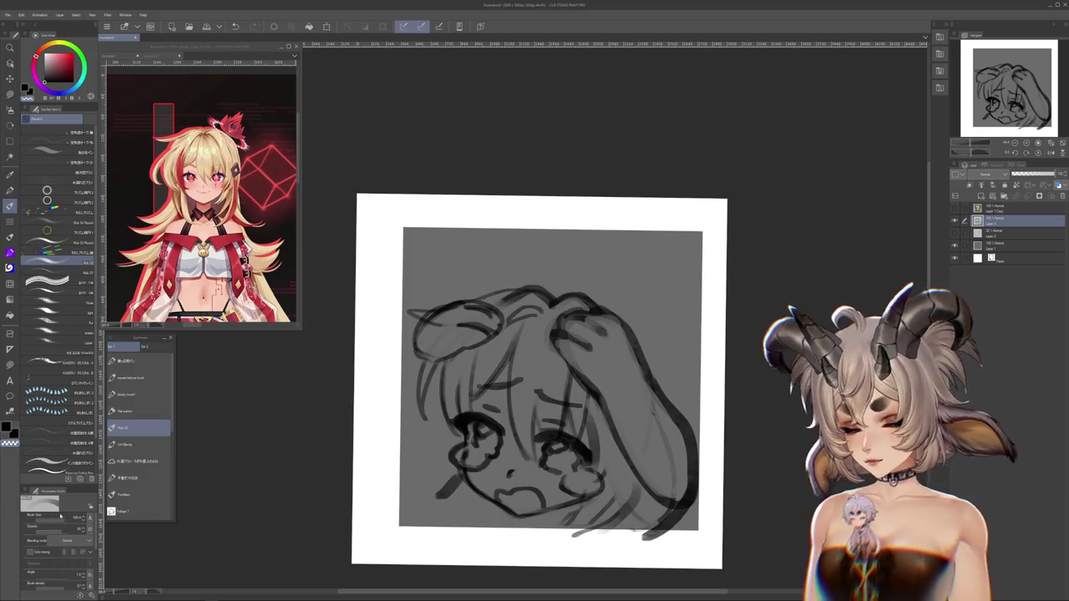
mouse_move(576, 369)
mouse_down()
mouse_move(586, 427)
mouse_move(582, 365)
mouse_up()
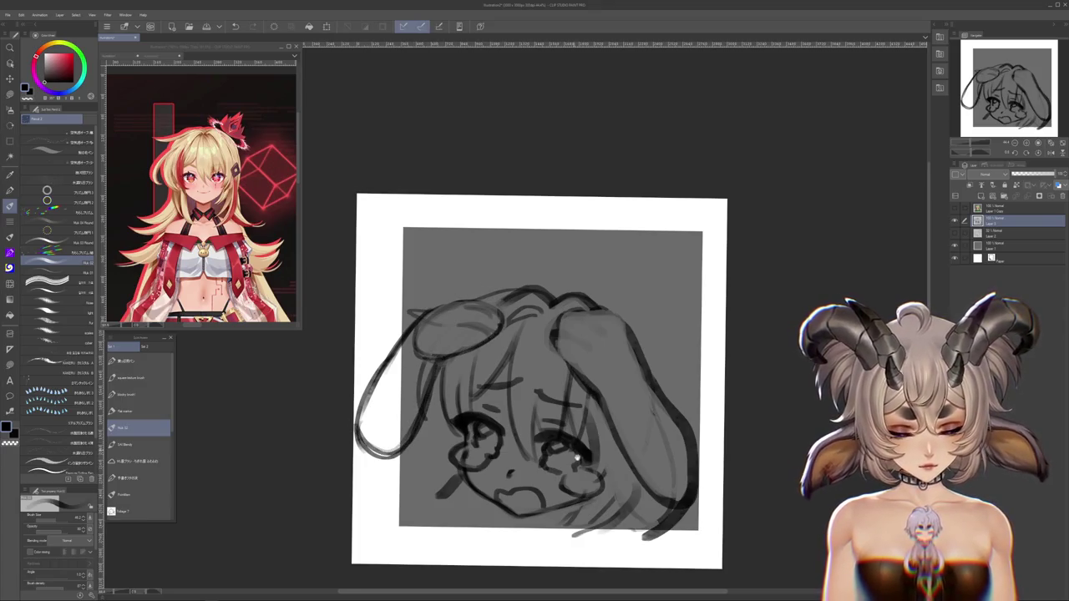
Add short strokes below the chin and face, discarding a long line on the left hair
drag(574, 451, 579, 420)
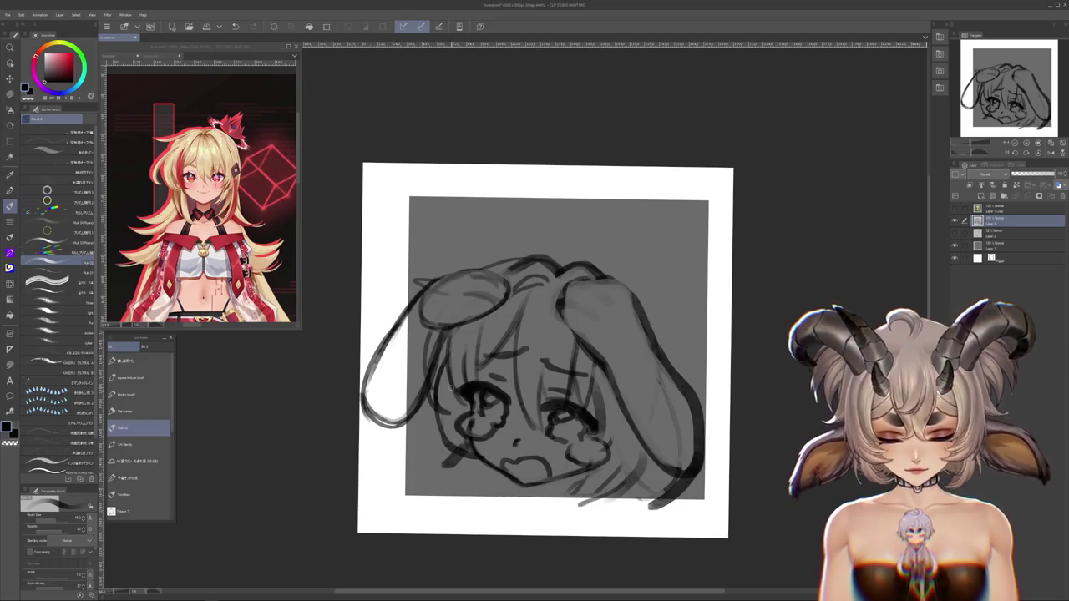
drag(551, 351, 552, 297)
drag(464, 395, 475, 457)
drag(493, 414, 505, 452)
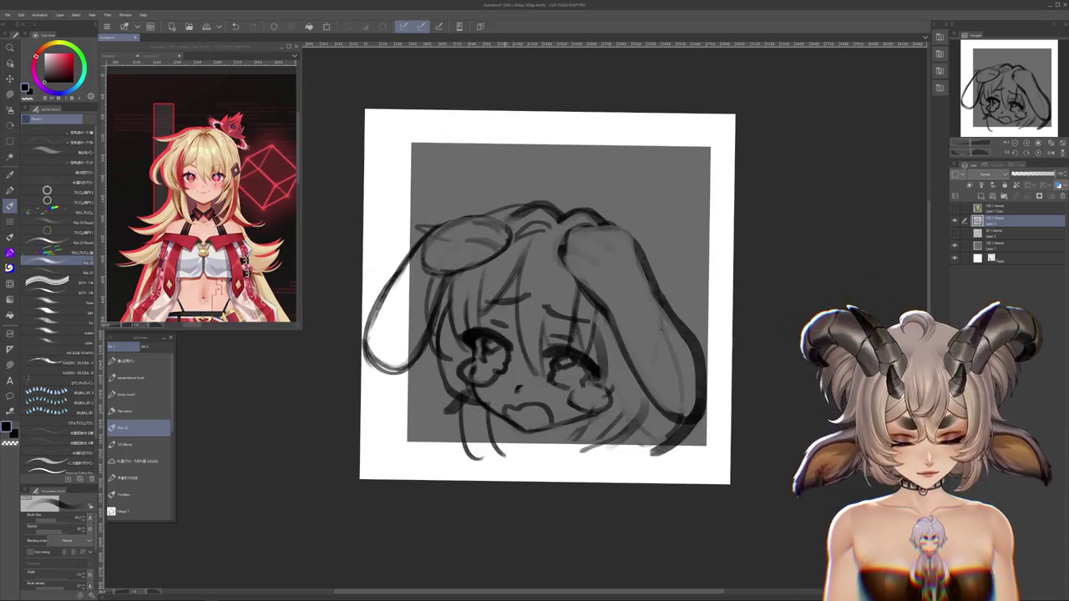
drag(551, 301, 561, 332)
drag(406, 447, 420, 444)
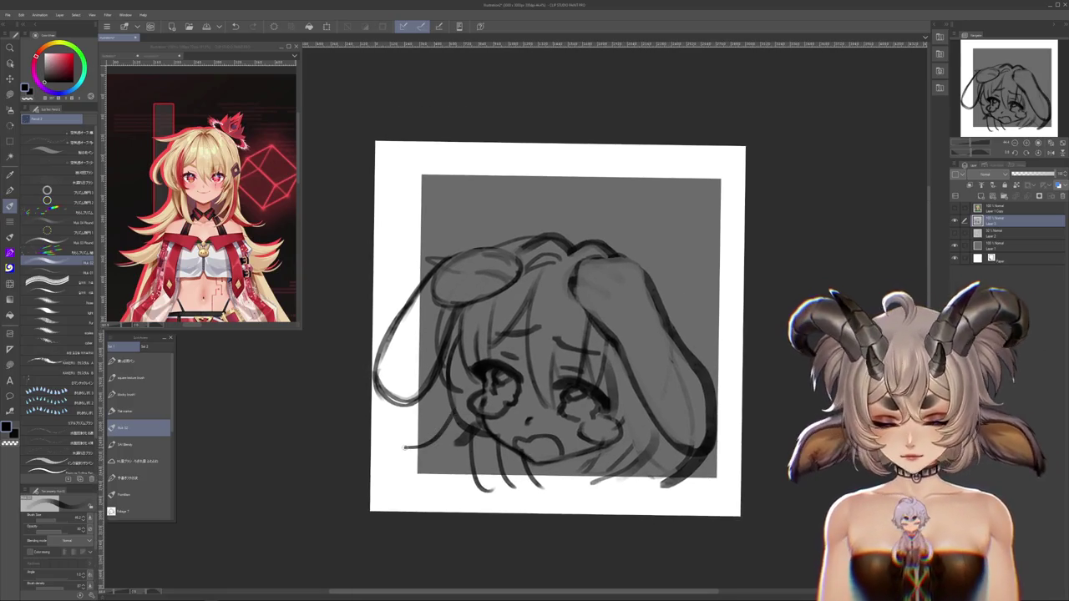
drag(377, 372, 426, 480)
key(ctrl+z)
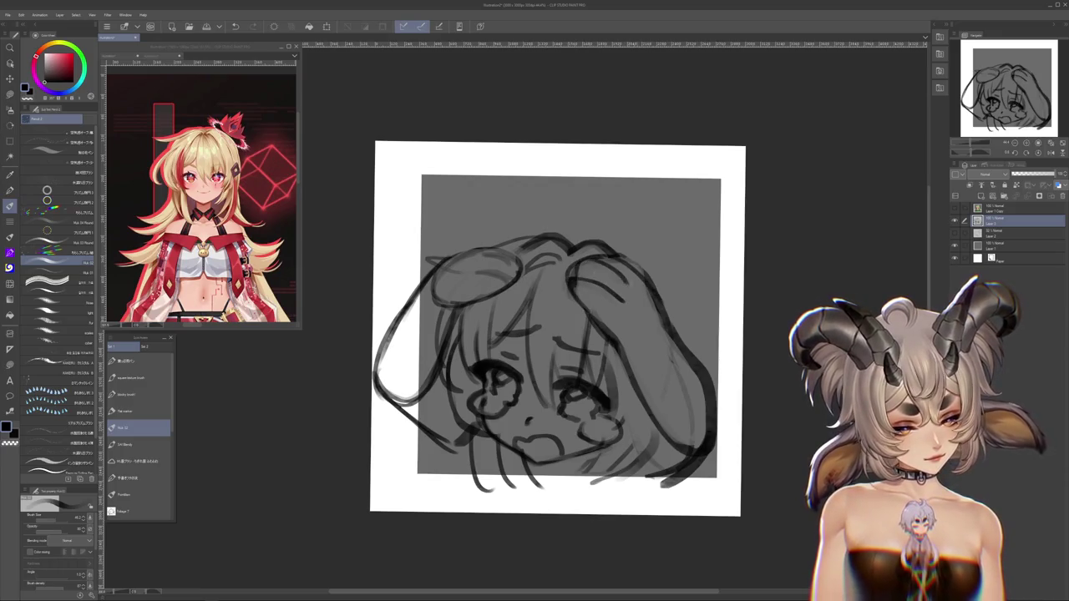
Sketch hair strands along the top of the head
mouse_move(587, 286)
mouse_down()
mouse_move(596, 306)
mouse_move(555, 364)
mouse_up()
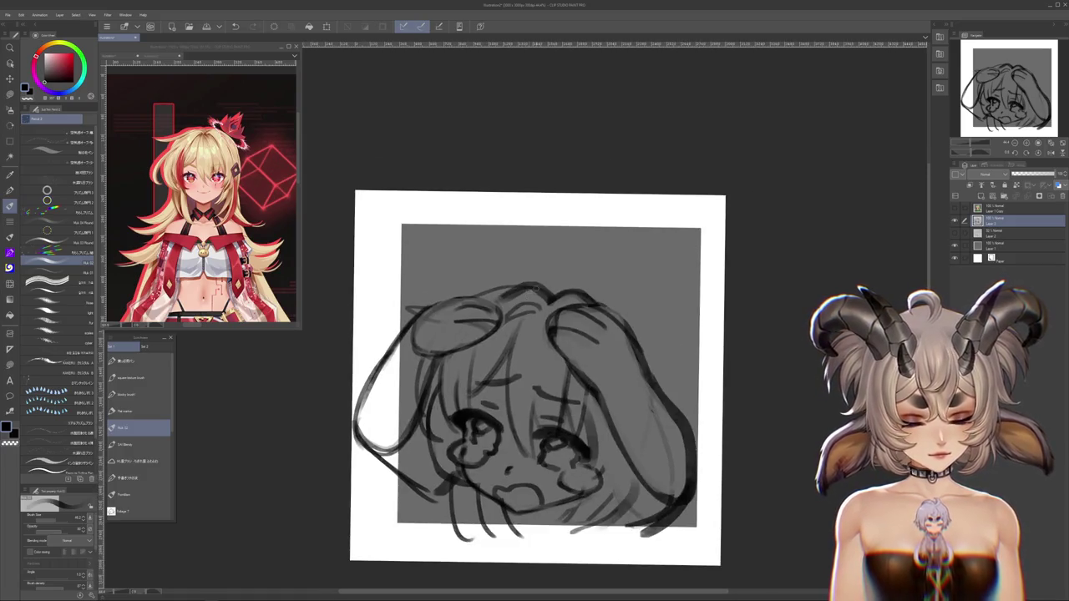
drag(539, 279, 419, 288)
scroll(759, 384, down, 3)
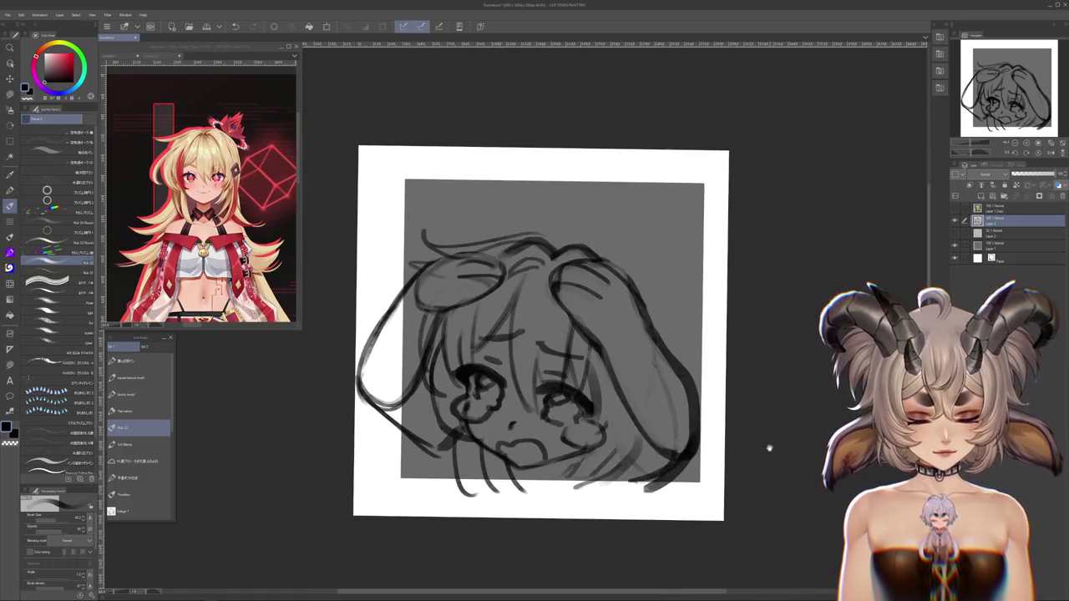
scroll(685, 227, down, 3)
scroll(669, 227, up, 3)
scroll(668, 227, up, 1)
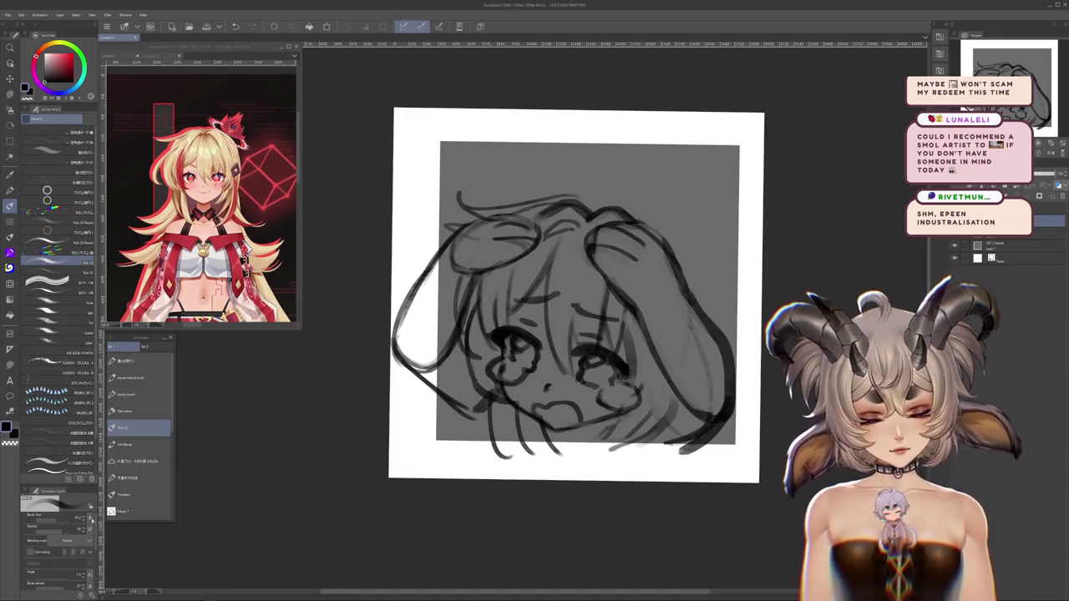
Darken strokes in the upper-left and right hair and lighten a dark stroke on the face
drag(576, 292, 553, 393)
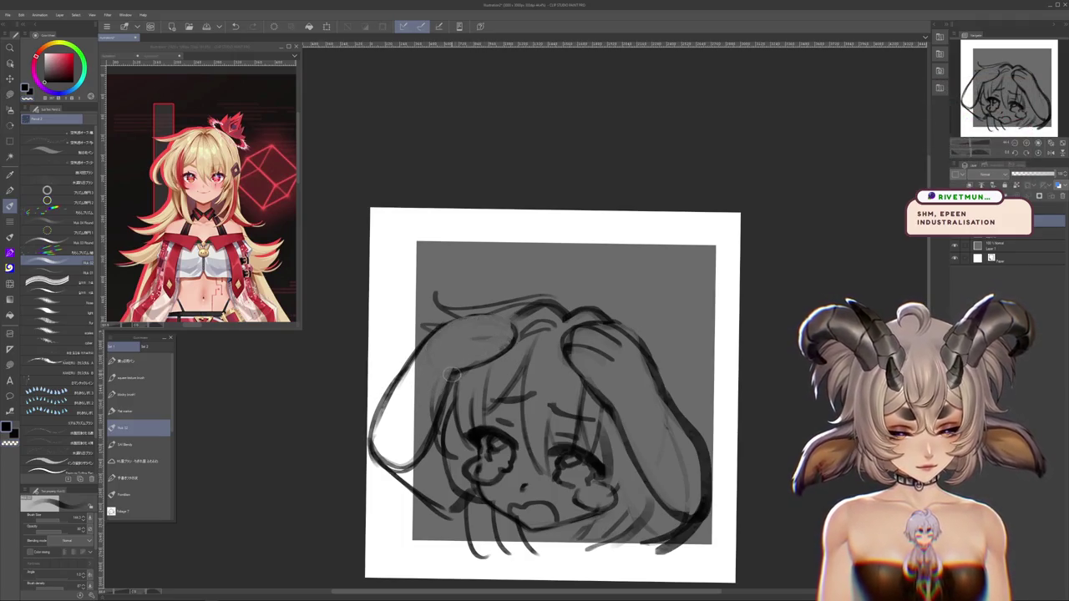
drag(444, 378, 512, 344)
drag(491, 309, 518, 356)
drag(480, 317, 401, 366)
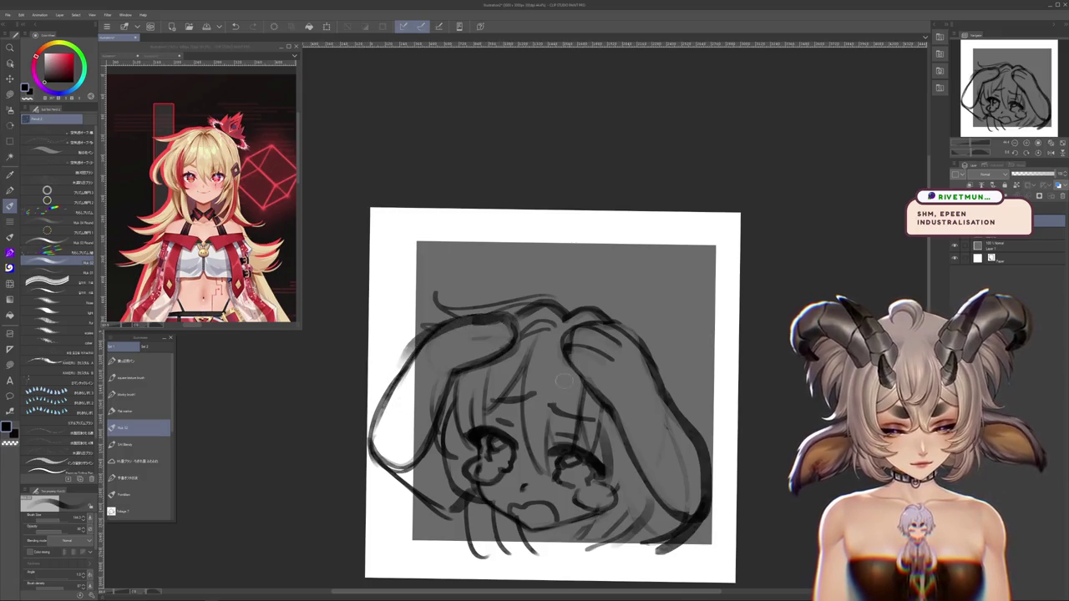
mouse_move(556, 334)
mouse_down()
mouse_move(624, 344)
mouse_move(656, 387)
mouse_up()
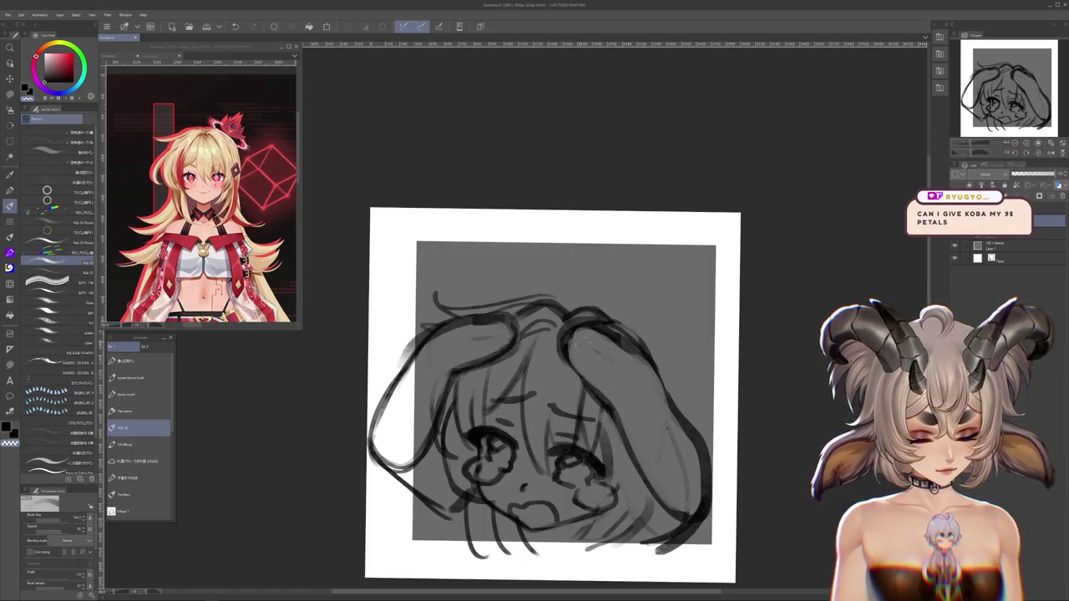
drag(580, 334, 468, 359)
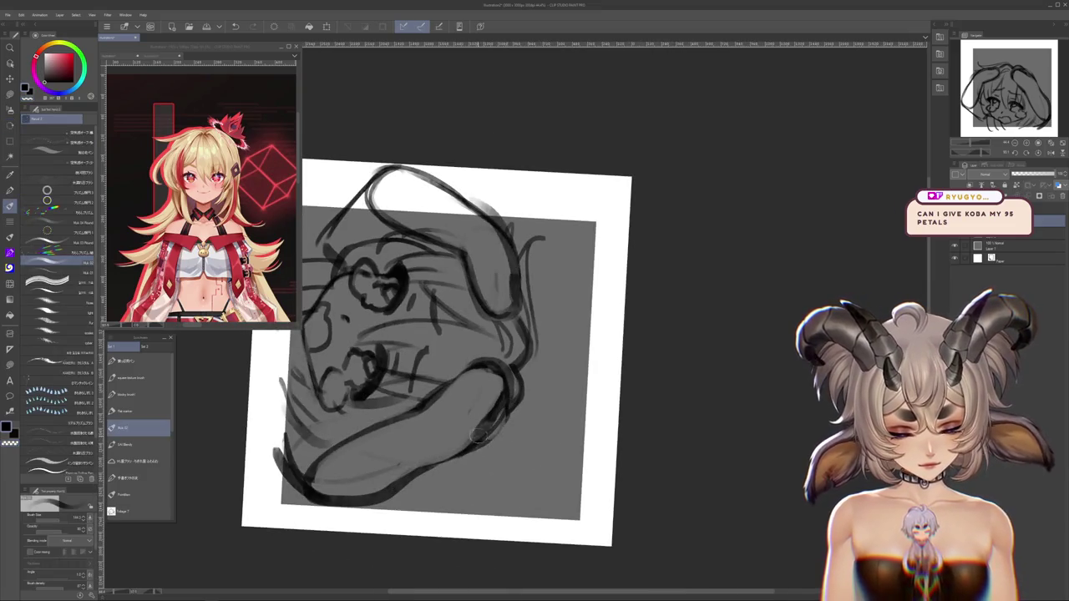
drag(474, 438, 489, 422)
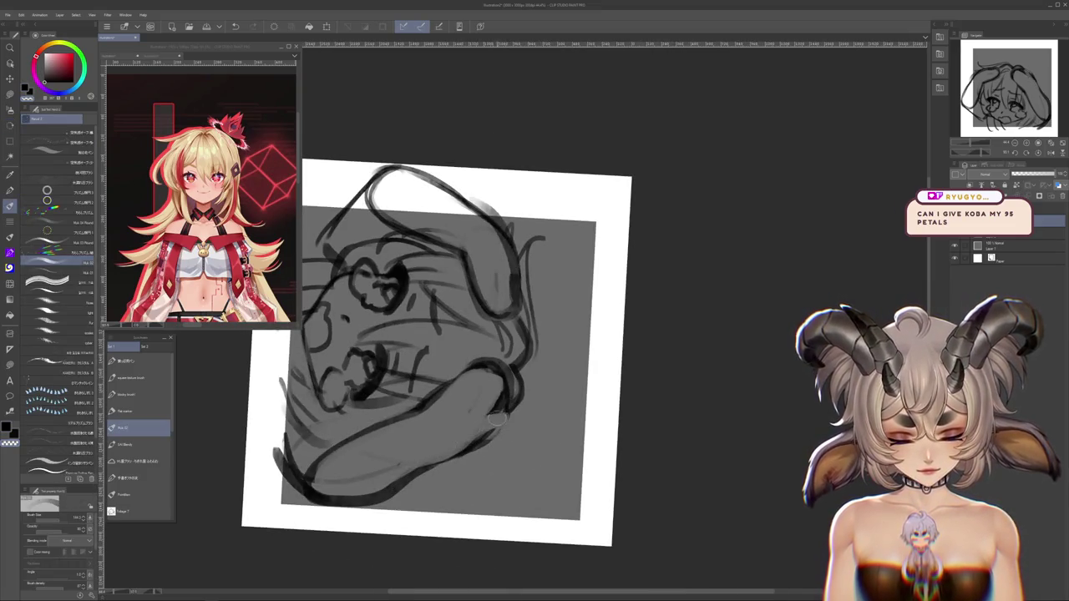
drag(493, 436, 570, 351)
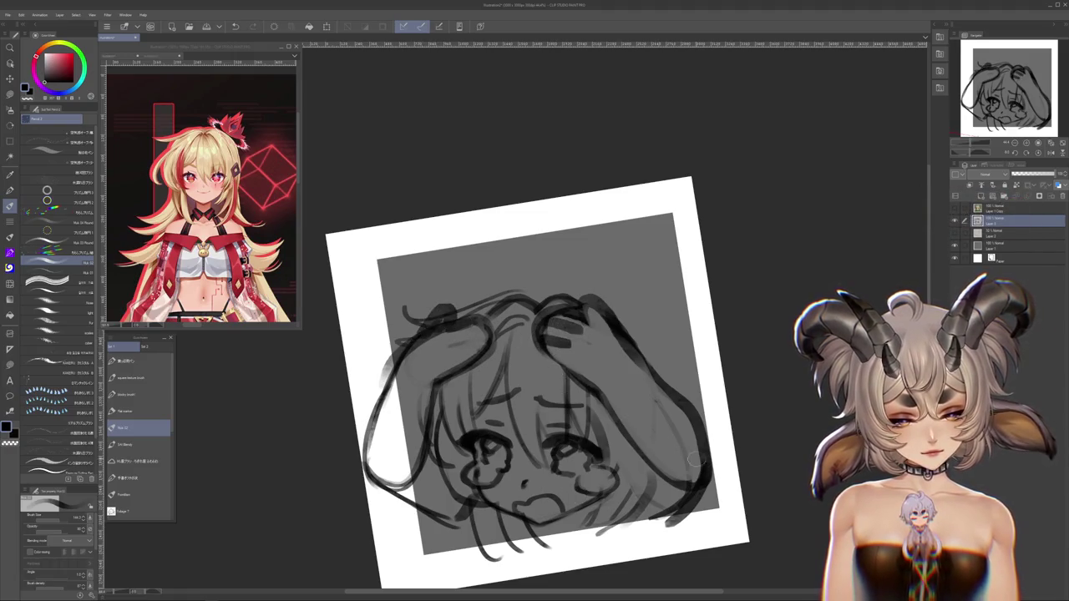
Pan the canvas and rotate the view back nearly upright
mouse_move(780, 495)
mouse_down()
mouse_move(764, 437)
mouse_move(729, 453)
mouse_up()
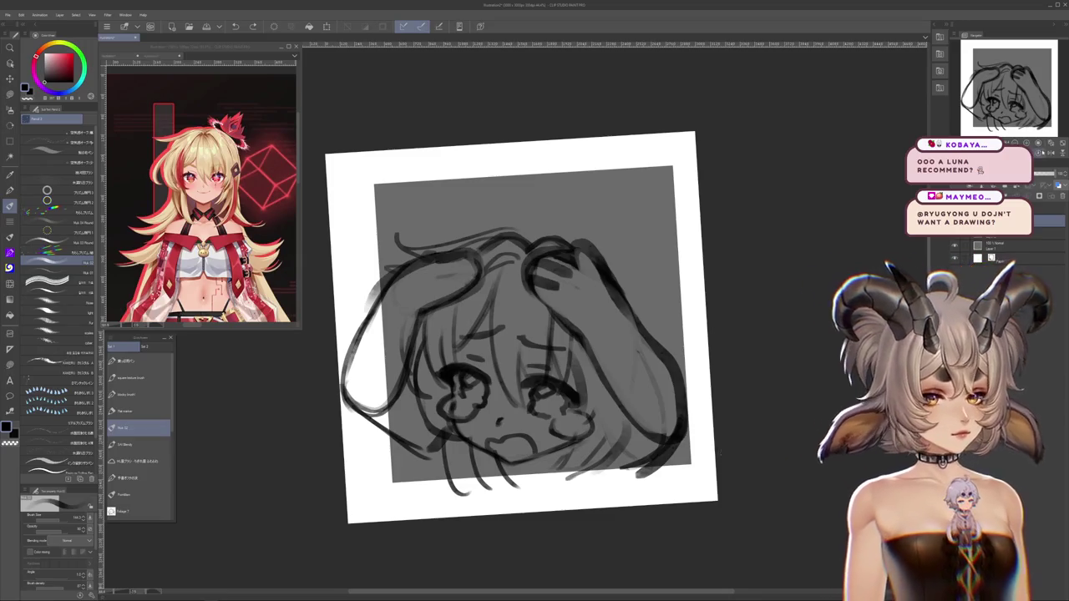
drag(729, 452, 799, 428)
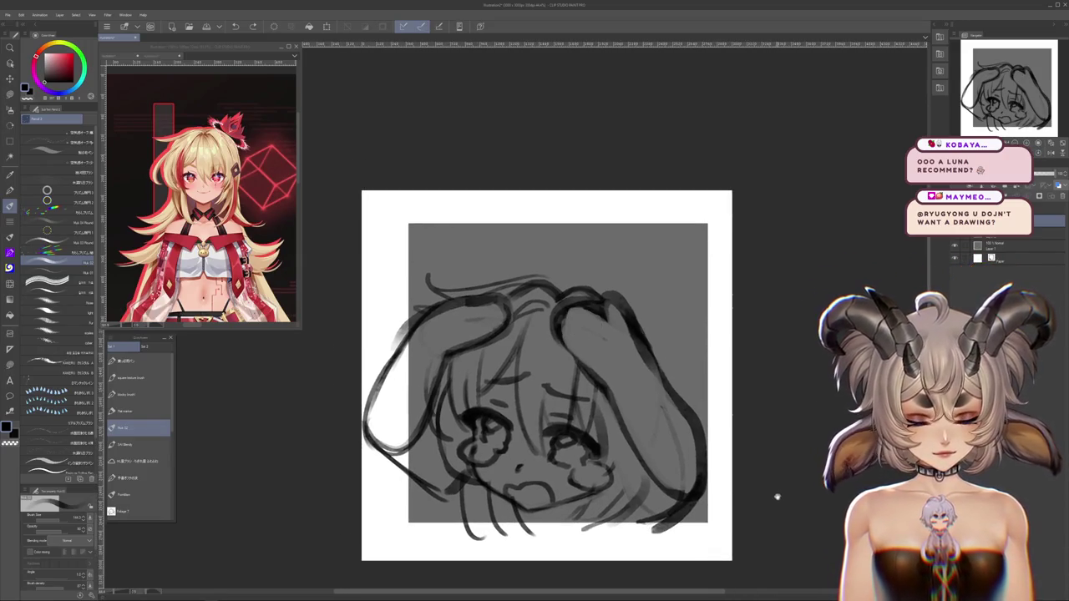
drag(694, 499, 672, 459)
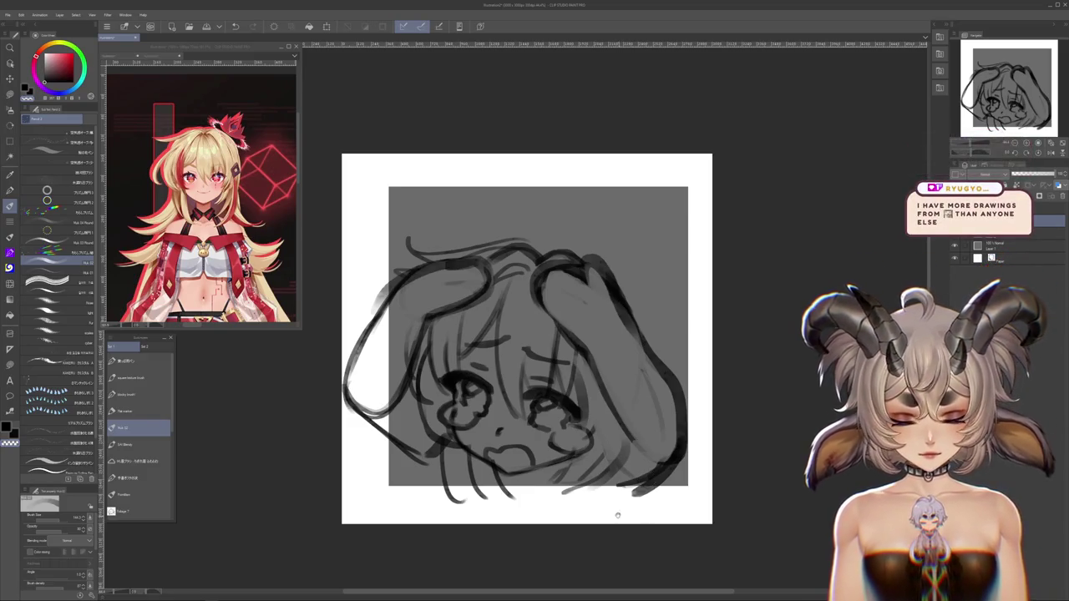
mouse_move(632, 338)
mouse_down()
mouse_move(609, 422)
mouse_move(600, 392)
mouse_up()
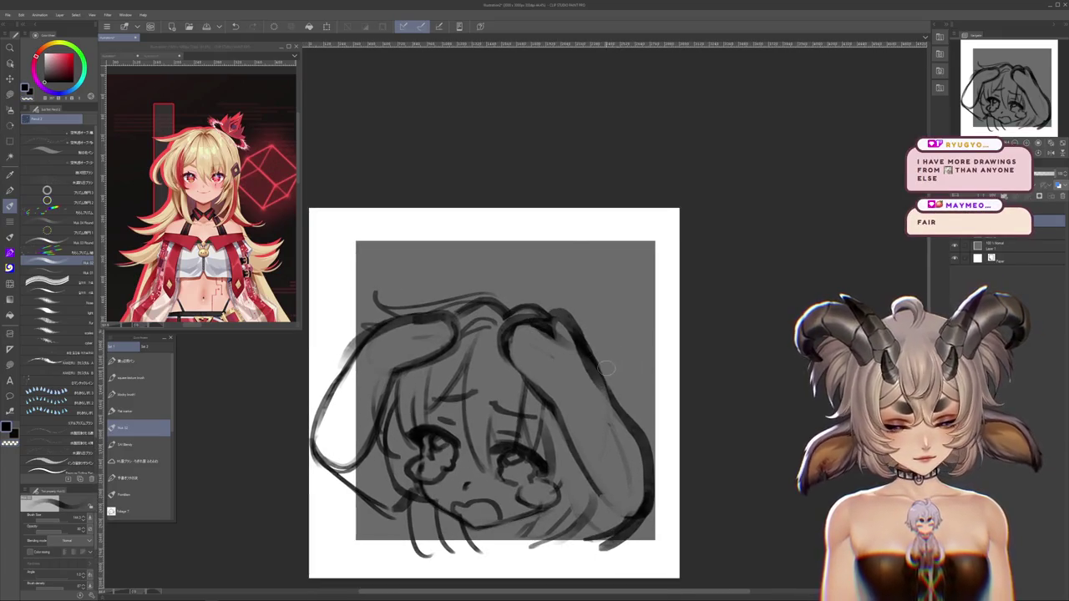
mouse_move(654, 486)
mouse_down()
mouse_move(727, 442)
mouse_move(612, 399)
mouse_up()
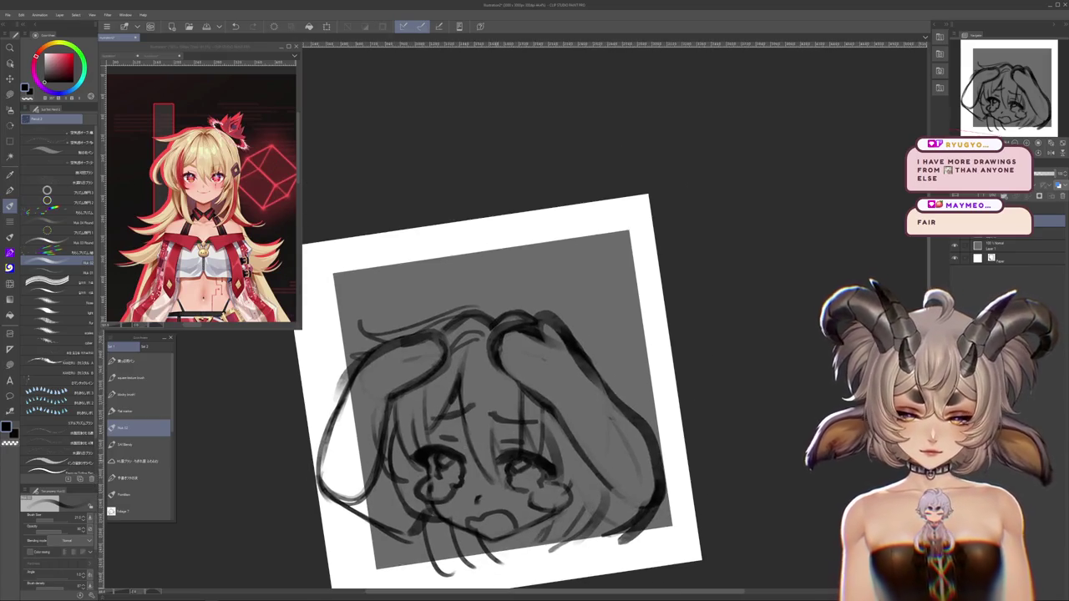
drag(626, 444, 611, 384)
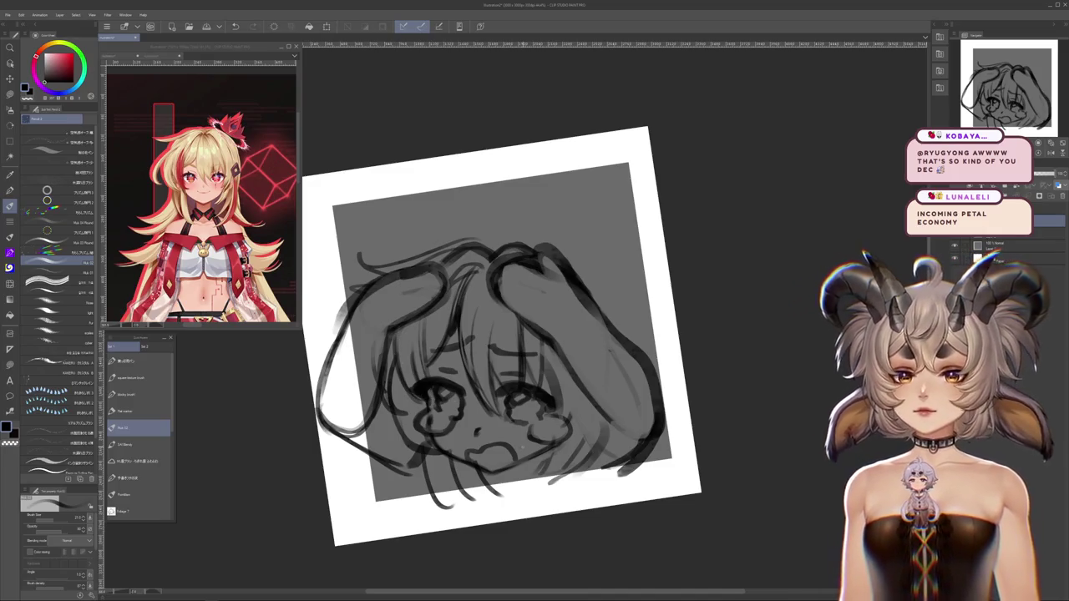
drag(794, 401, 773, 446)
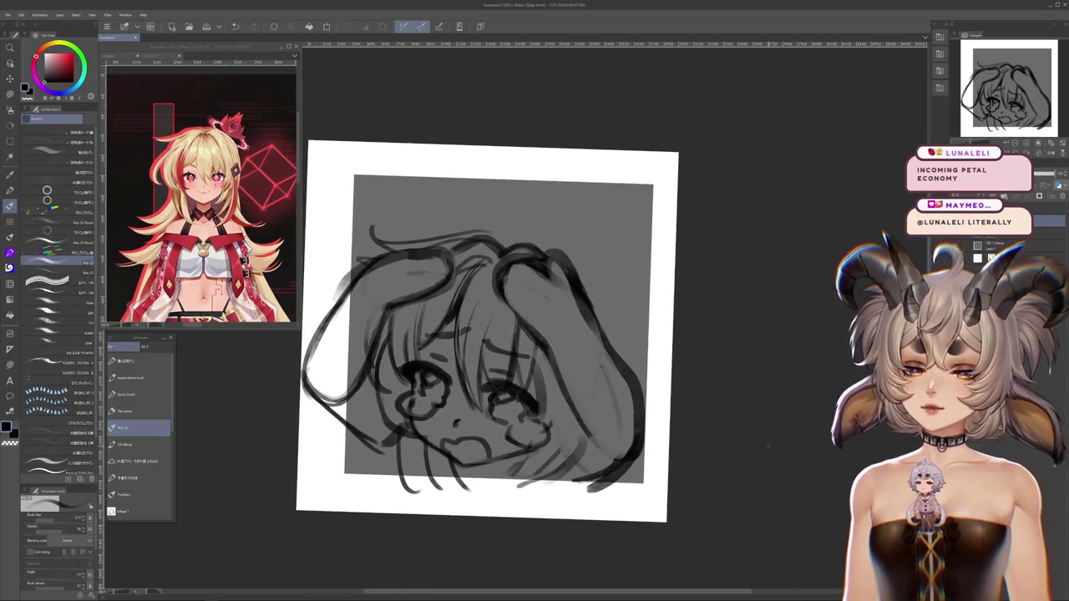
drag(771, 428, 817, 399)
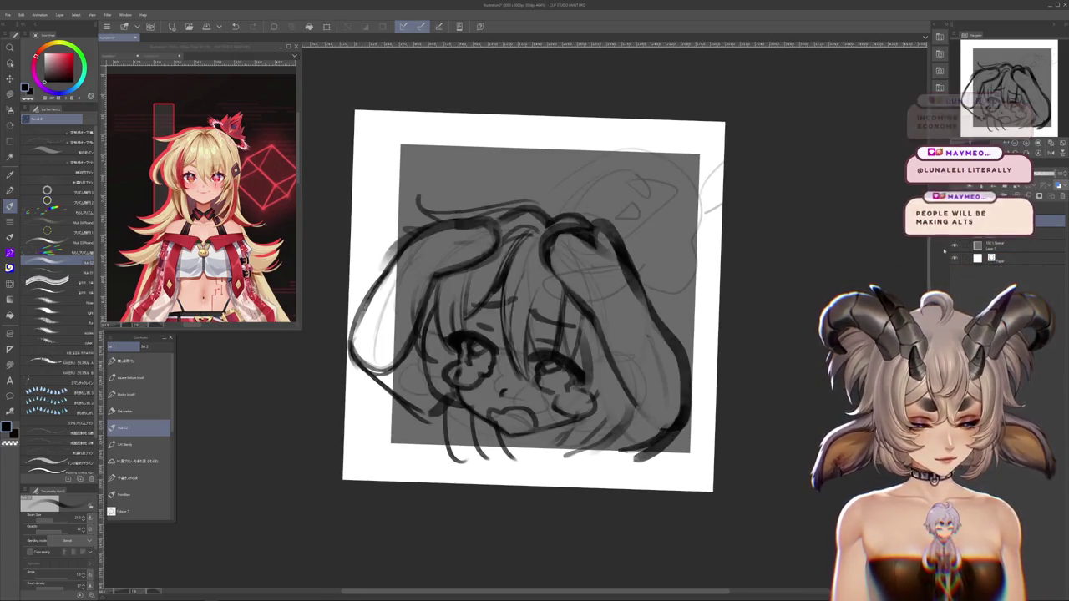
Shift the view down and recentre the crying-girl sketch
drag(777, 401, 798, 417)
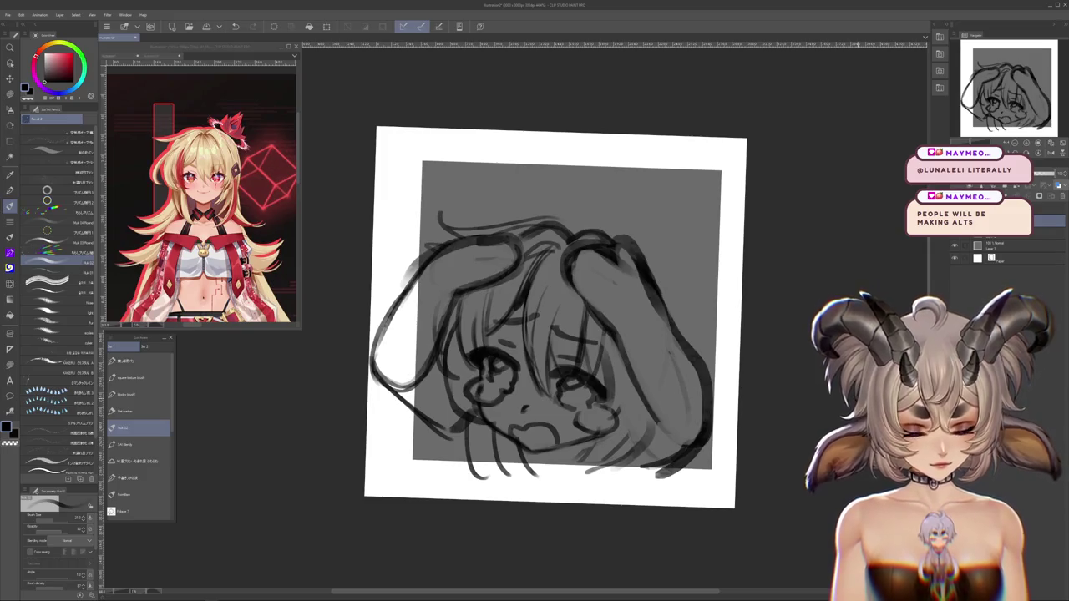
drag(750, 488, 707, 474)
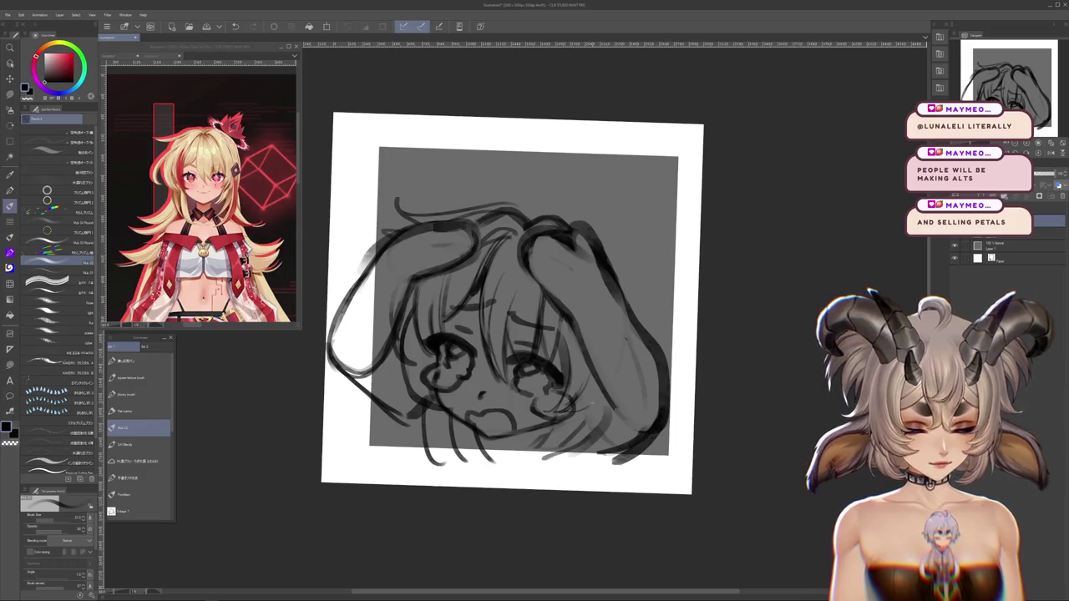
mouse_move(510, 300)
mouse_down()
mouse_move(504, 348)
mouse_move(499, 300)
mouse_up()
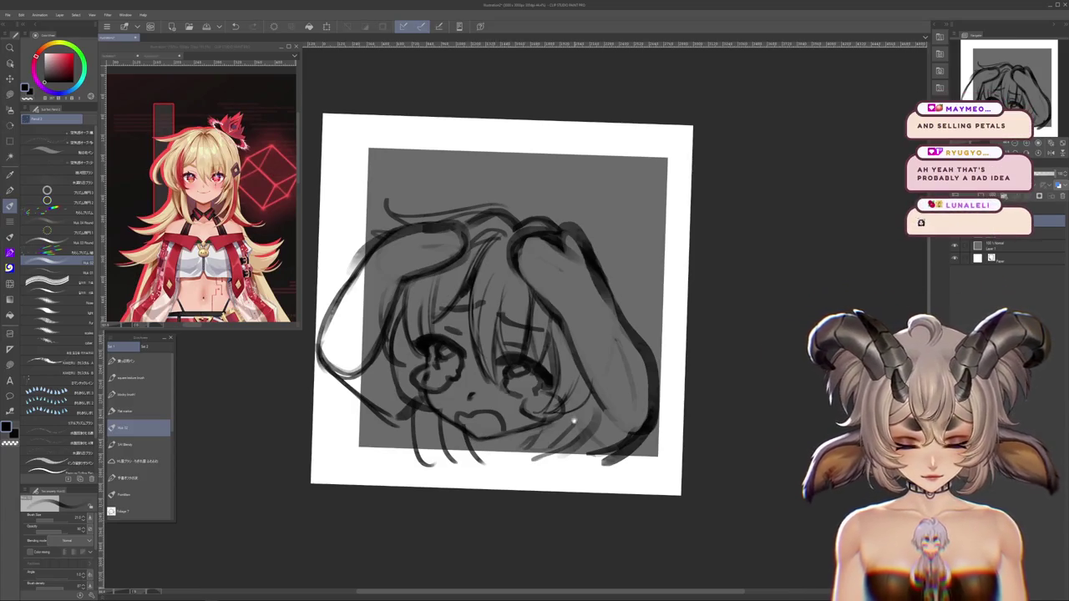
drag(515, 471, 520, 494)
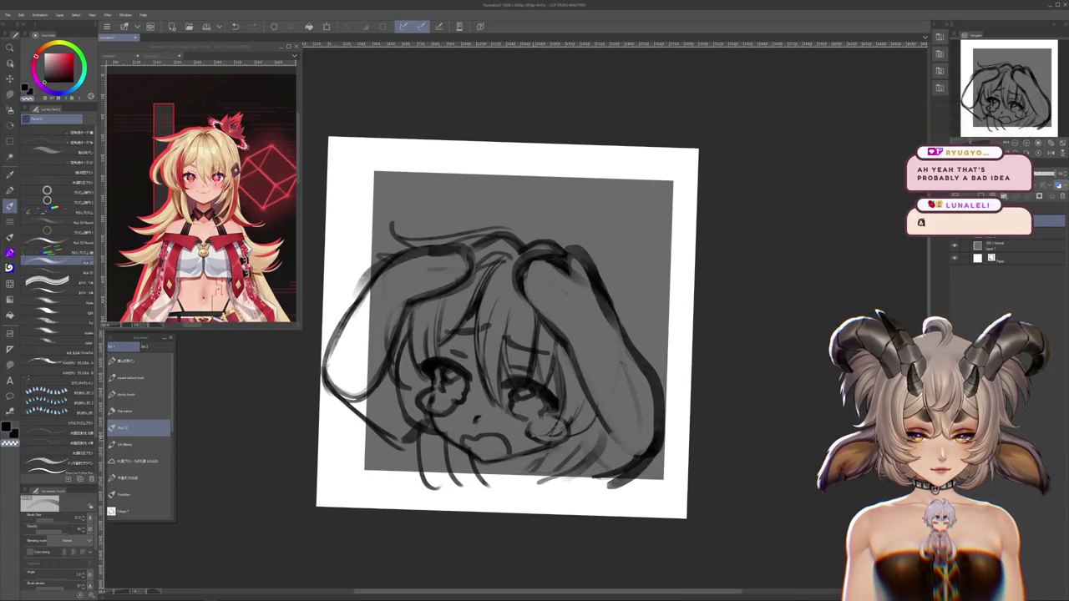
drag(520, 494, 537, 533)
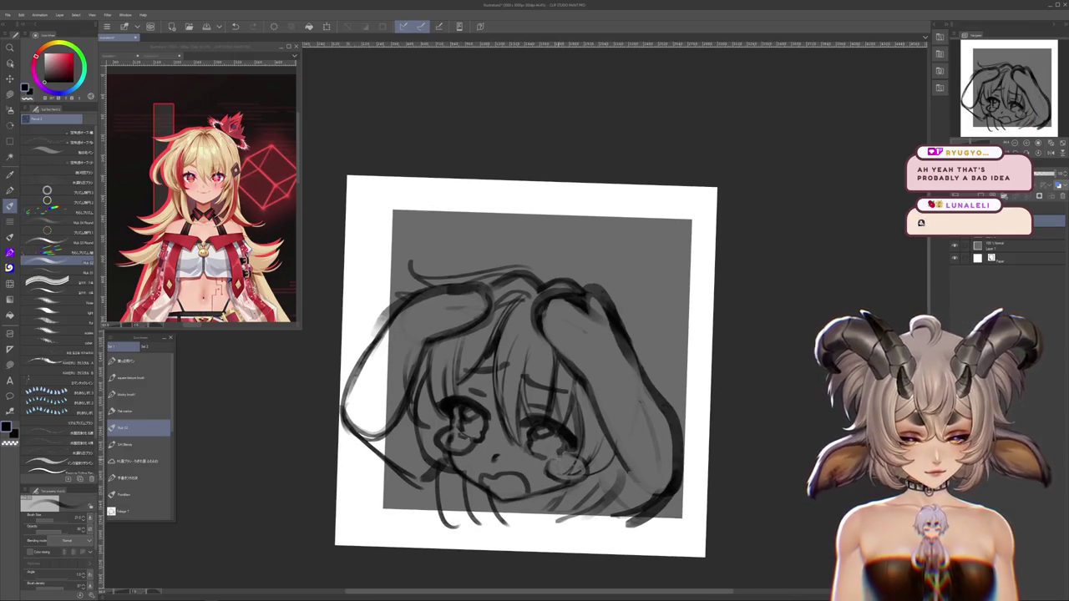
drag(538, 533, 539, 559)
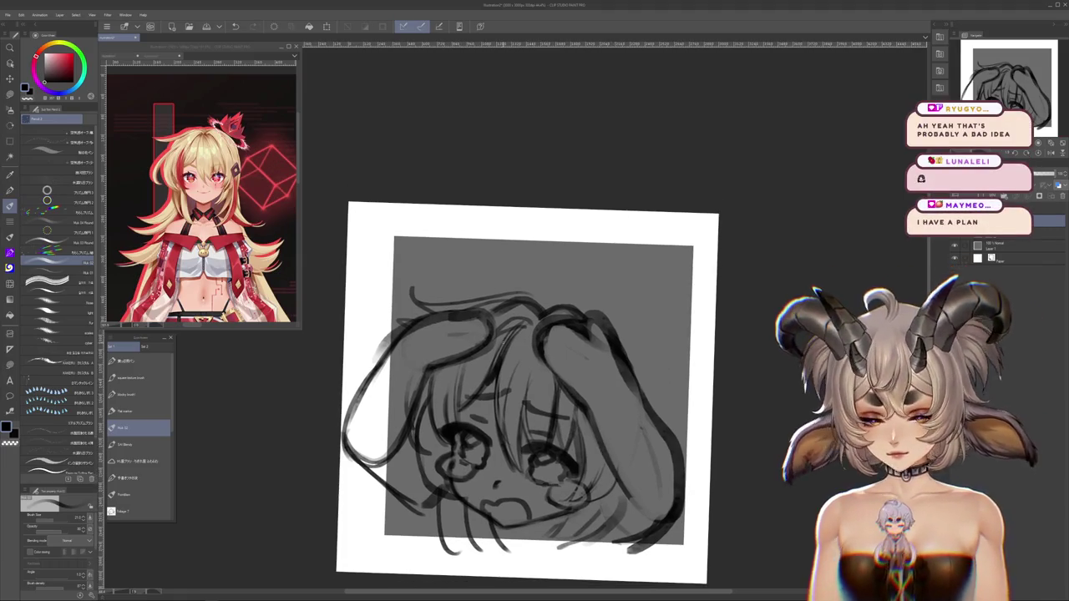
drag(526, 392, 536, 448)
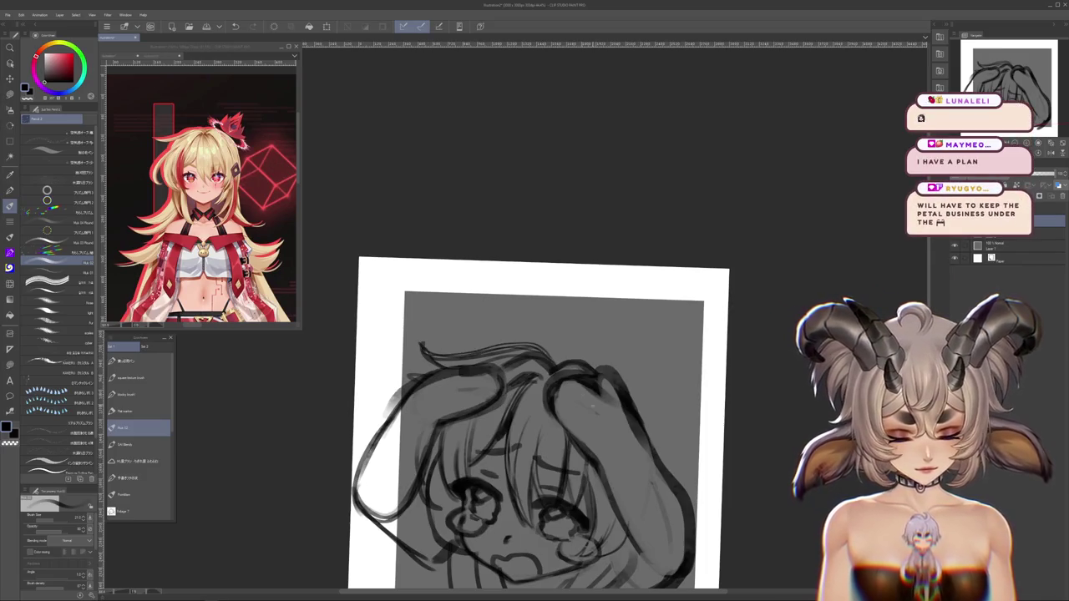
drag(633, 480, 608, 411)
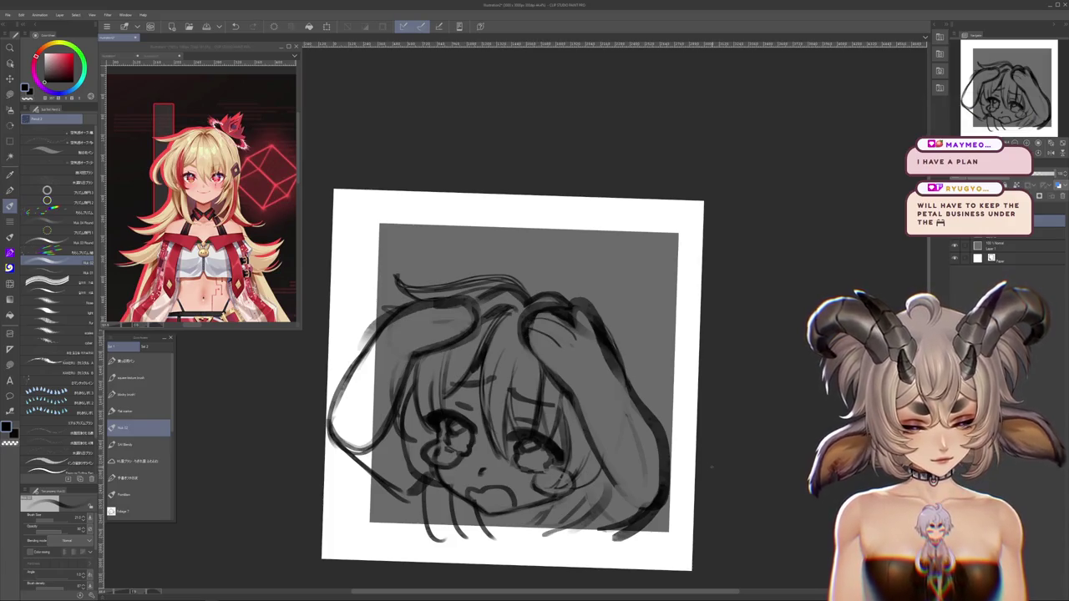
drag(712, 484, 709, 431)
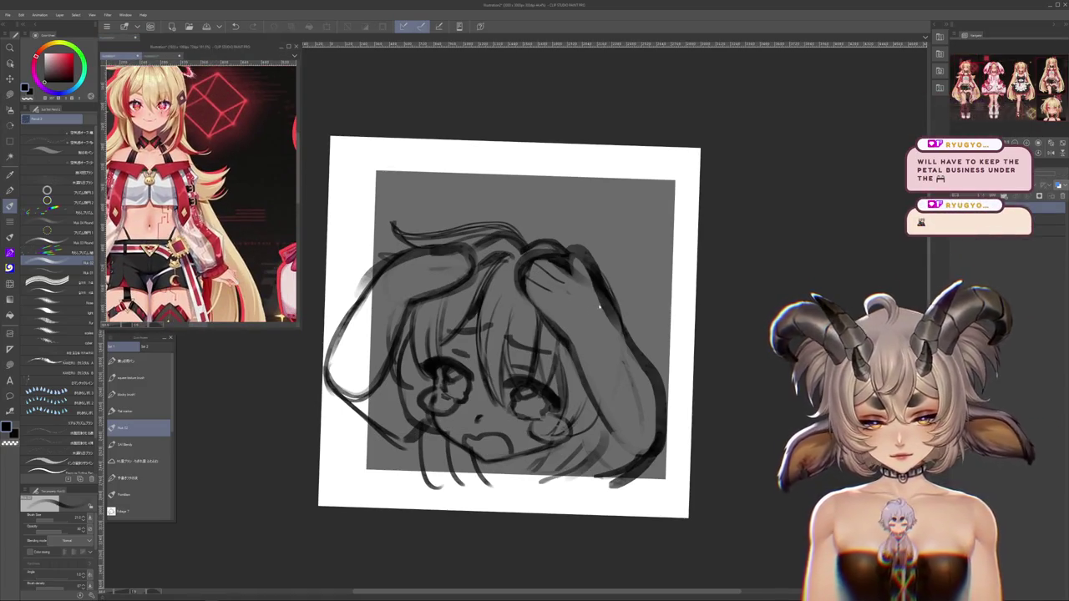
Draw a short sleeve line along the chibi's raised arm
click(597, 308)
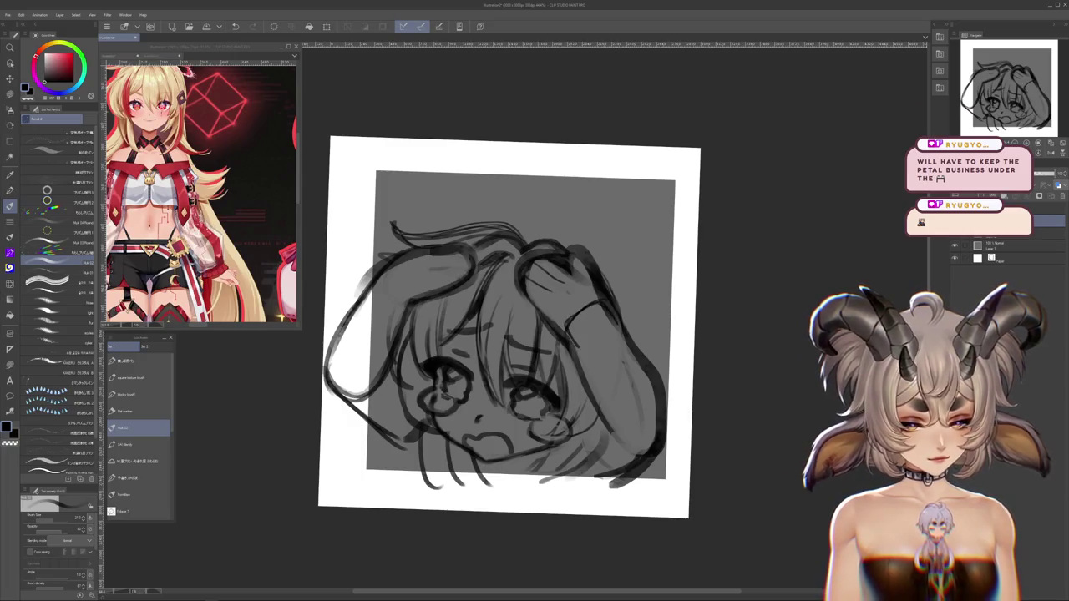
drag(570, 381, 597, 419)
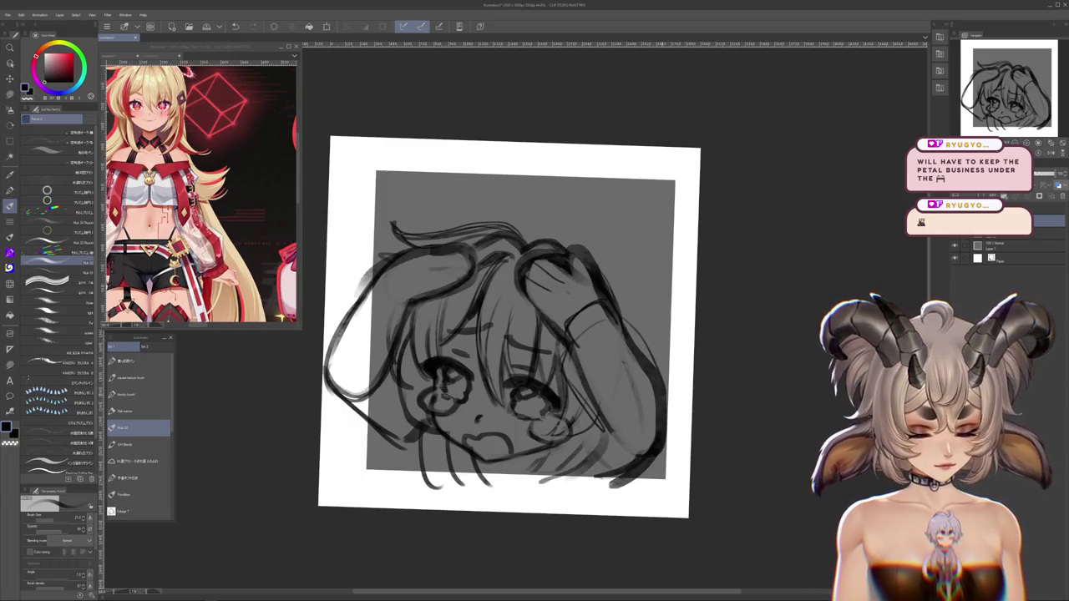
mouse_move(534, 336)
mouse_down()
mouse_move(592, 390)
mouse_move(583, 318)
mouse_up()
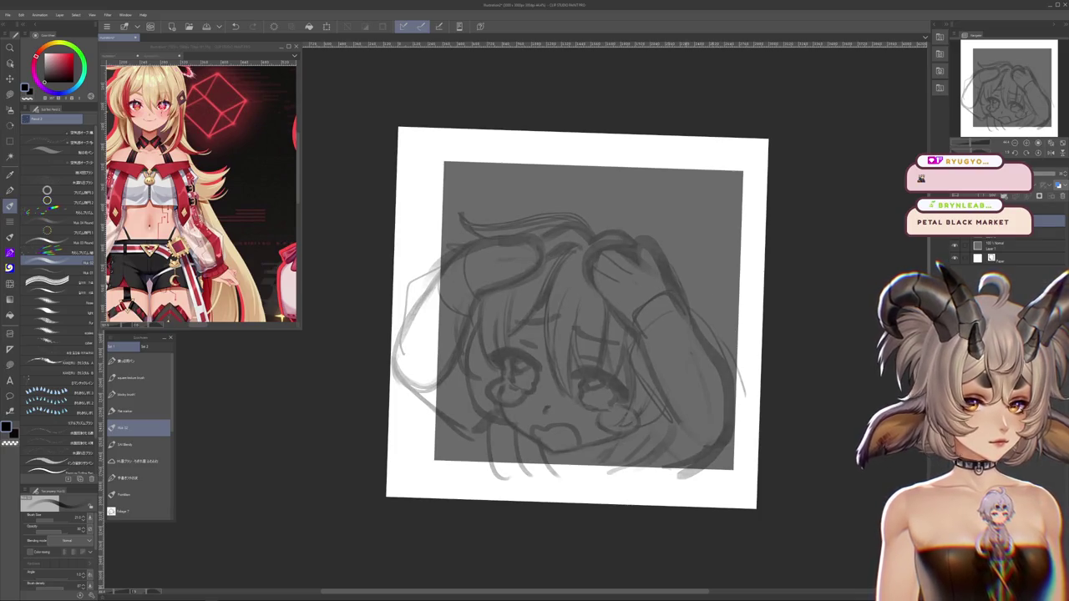
Lower the rough sketch layer's opacity to a pale guide, then zoom in and re-angle the view
drag(644, 338, 650, 309)
scroll(651, 309, up, 2)
scroll(651, 317, up, 3)
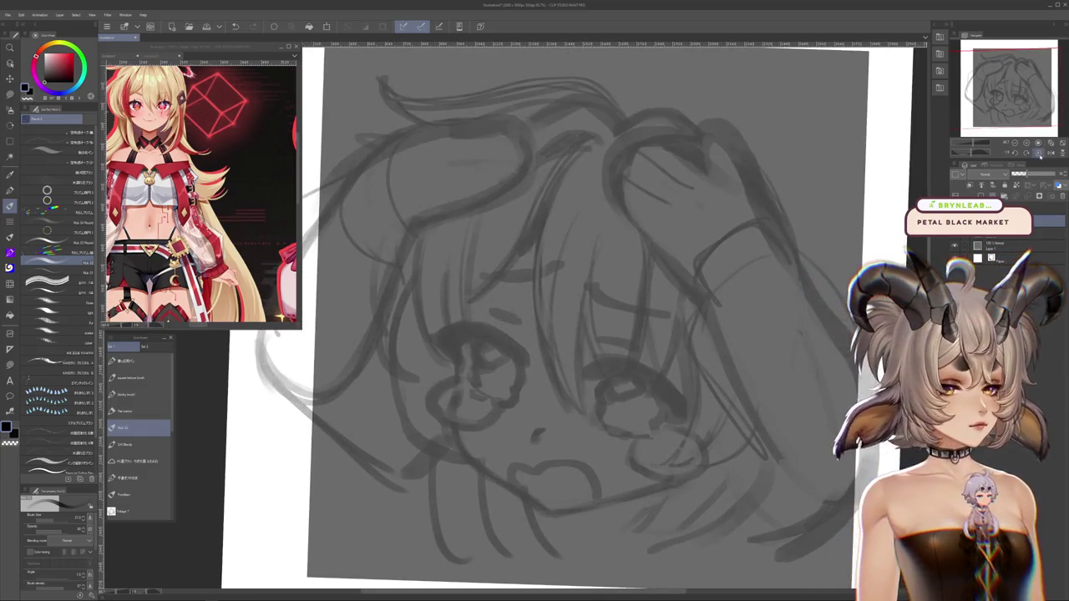
drag(653, 327, 794, 292)
scroll(586, 313, down, 1)
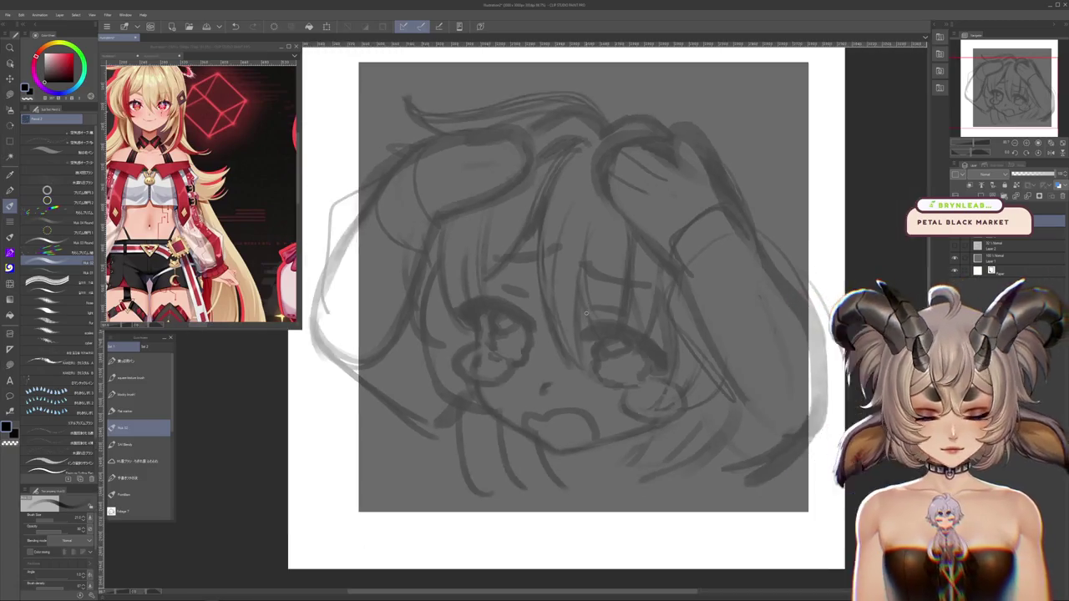
scroll(586, 313, up, 3)
scroll(586, 313, up, 1)
mouse_move(586, 314)
mouse_down()
mouse_move(620, 234)
mouse_move(576, 292)
mouse_up()
Ink a thick black upper lash line over the left eye
key(p)
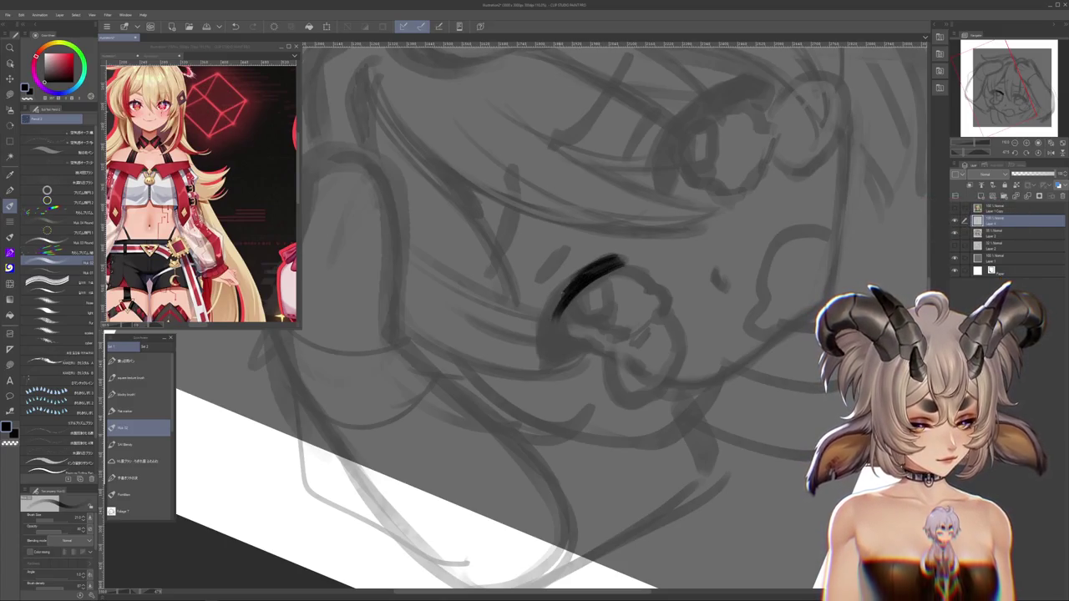
mouse_move(600, 261)
mouse_down()
mouse_move(548, 300)
mouse_move(541, 342)
mouse_up()
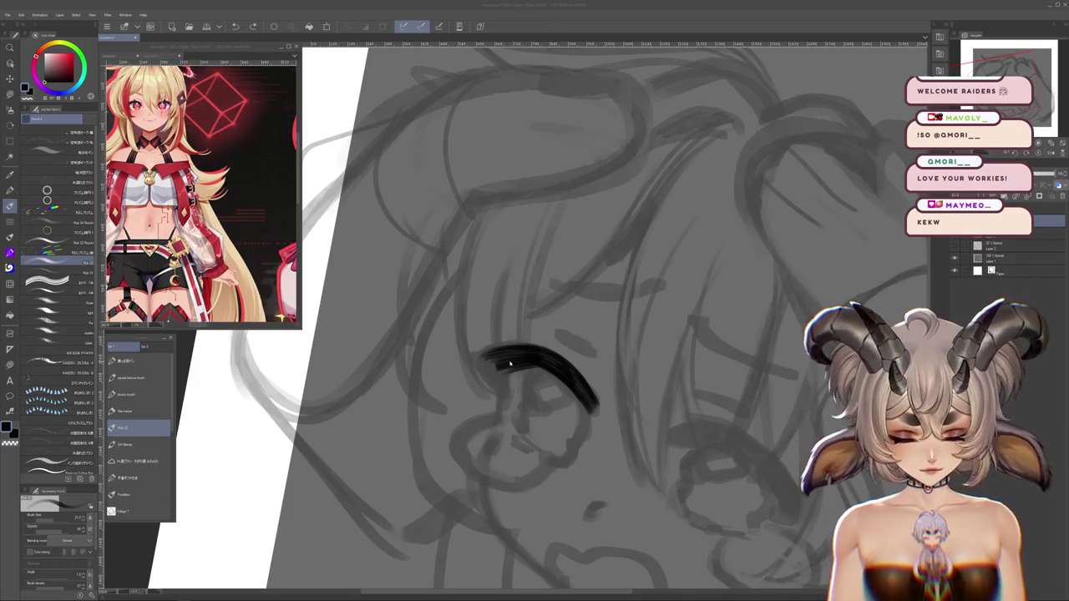
key(w)
key(minus)
key(p)
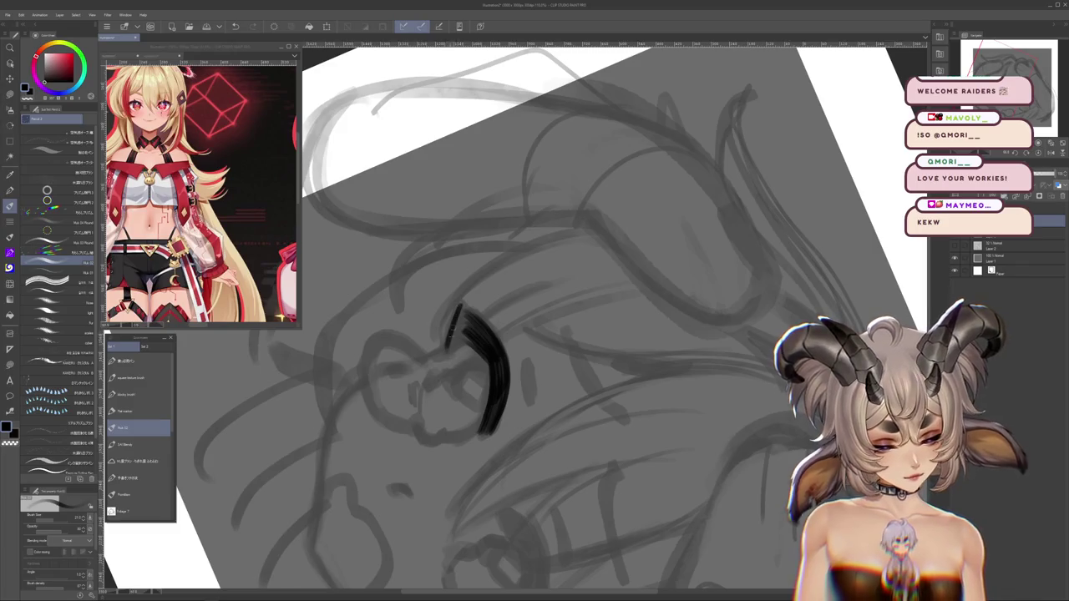
drag(447, 355, 460, 311)
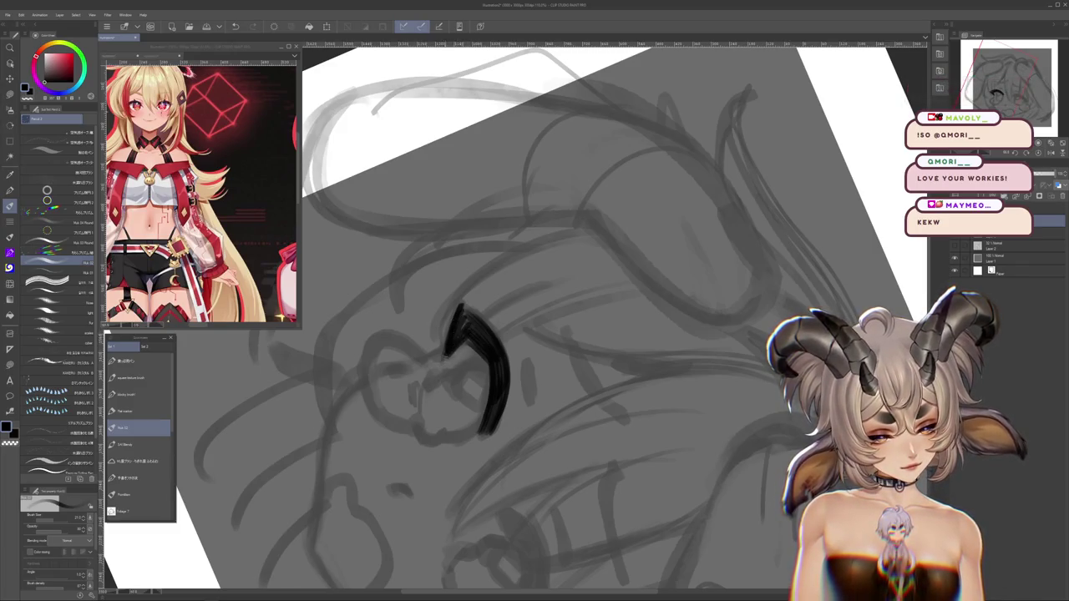
drag(460, 310, 483, 331)
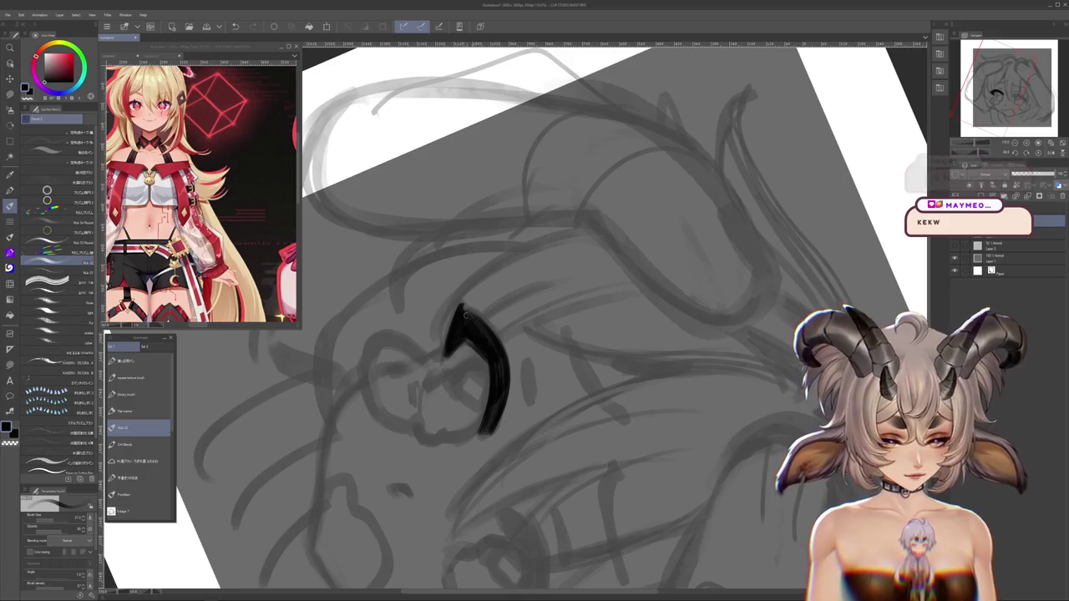
Rotate and zoom onto the right eye and ink its bold upper lash line
key(minus)
key(minus)
key(minus)
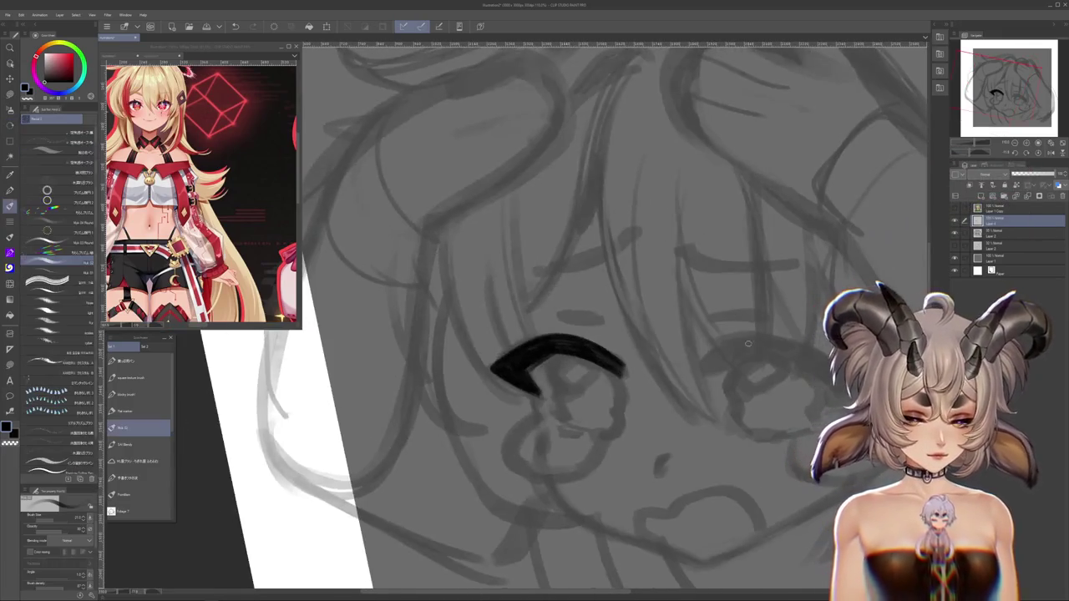
key(ctrl+plus)
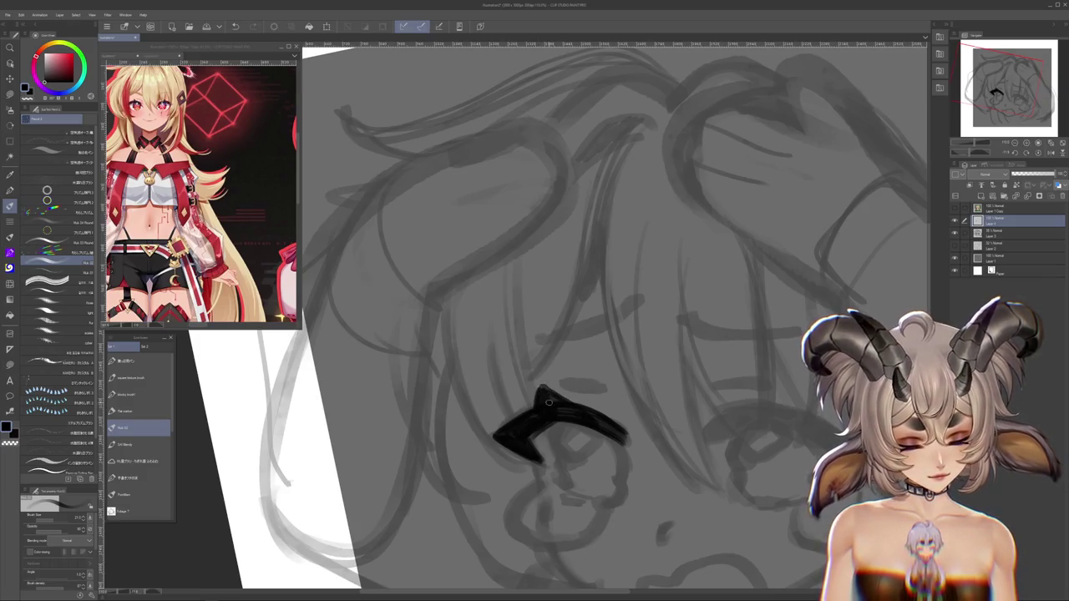
drag(561, 401, 465, 331)
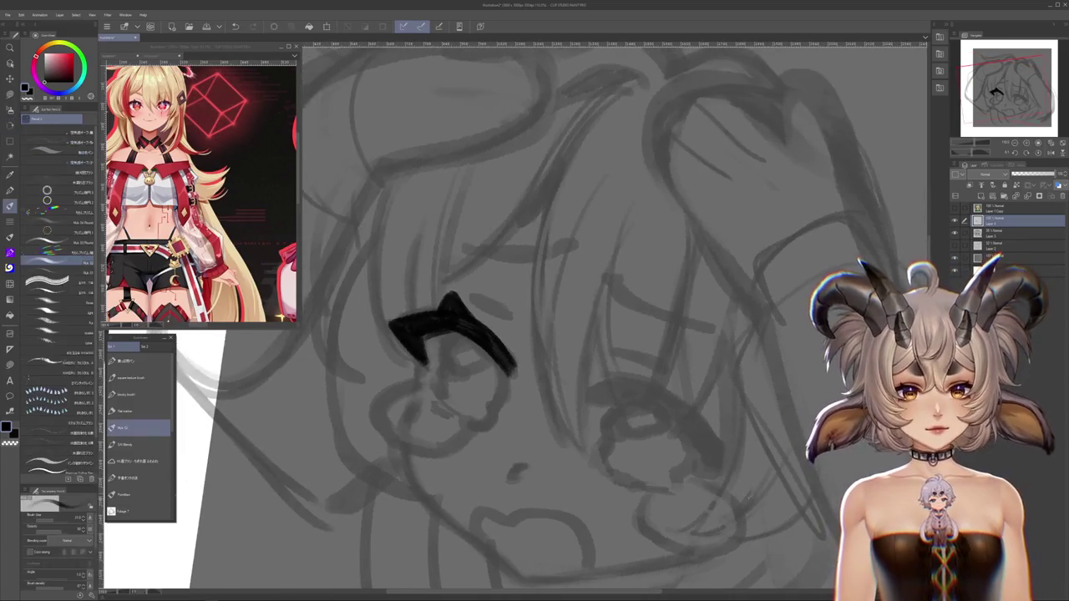
drag(757, 378, 460, 321)
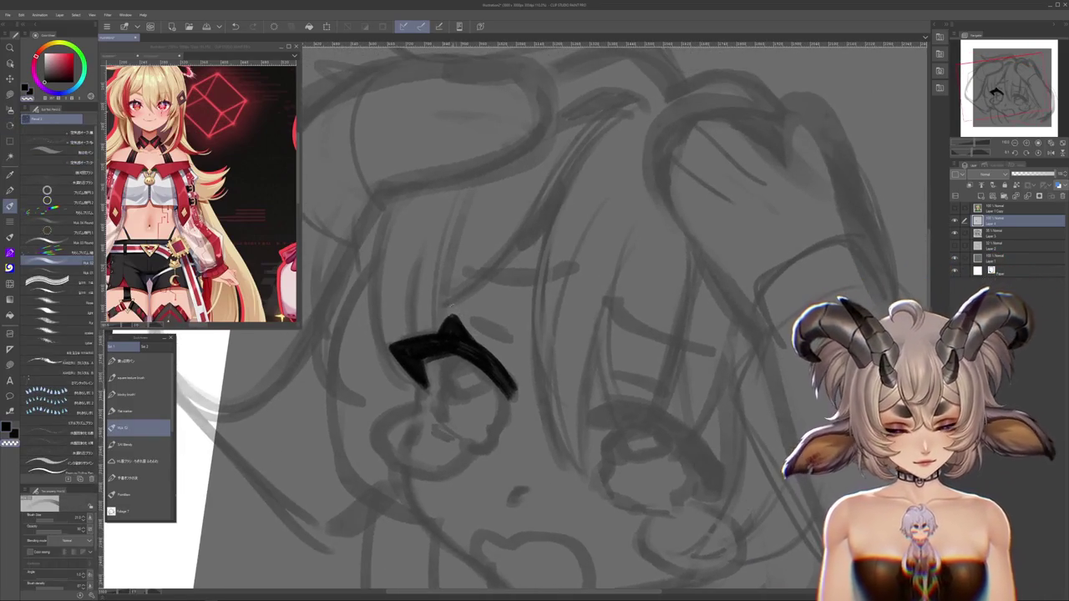
drag(547, 382, 577, 395)
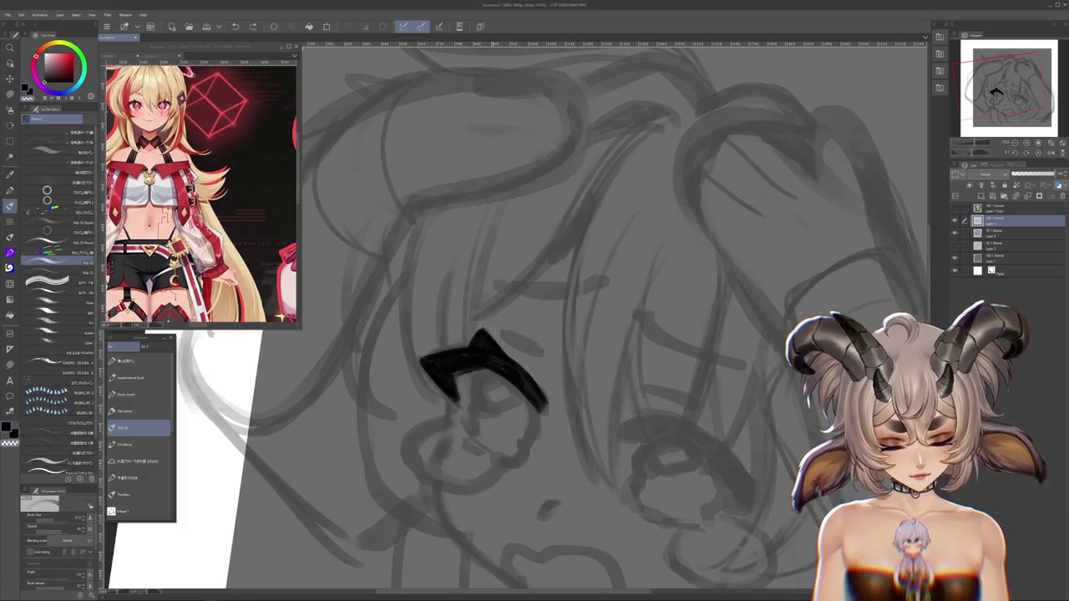
mouse_move(508, 345)
mouse_down()
mouse_move(591, 247)
mouse_move(579, 276)
mouse_up()
mouse_move(600, 236)
mouse_down()
mouse_move(578, 284)
mouse_move(592, 292)
mouse_up()
mouse_move(629, 252)
mouse_down()
mouse_move(629, 390)
mouse_move(637, 338)
mouse_up()
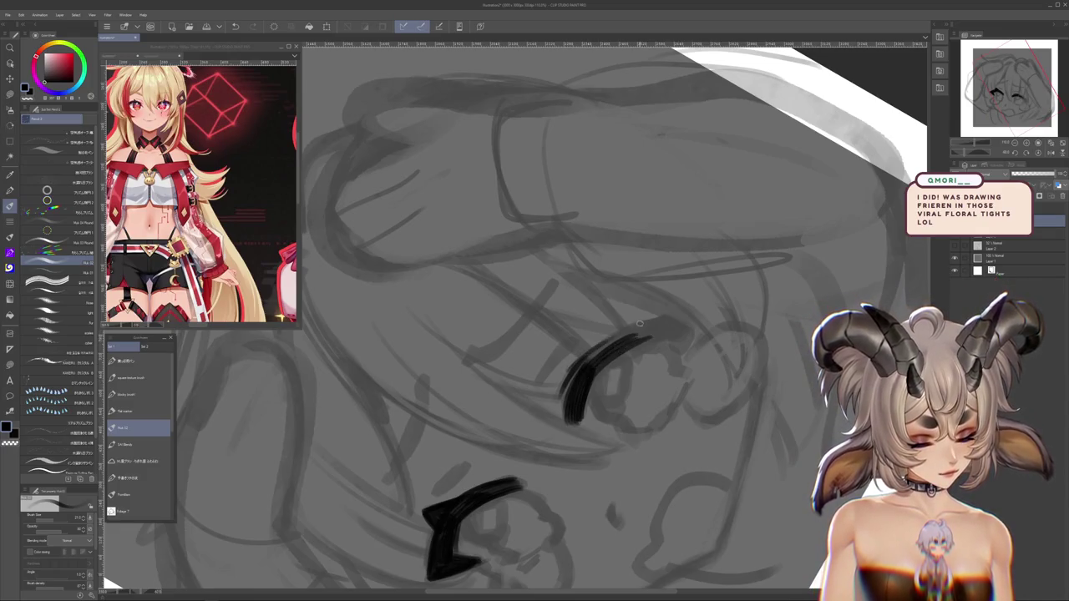
Redo the heavy top eye line with a small curl at the lash end
key(ctrl+z)
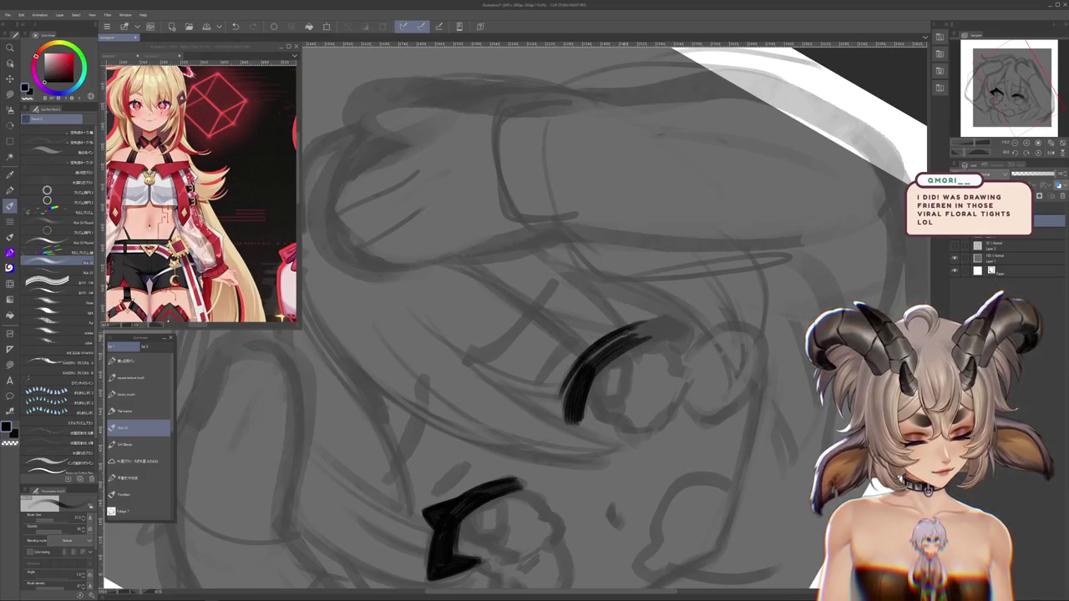
mouse_move(605, 367)
mouse_down()
mouse_move(600, 269)
mouse_move(585, 307)
mouse_up()
mouse_move(594, 265)
mouse_down()
mouse_move(580, 310)
mouse_move(476, 452)
mouse_move(732, 405)
mouse_move(724, 470)
mouse_move(518, 531)
mouse_up()
mouse_move(459, 323)
mouse_down()
mouse_move(478, 368)
mouse_move(565, 349)
mouse_up()
key(minus)
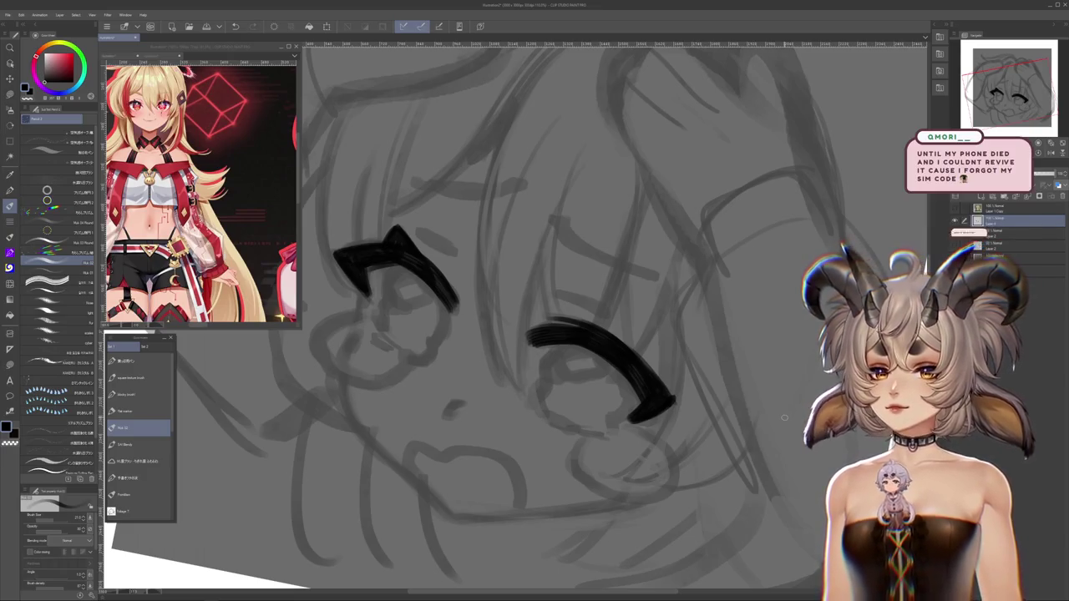
mouse_move(784, 418)
mouse_down()
mouse_move(601, 198)
mouse_move(560, 185)
mouse_up()
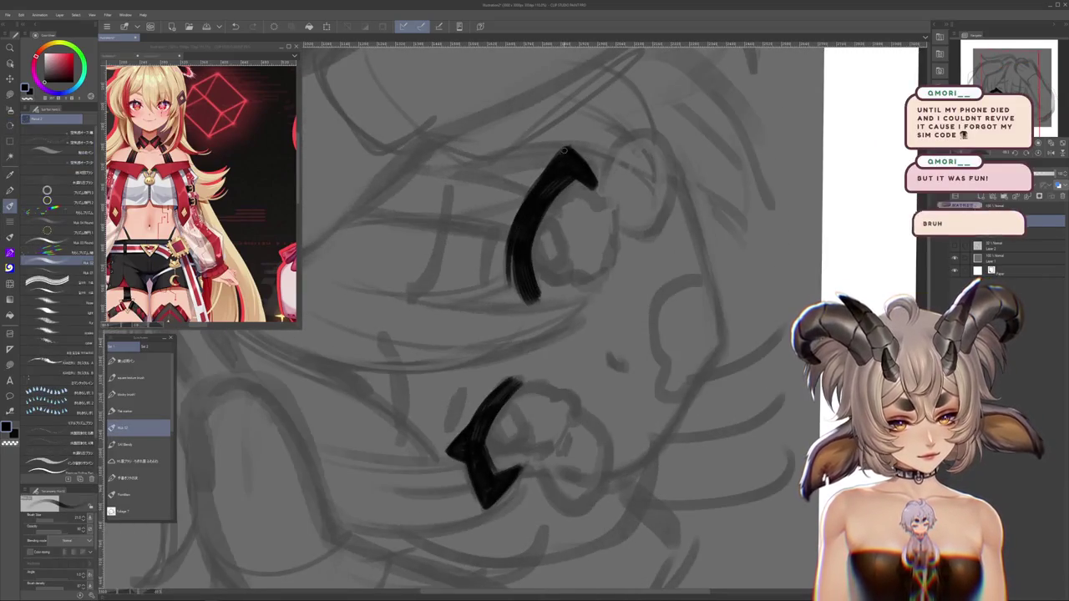
mouse_move(564, 148)
mouse_down()
mouse_move(583, 248)
mouse_move(526, 338)
mouse_up()
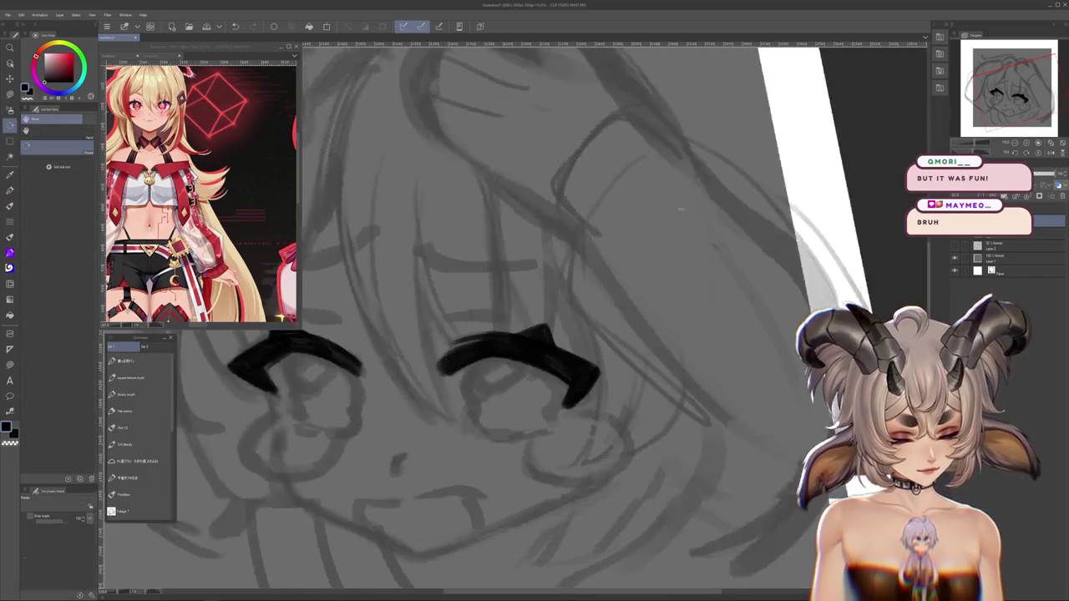
mouse_move(534, 334)
mouse_down()
mouse_move(718, 472)
mouse_move(676, 460)
mouse_move(685, 441)
mouse_move(679, 465)
mouse_up()
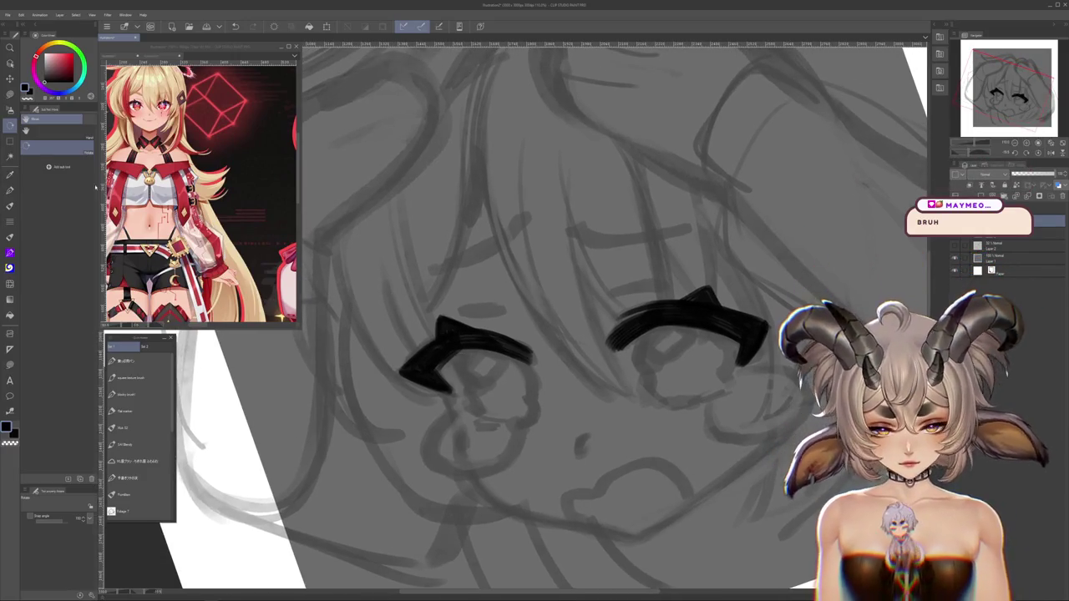
Ink the left eye's right edge, the tear beneath it, and a small mark inside
key(p)
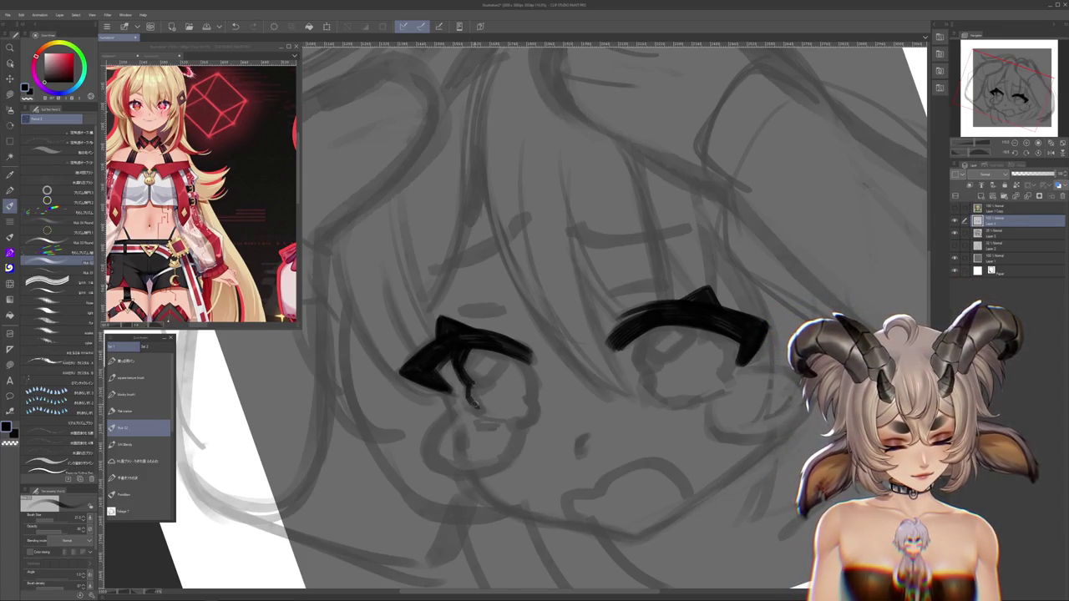
drag(524, 366, 527, 422)
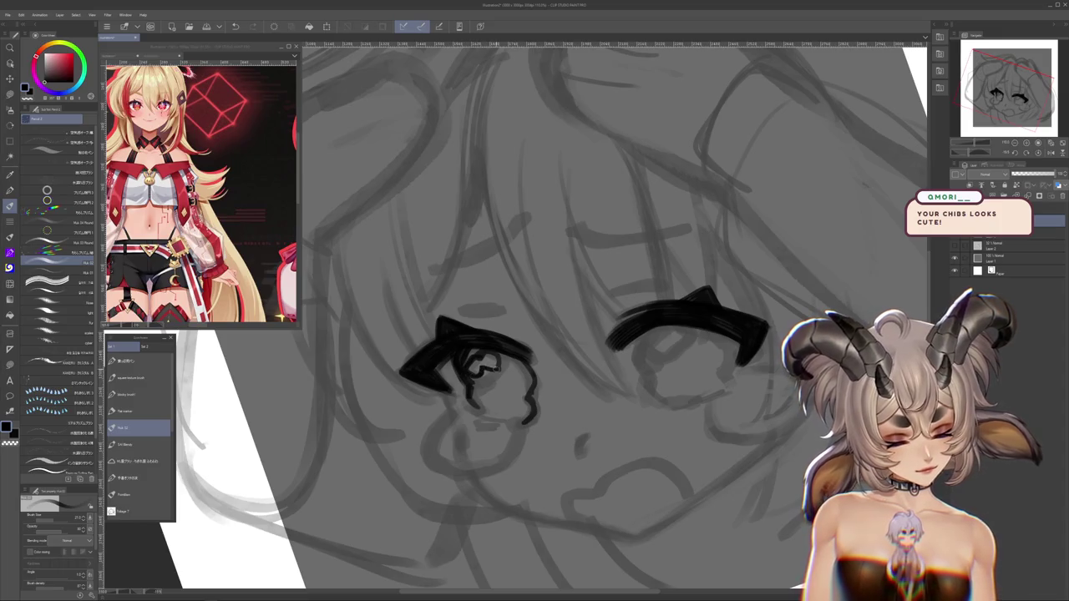
mouse_move(505, 360)
mouse_down()
mouse_move(699, 432)
mouse_move(712, 479)
mouse_up()
key(ctrl+z)
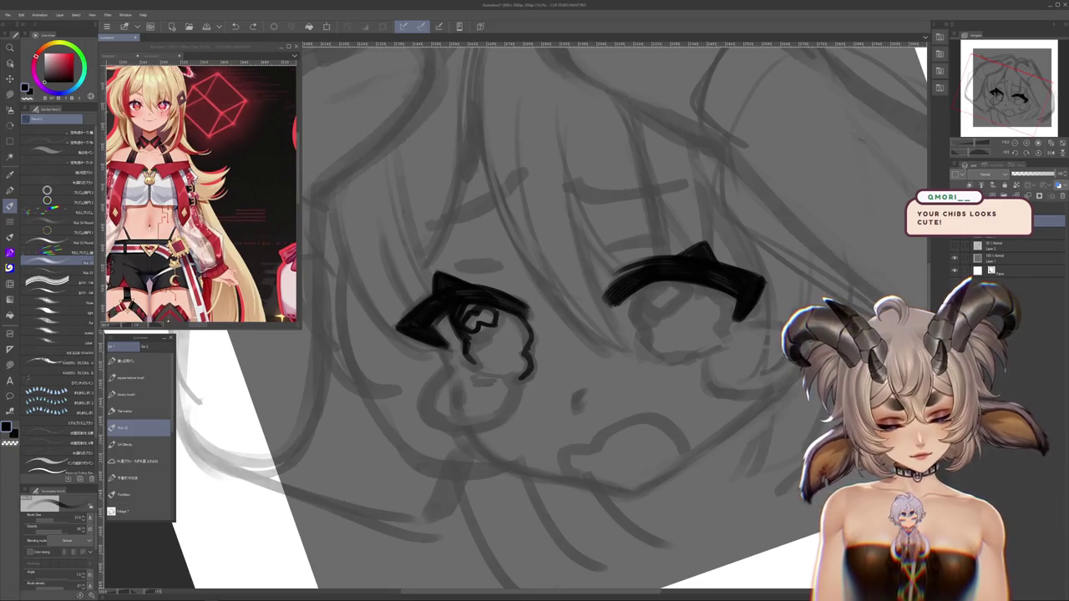
mouse_move(470, 365)
mouse_down()
mouse_move(422, 397)
mouse_move(435, 426)
mouse_up()
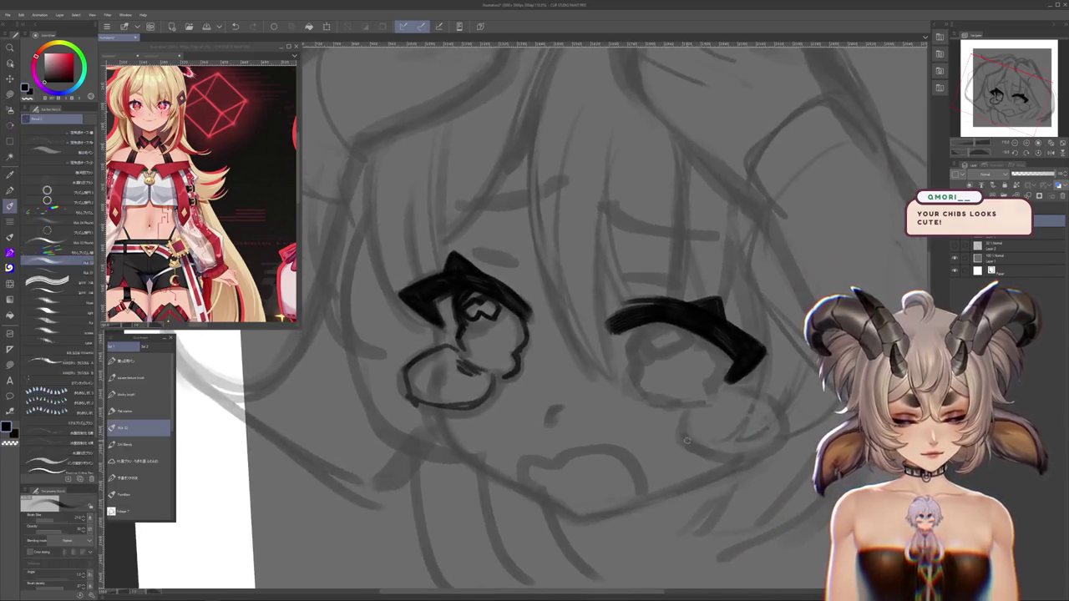
mouse_move(685, 441)
mouse_down()
mouse_move(645, 430)
mouse_move(635, 451)
mouse_up()
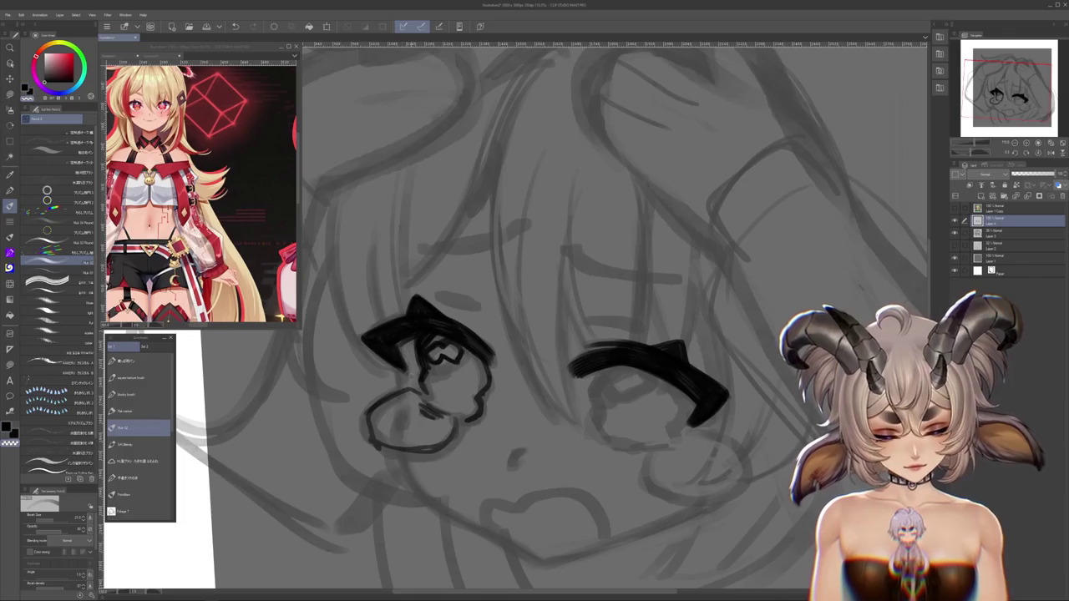
drag(400, 375, 406, 387)
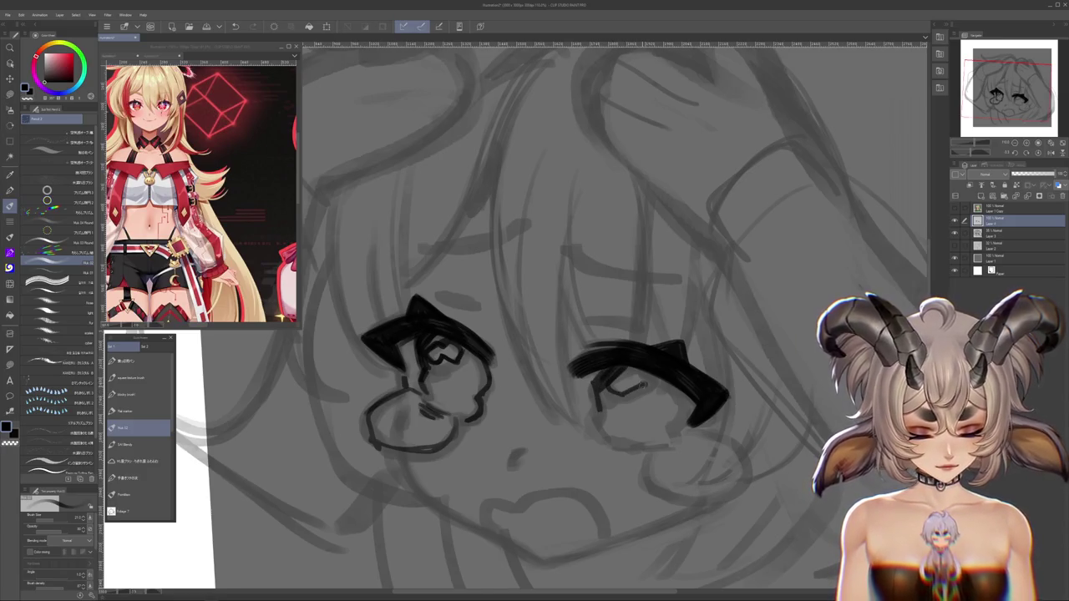
drag(644, 377, 604, 386)
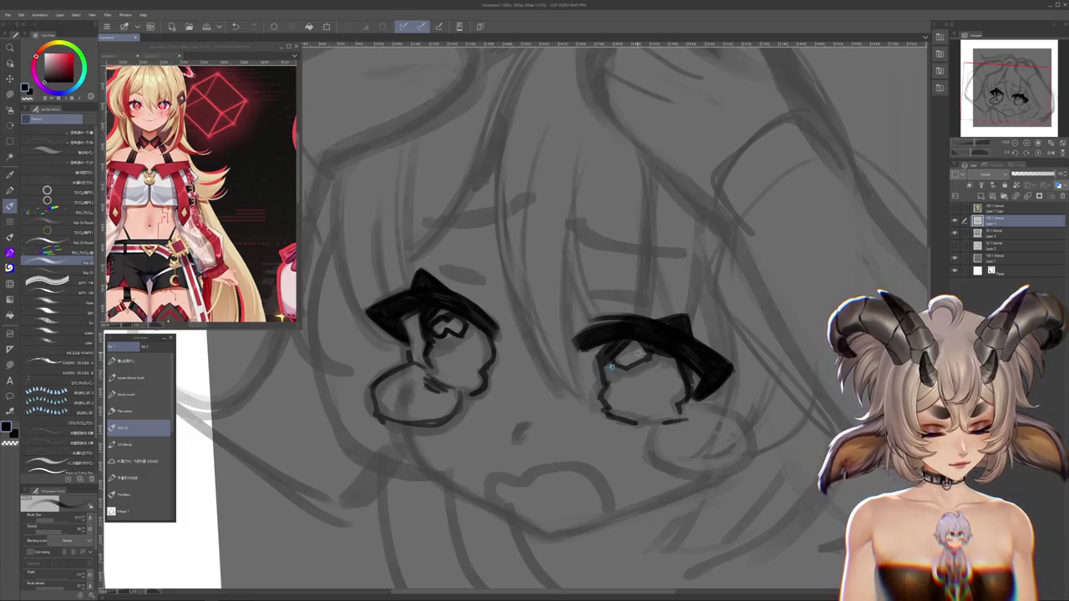
drag(632, 405, 648, 390)
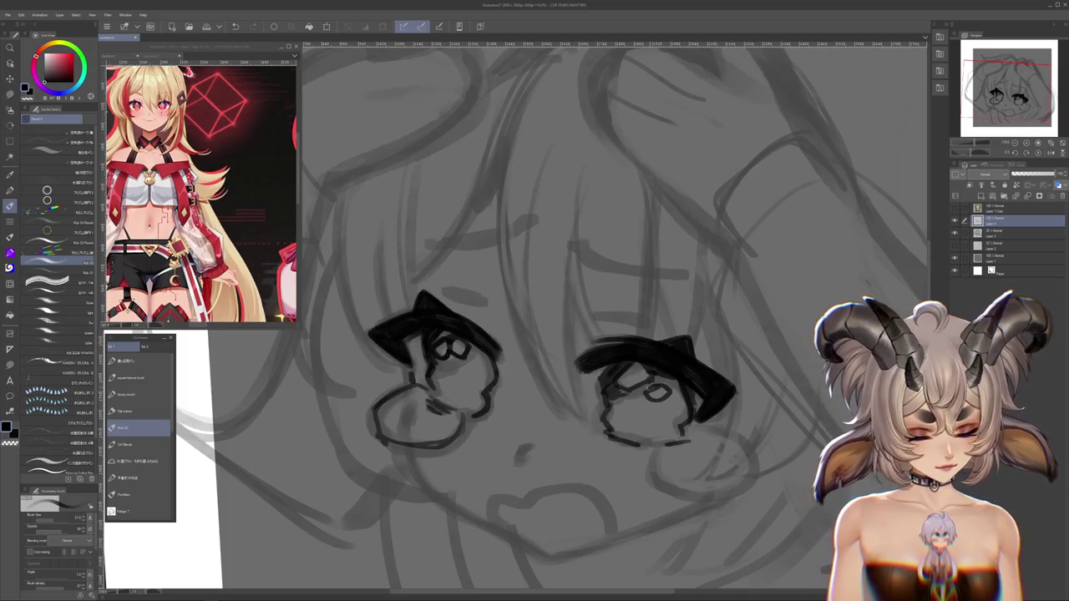
drag(646, 392, 678, 448)
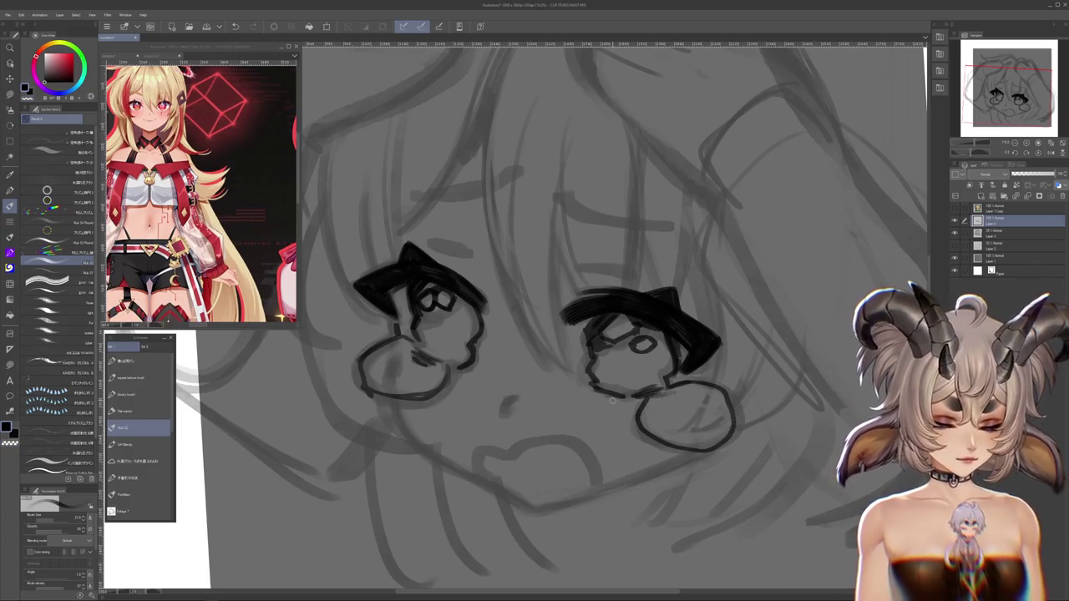
Add dark detail strokes inside the left eye's tear and the eye
drag(372, 368, 406, 351)
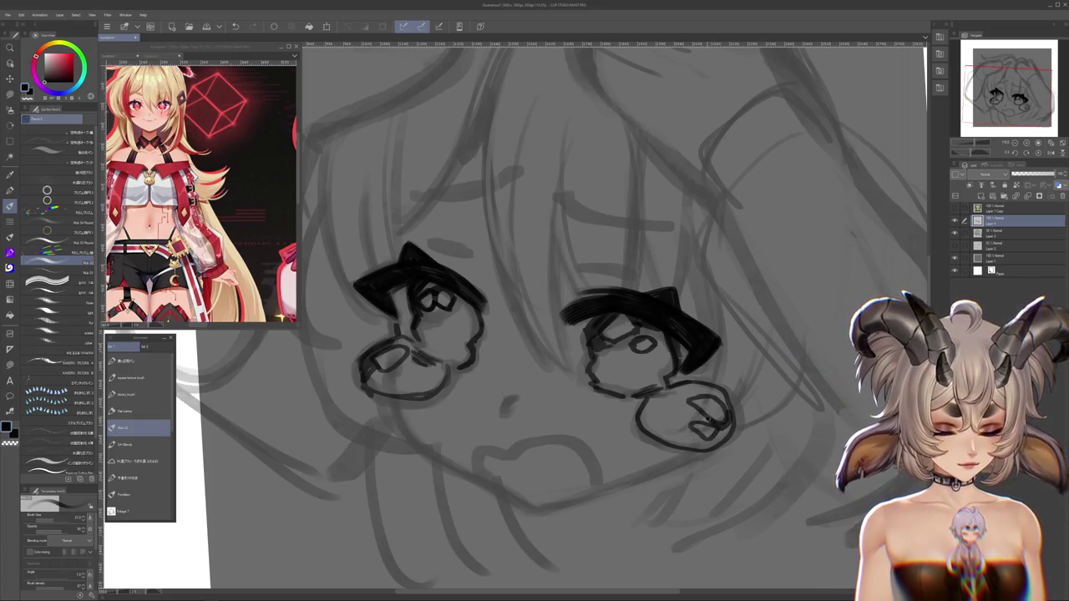
drag(720, 424, 740, 448)
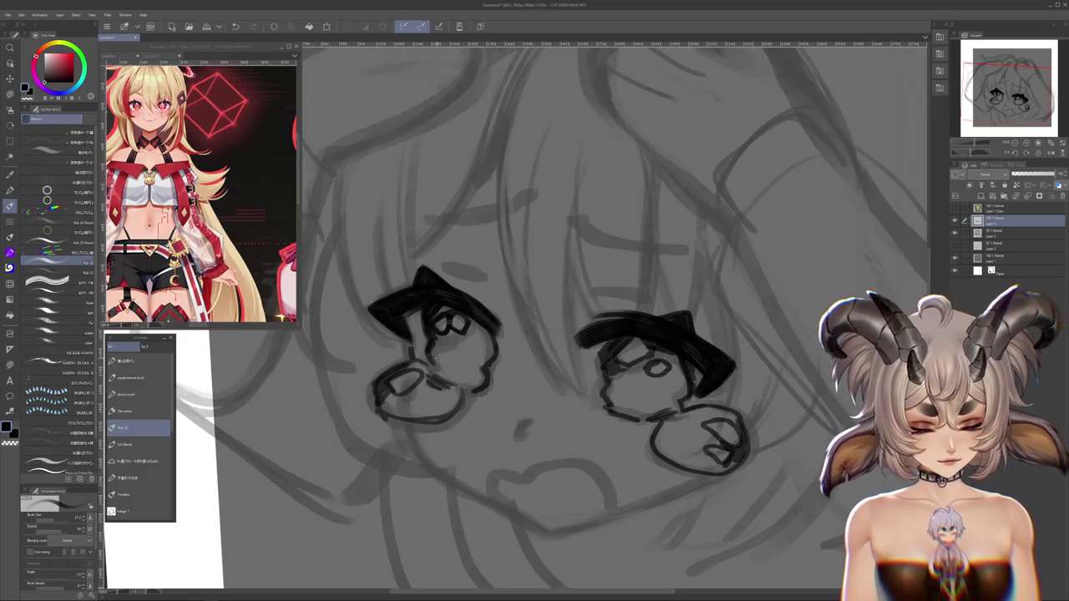
drag(433, 335, 479, 358)
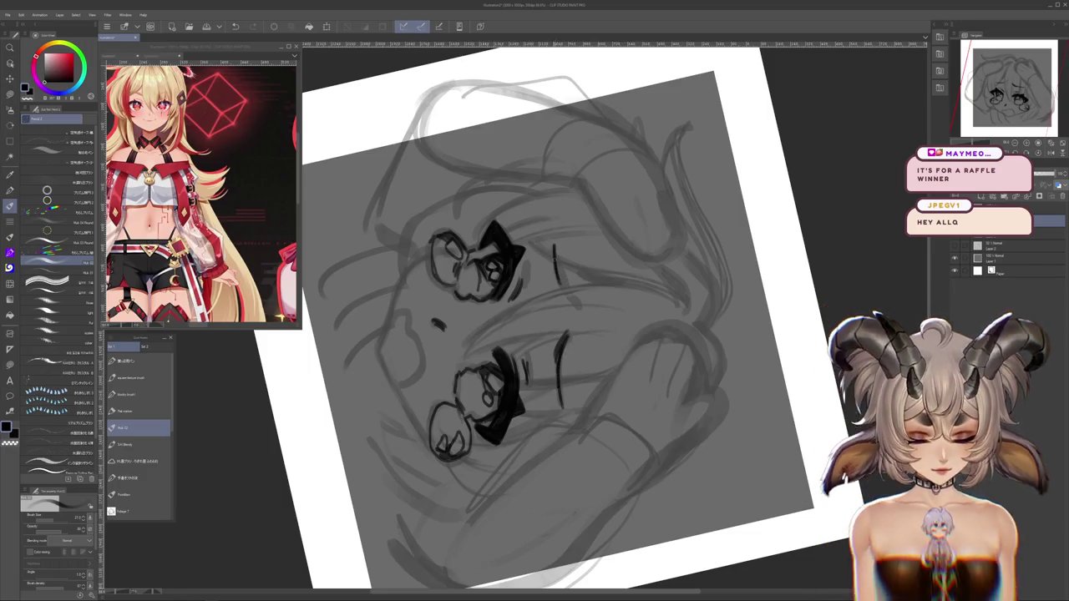
key(r)
drag(553, 244, 468, 243)
key(b)
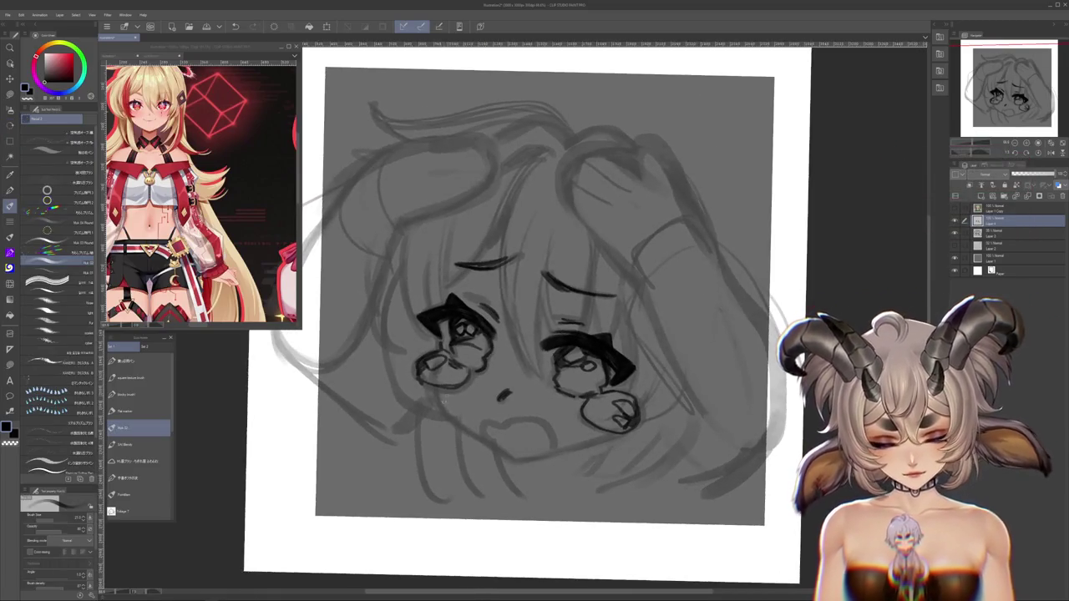
key(r)
mouse_move(622, 329)
mouse_down()
mouse_move(651, 448)
mouse_move(683, 452)
mouse_up()
key(b)
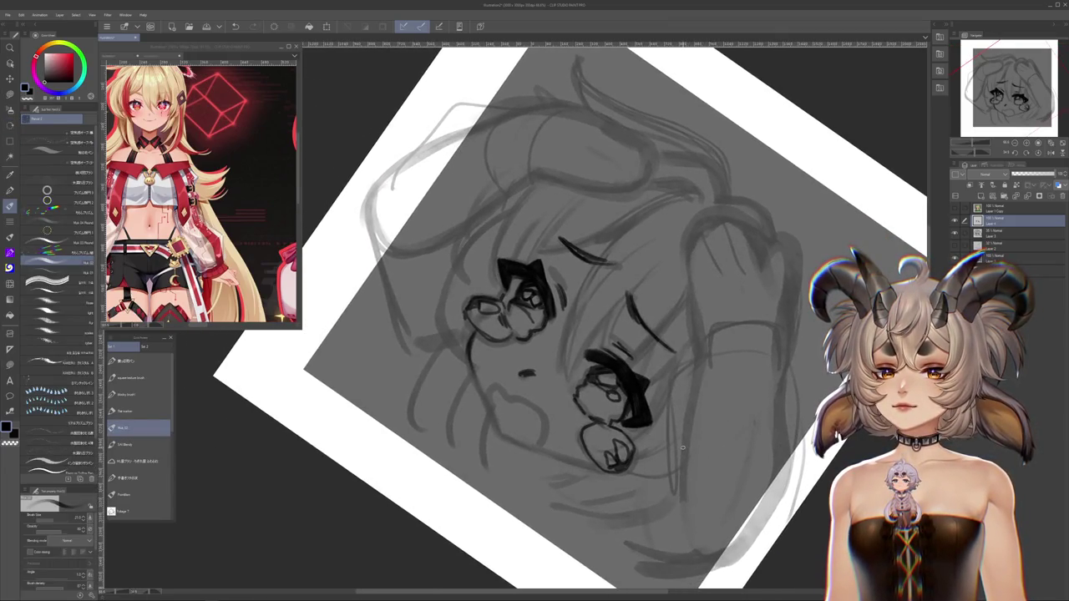
drag(680, 449, 684, 456)
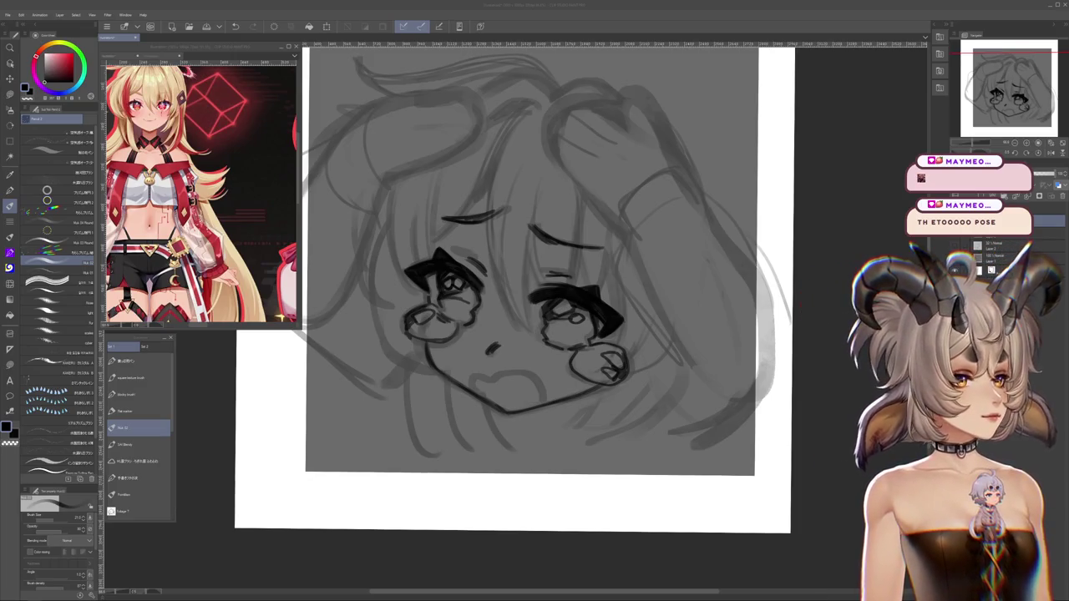
key(alt+Tab)
mouse_move(265, 111)
mouse_down()
mouse_move(322, 94)
mouse_move(265, 28)
mouse_move(263, 92)
mouse_move(644, 4)
mouse_up()
key(alt+Tab)
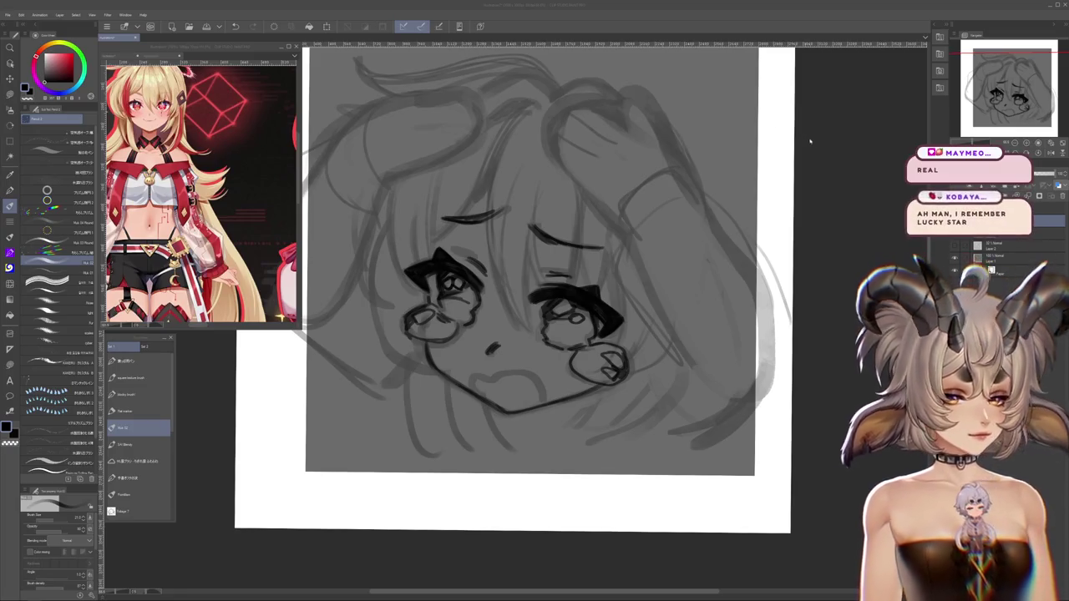
scroll(790, 105, down, 1)
scroll(535, 276, up, 1)
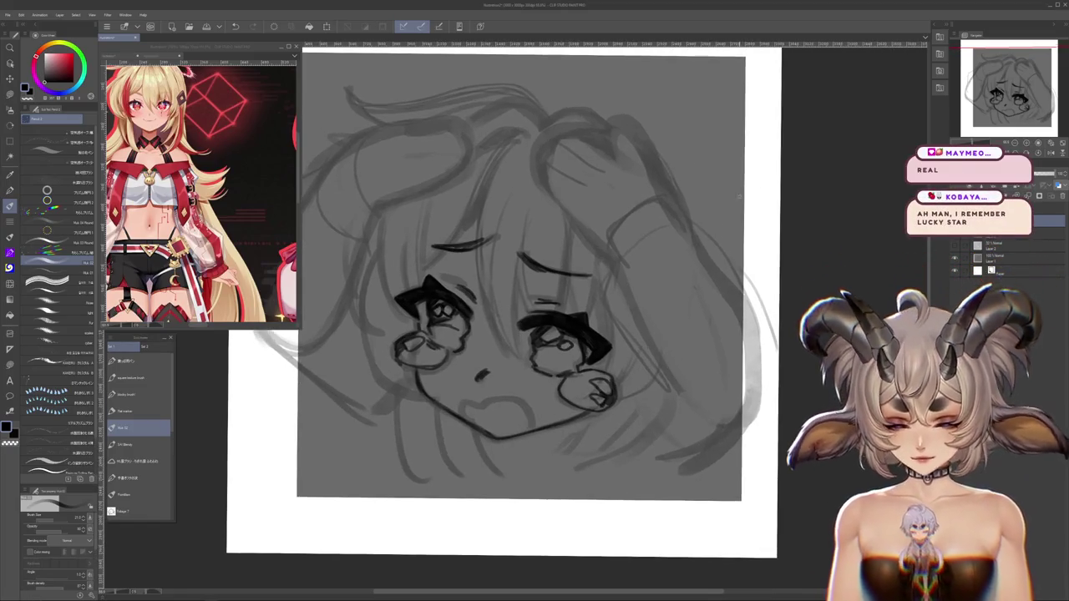
scroll(535, 276, up, 1)
Ink the open, wobbly crying mouth below the nose, then pan up toward the hand area
drag(464, 415, 612, 457)
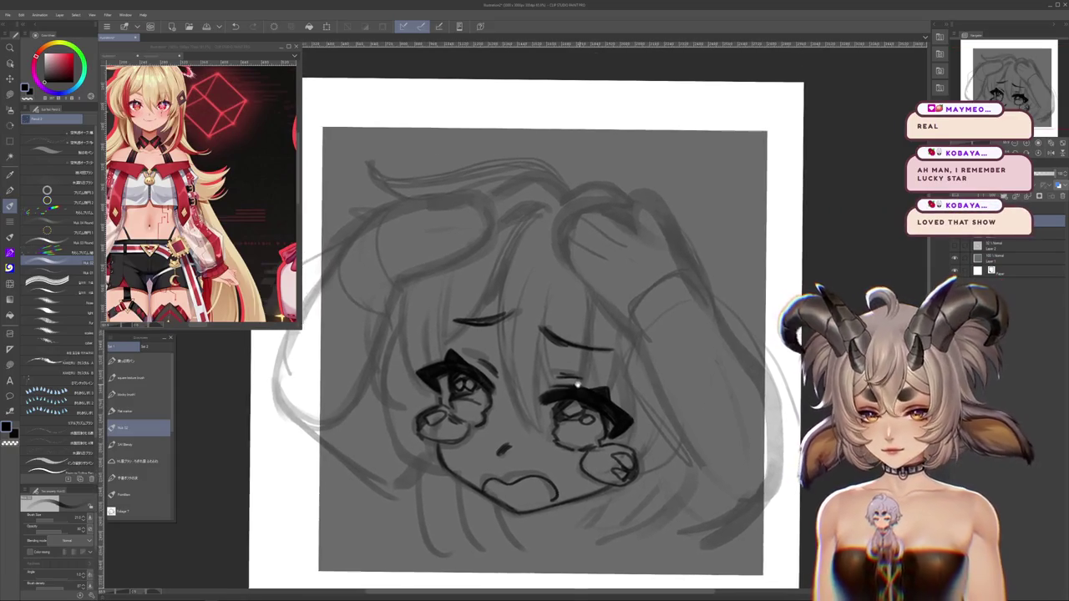
drag(582, 377, 567, 379)
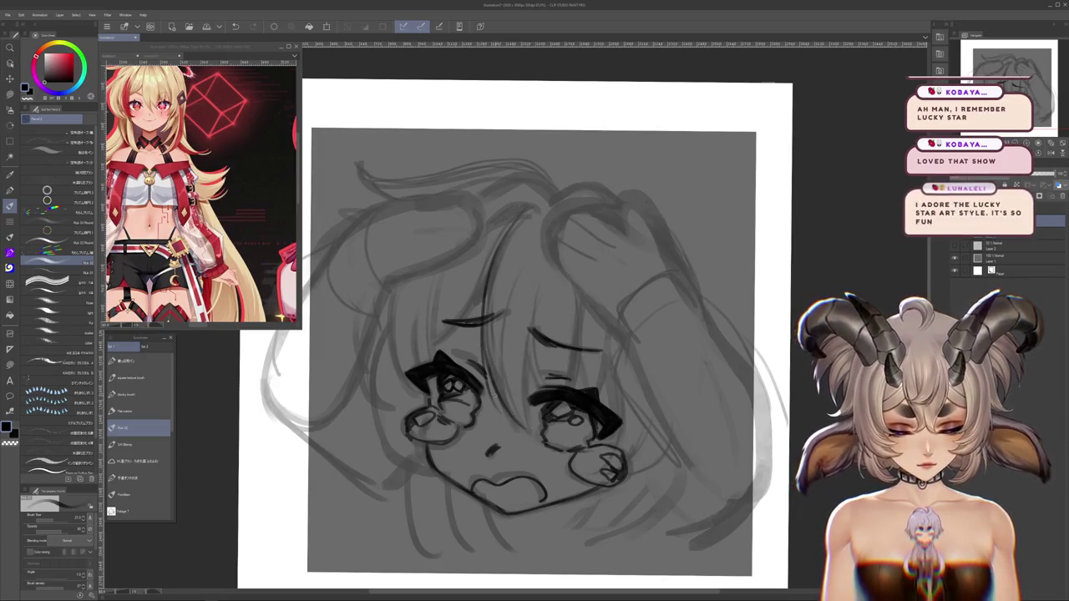
drag(518, 427, 503, 384)
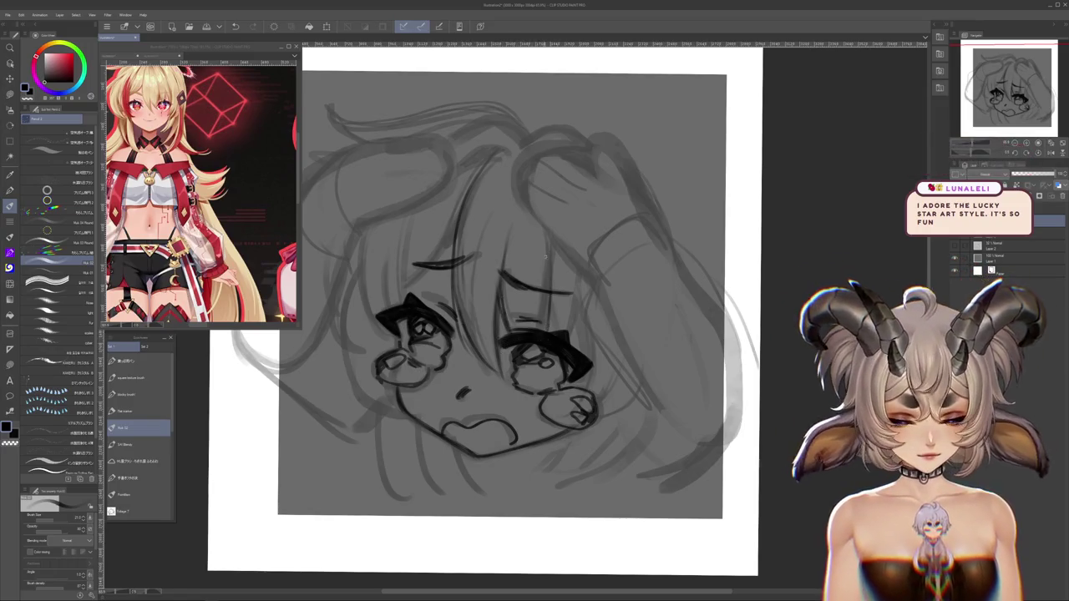
drag(539, 318, 606, 360)
drag(514, 267, 526, 272)
drag(674, 255, 616, 306)
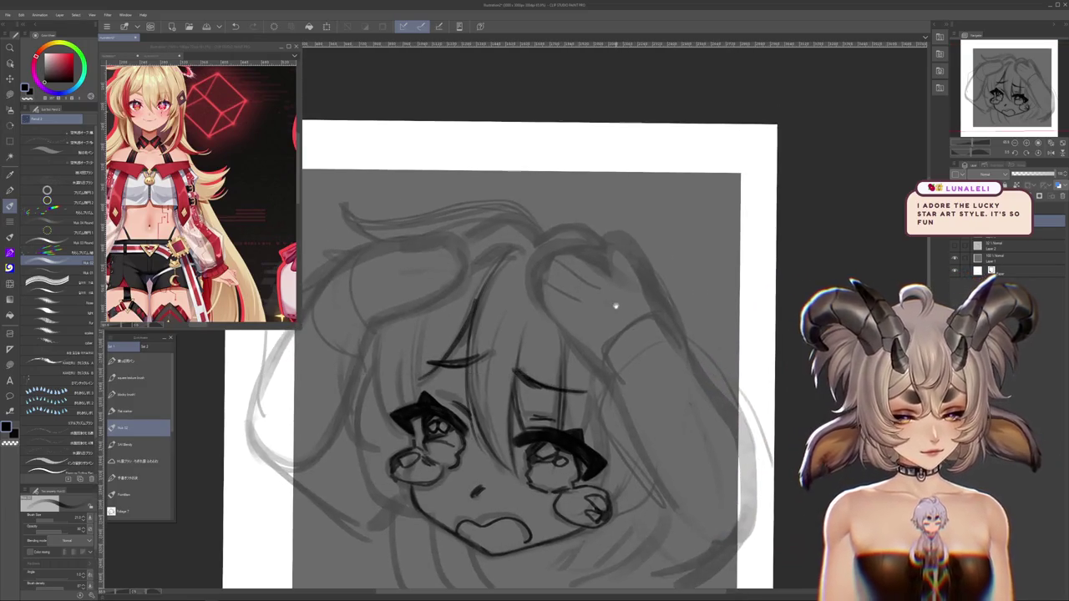
mouse_move(669, 326)
mouse_down()
mouse_move(742, 412)
mouse_move(634, 286)
mouse_move(660, 366)
mouse_up()
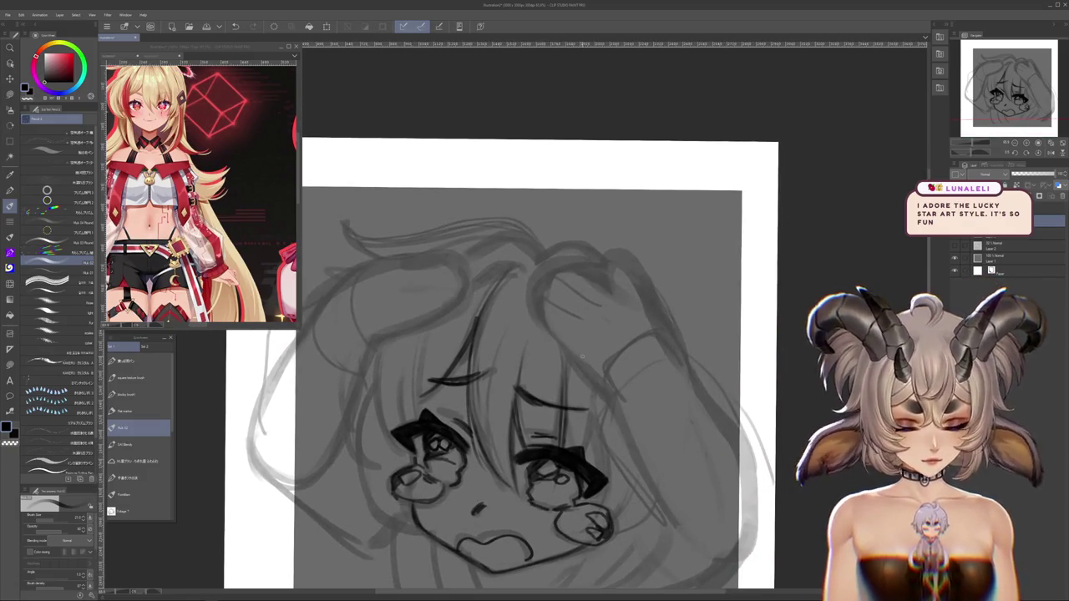
drag(582, 357, 582, 257)
mouse_move(678, 473)
mouse_down()
mouse_move(603, 346)
mouse_move(595, 389)
mouse_up()
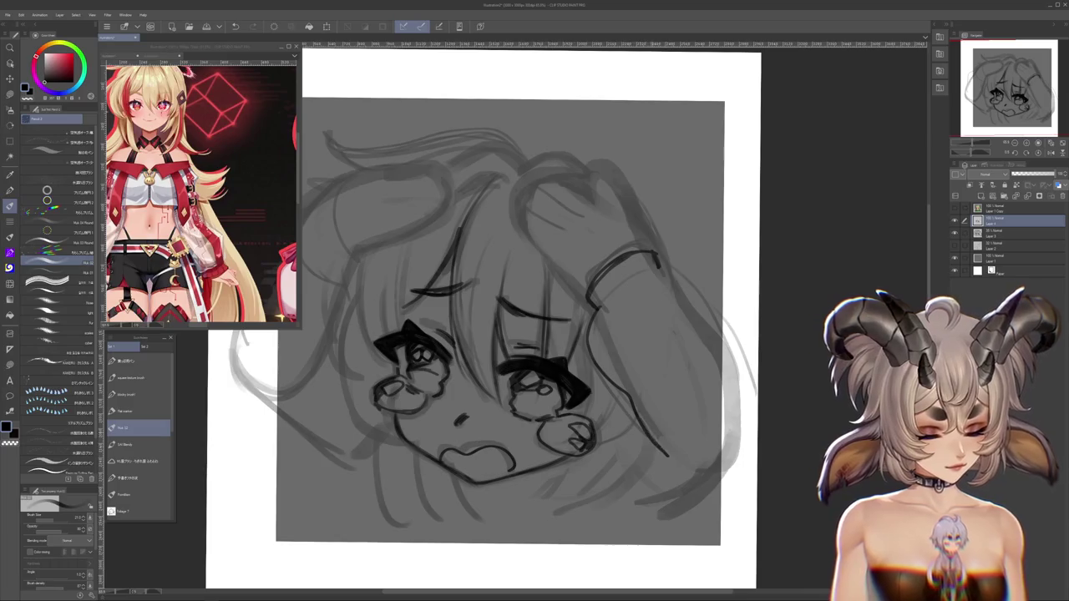
Draw the curved hand arc and the line running down from it on the right side
key(ctrl+z)
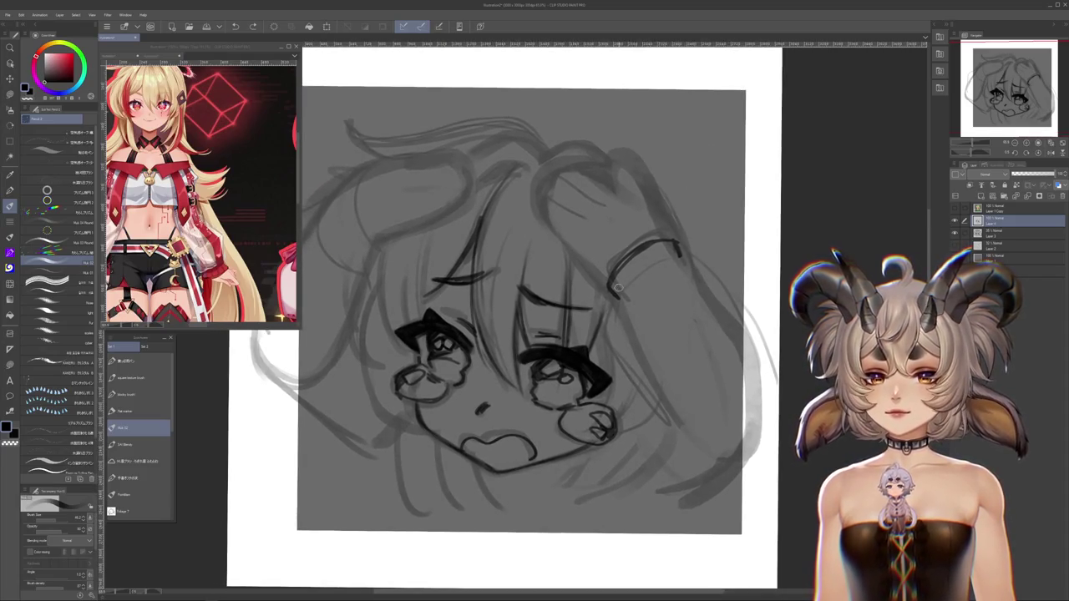
mouse_move(626, 263)
mouse_down()
mouse_move(681, 249)
mouse_move(705, 259)
mouse_move(742, 338)
mouse_up()
key(ctrl+z)
key(ctrl+z)
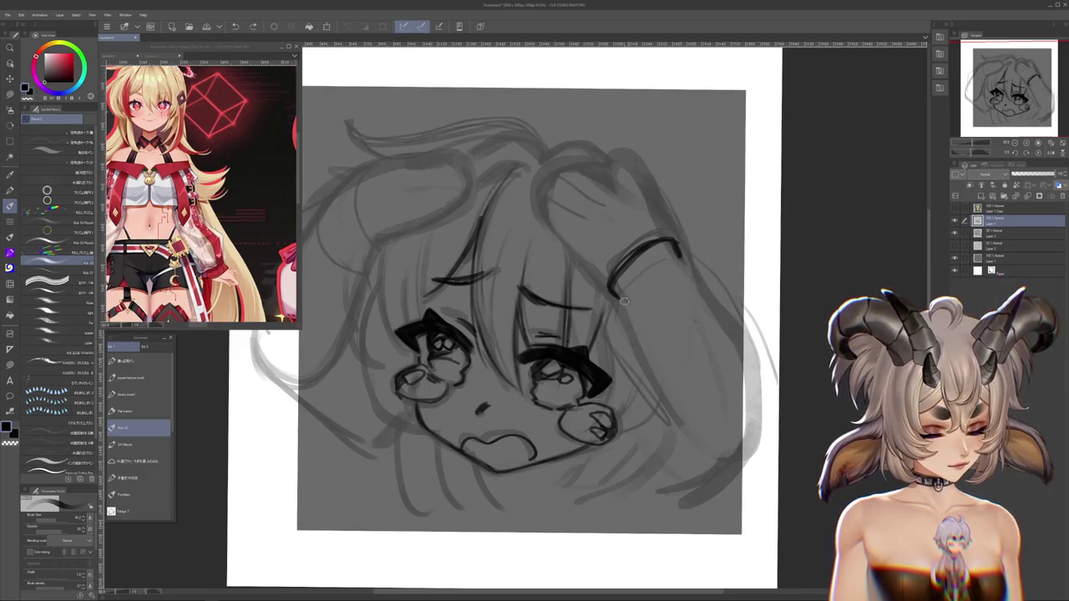
drag(681, 251, 774, 455)
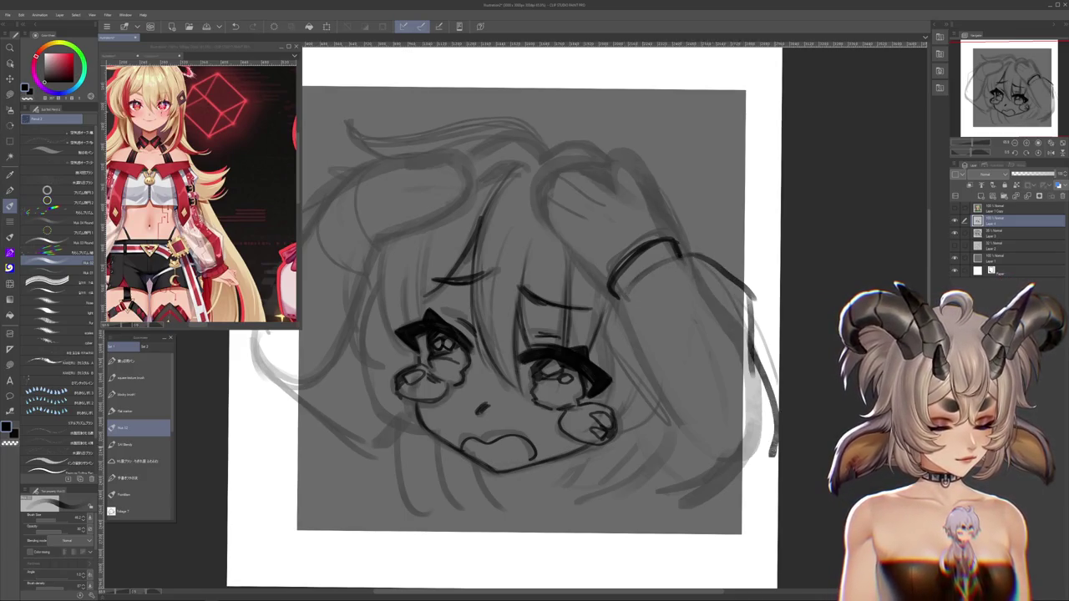
mouse_move(619, 298)
mouse_down()
mouse_move(647, 380)
mouse_move(693, 453)
mouse_up()
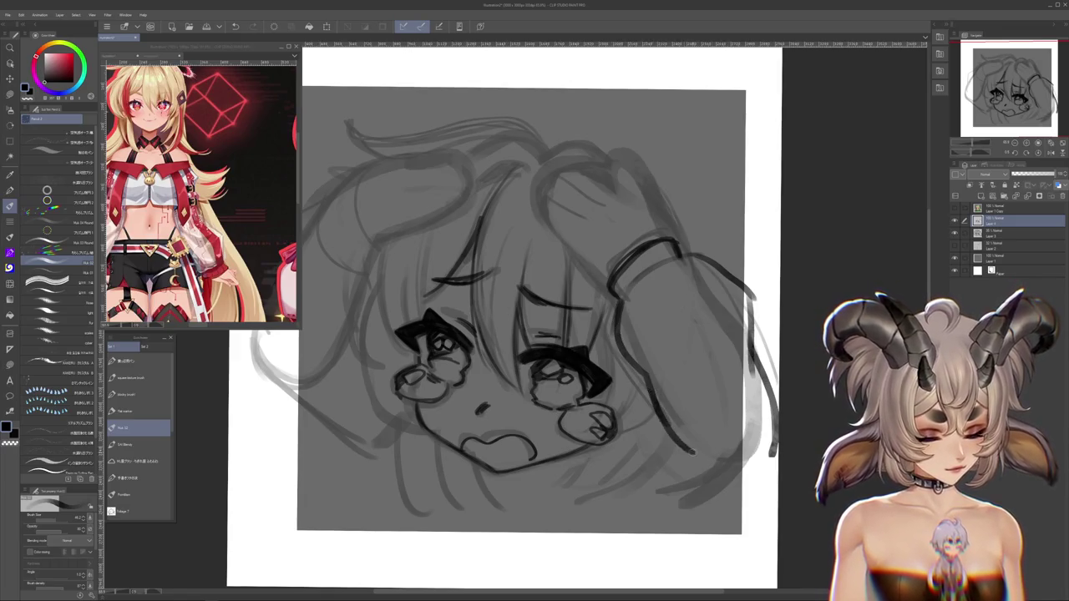
key(ctrl+z)
key(ctrl+z)
mouse_move(617, 296)
mouse_down()
mouse_move(626, 338)
mouse_move(700, 451)
mouse_up()
Refine the wrist and hand strokes near the head, then rotate the canvas steeply
drag(708, 375, 735, 467)
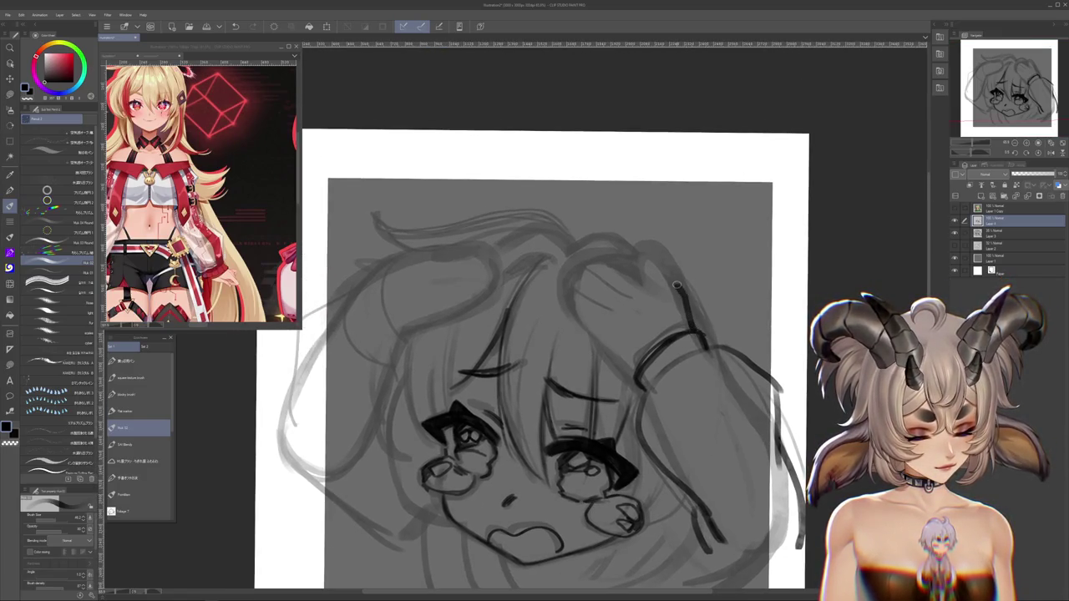
drag(677, 284, 654, 266)
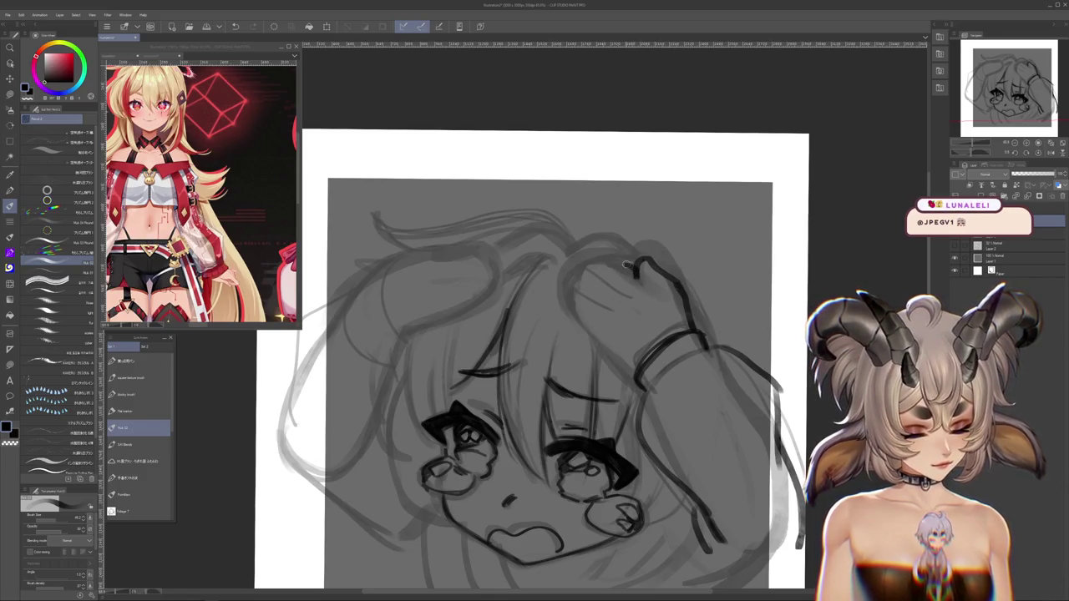
key(ctrl+z)
mouse_move(623, 264)
mouse_down()
mouse_move(608, 289)
mouse_move(578, 277)
mouse_up()
key(ctrl+z)
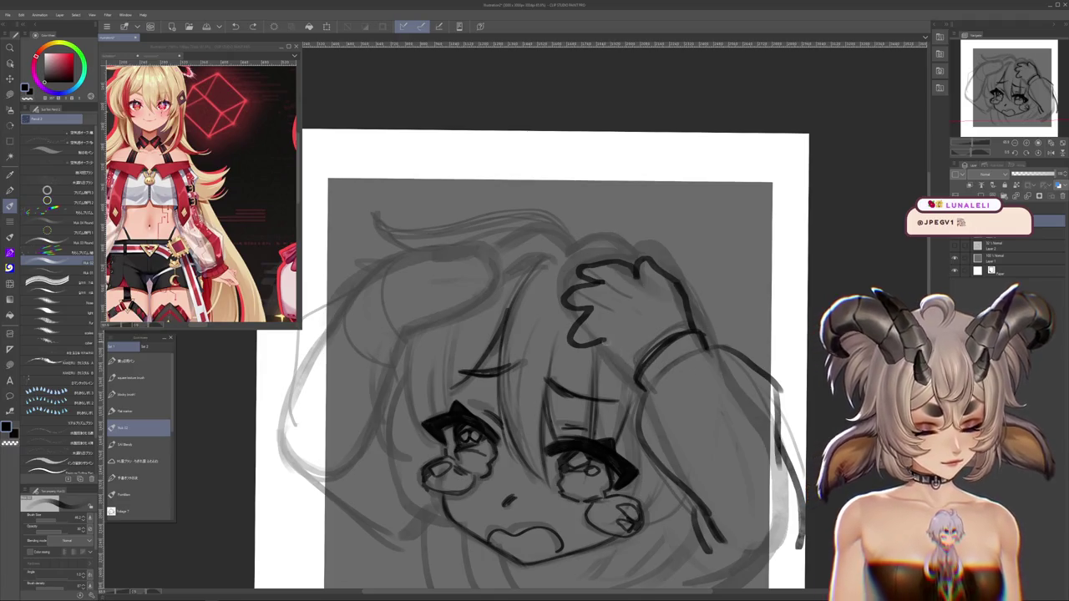
drag(620, 278, 596, 284)
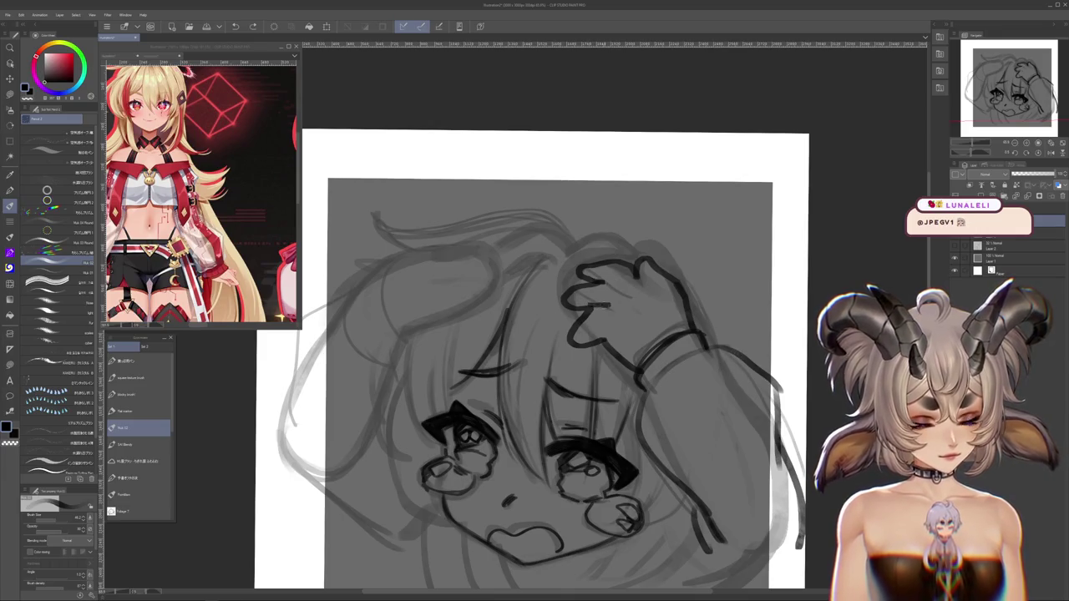
key(r)
mouse_move(607, 307)
mouse_down()
mouse_move(585, 376)
mouse_move(535, 401)
mouse_move(501, 393)
mouse_move(535, 368)
mouse_up()
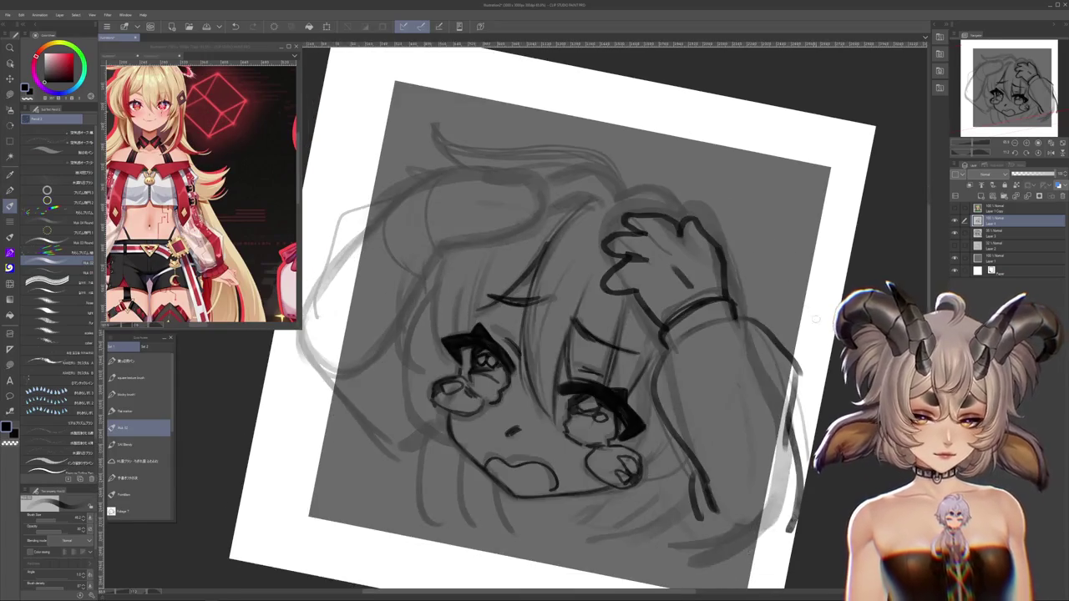
Draw the arm lines beside the left cheek and along the right side
scroll(584, 334, up, 2)
drag(584, 334, 568, 350)
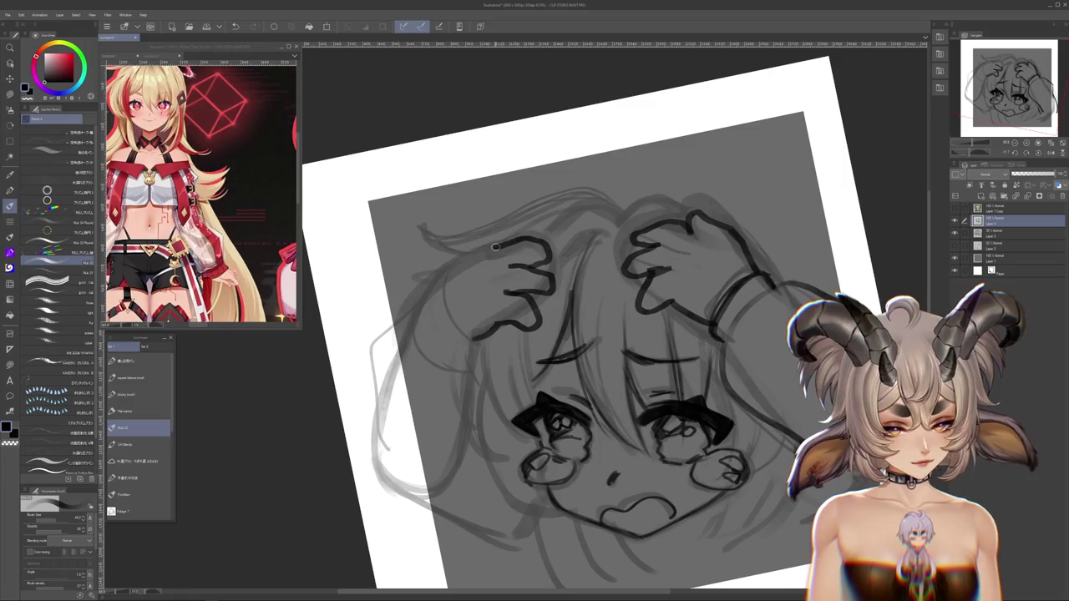
mouse_move(460, 265)
mouse_down()
mouse_move(501, 334)
mouse_move(460, 266)
mouse_up()
drag(463, 306, 487, 299)
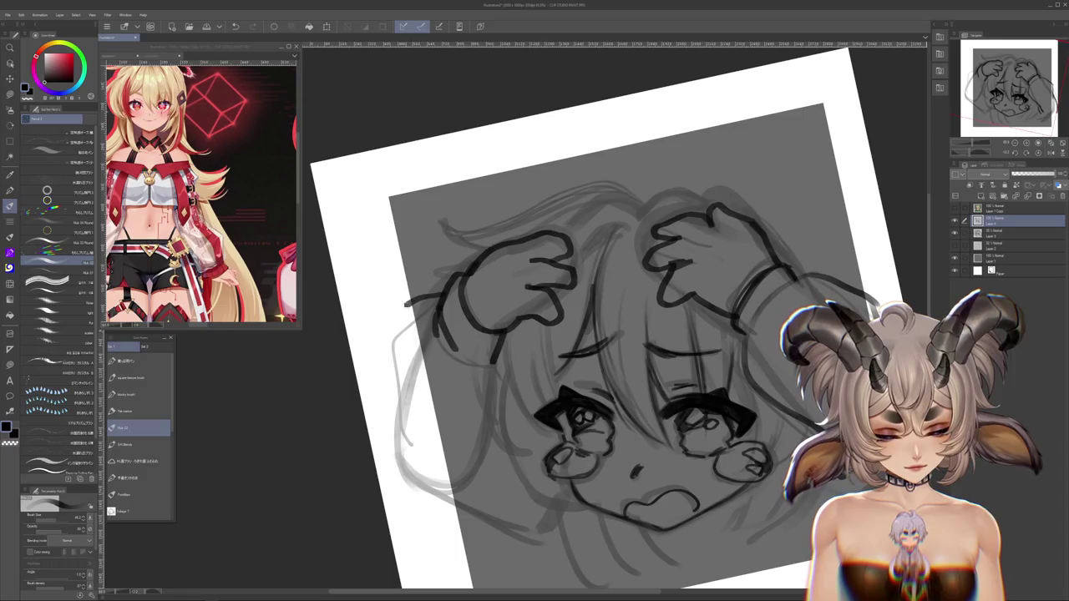
scroll(507, 327, down, 3)
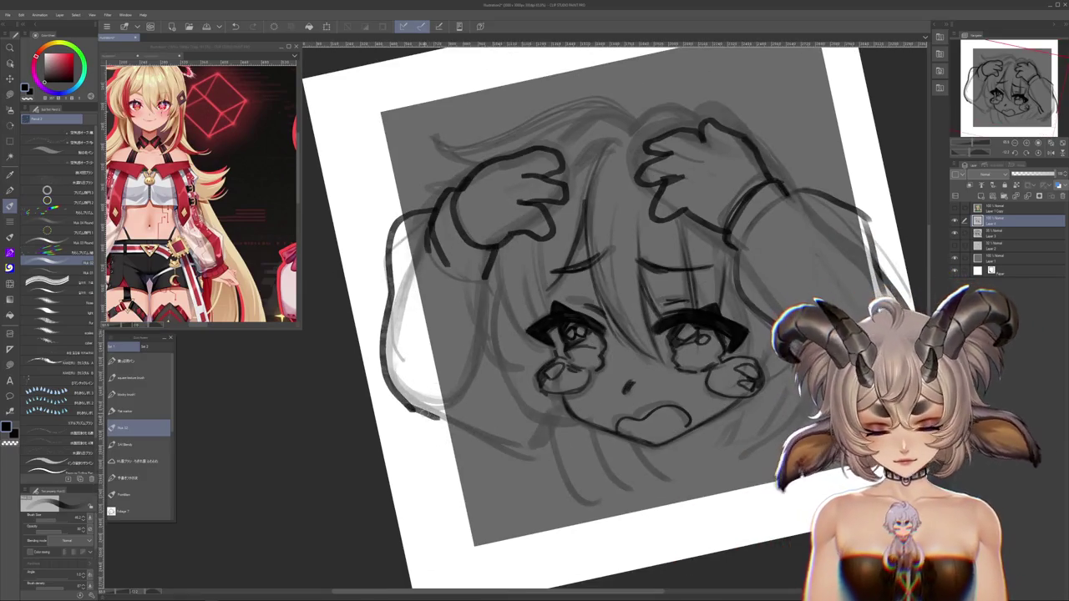
drag(536, 443, 637, 453)
drag(526, 303, 603, 335)
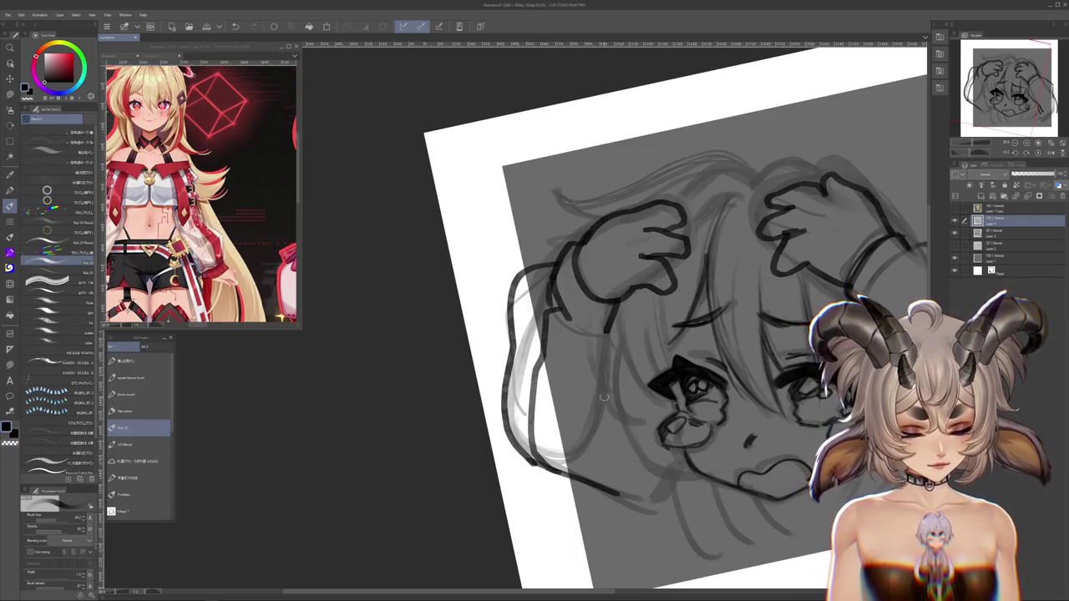
drag(619, 328, 590, 455)
key(h)
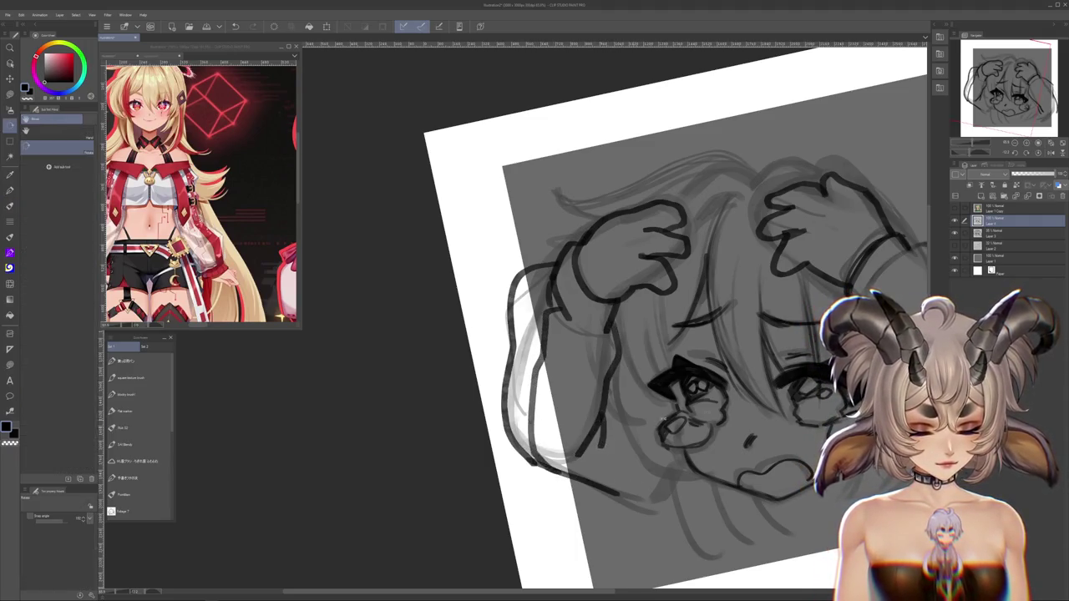
key(p)
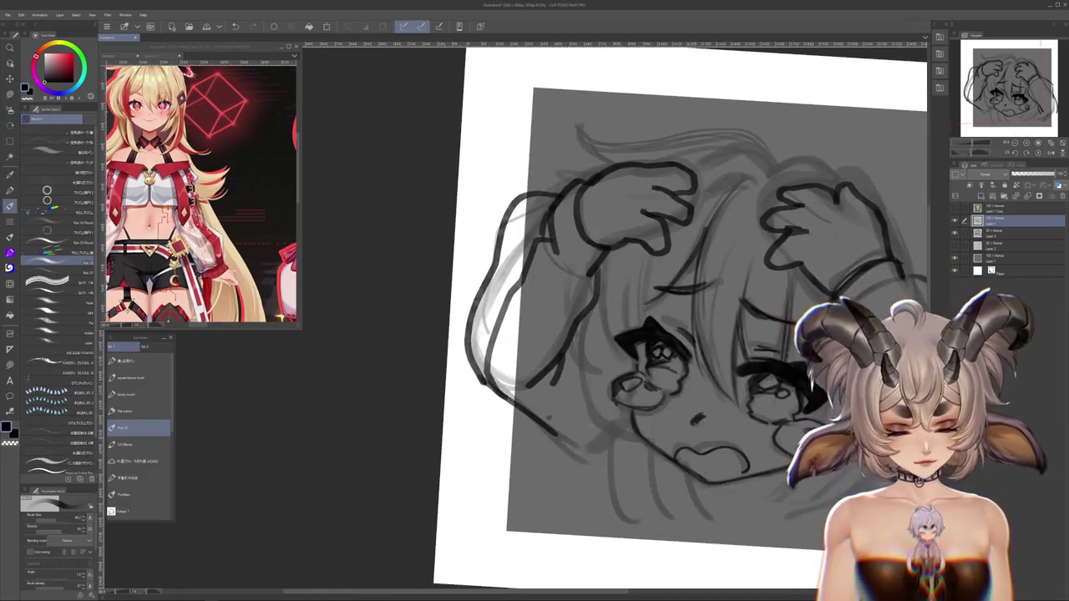
drag(804, 517, 620, 296)
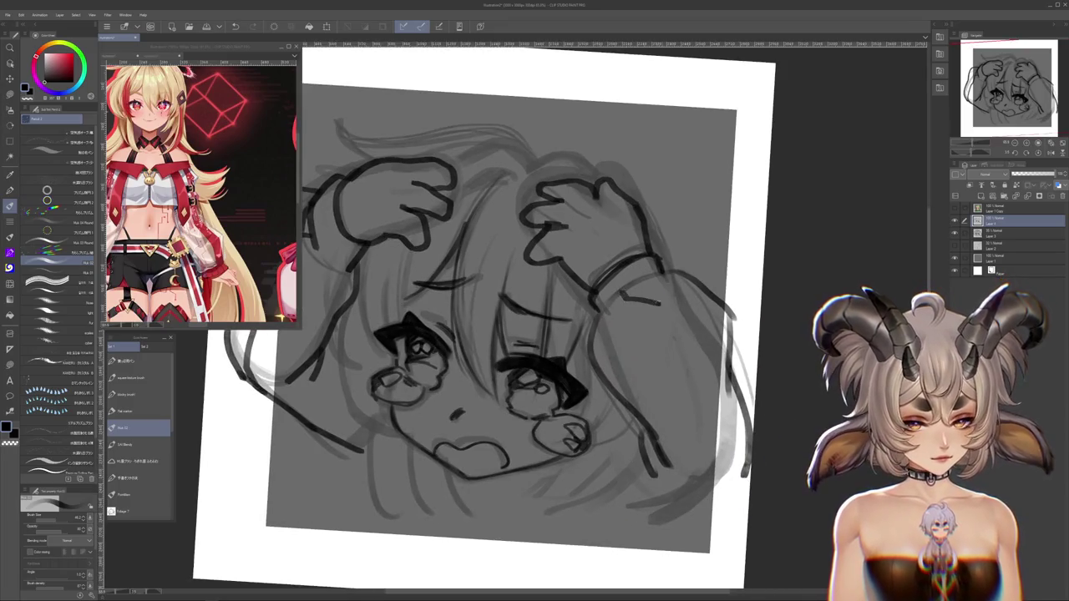
drag(677, 358, 708, 472)
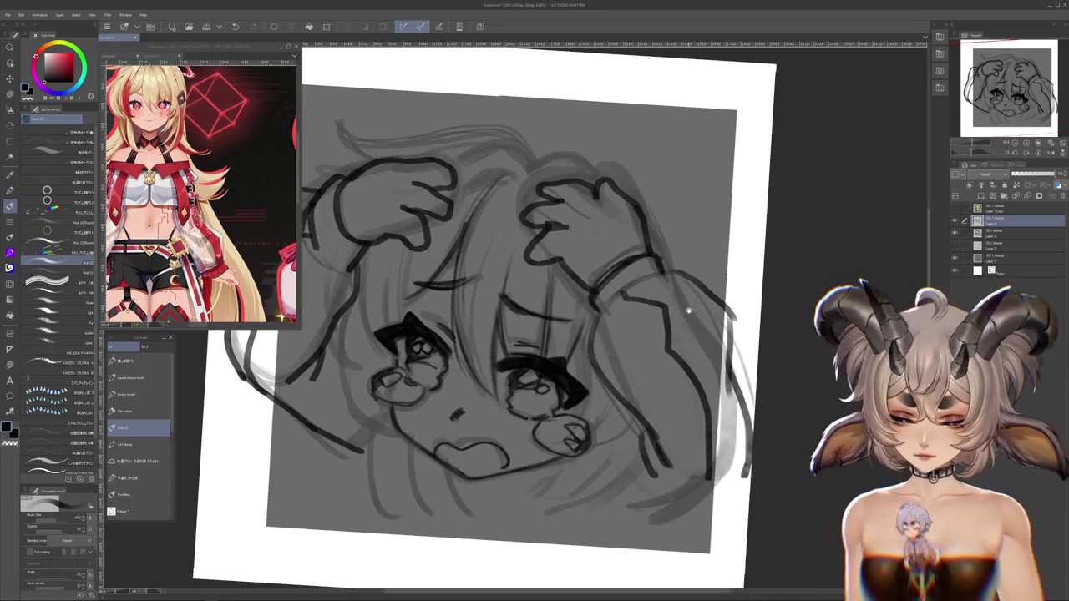
Add face-side strokes, a hair stroke, and the neck line below the chin
drag(685, 292, 666, 275)
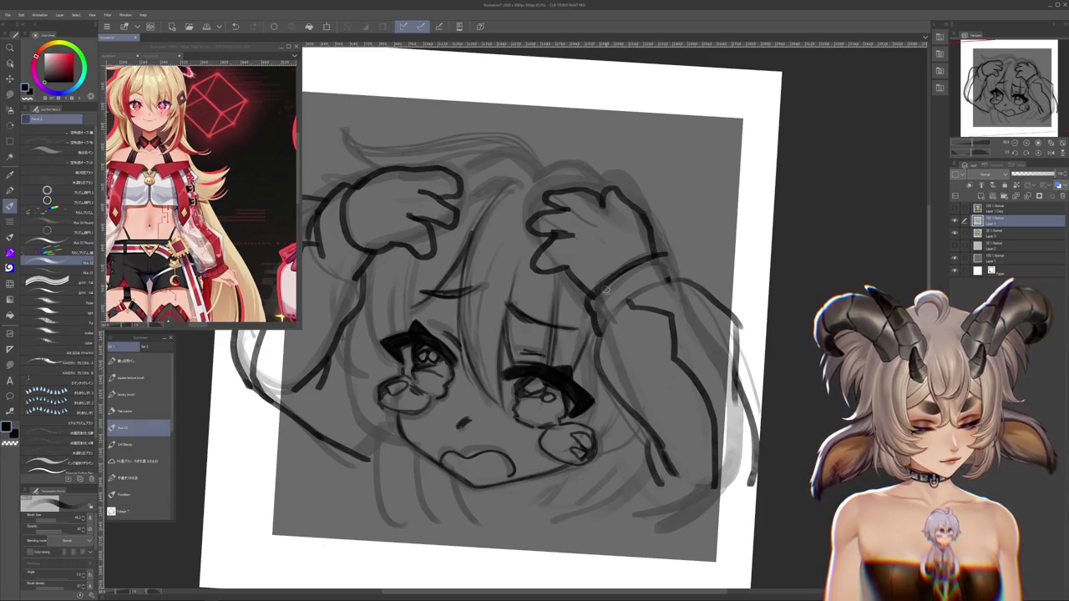
drag(362, 178, 502, 198)
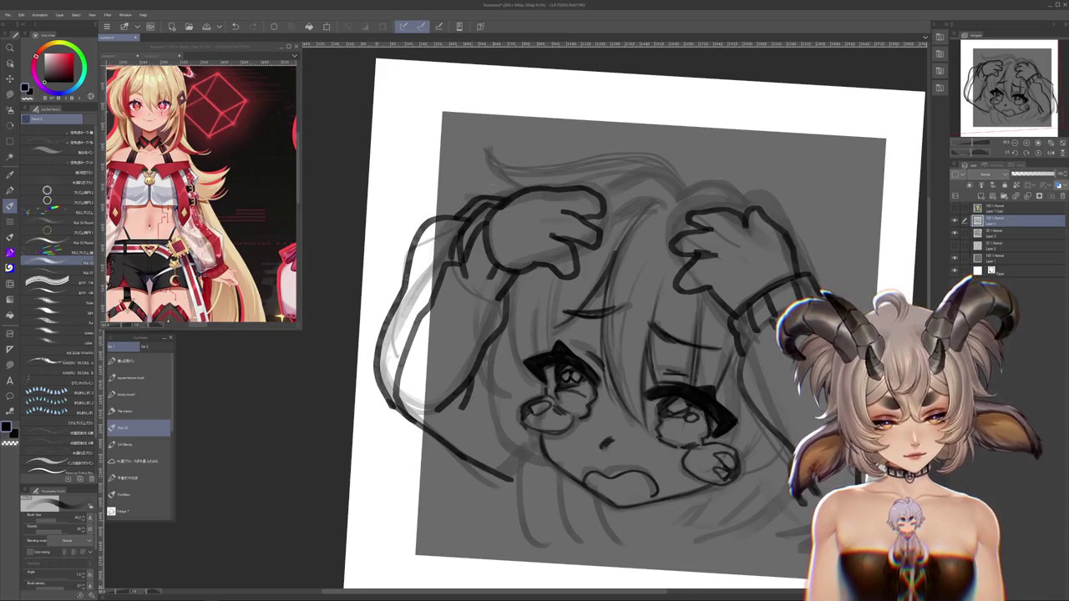
mouse_move(766, 486)
mouse_down()
mouse_move(773, 469)
mouse_move(747, 459)
mouse_up()
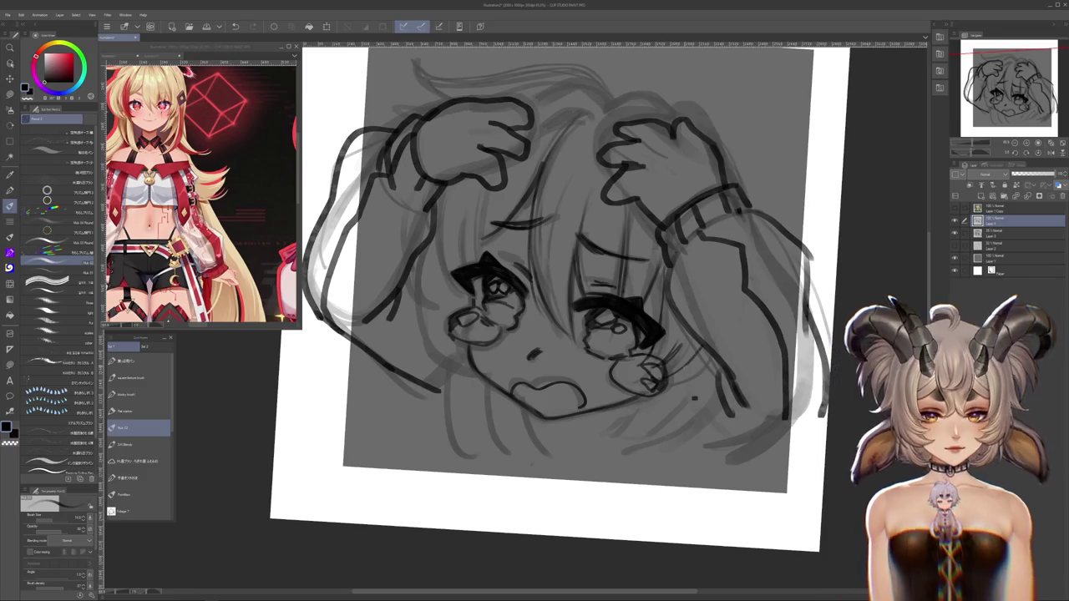
drag(668, 384, 614, 453)
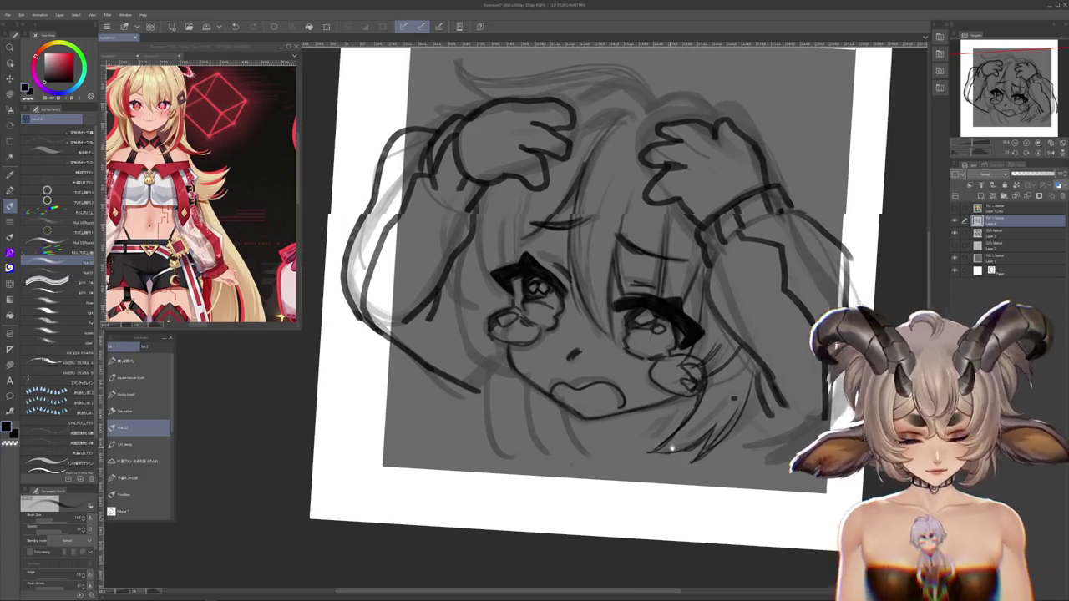
drag(468, 292, 527, 284)
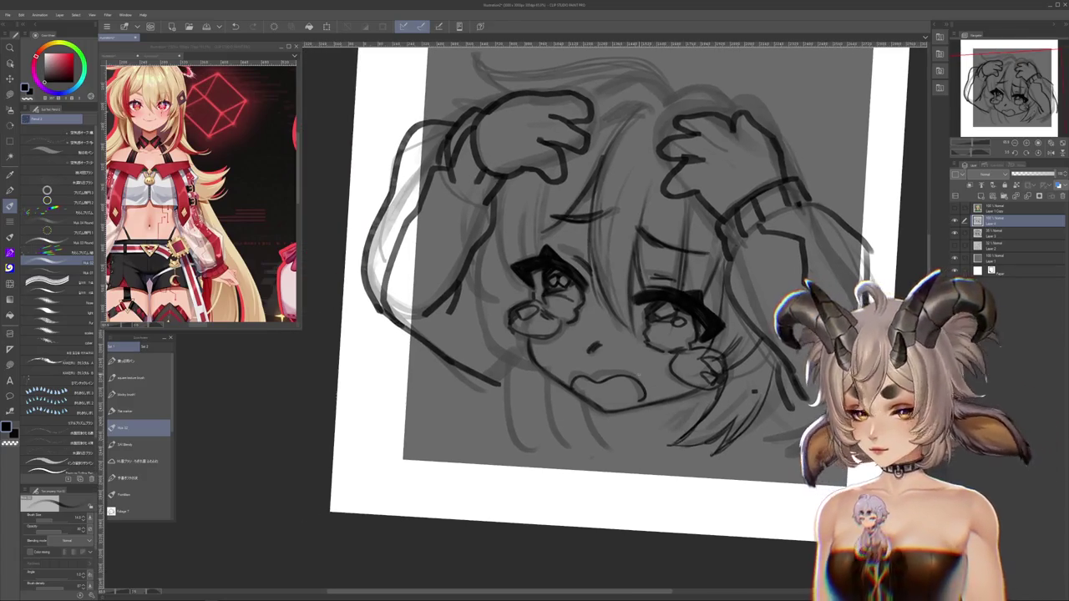
drag(524, 334, 511, 446)
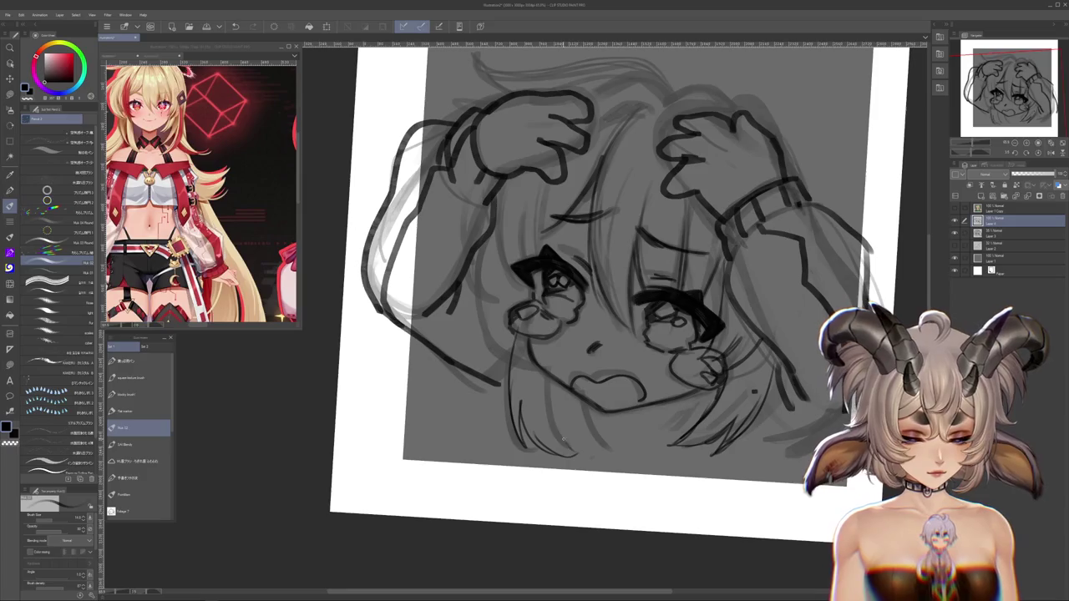
drag(585, 292, 613, 330)
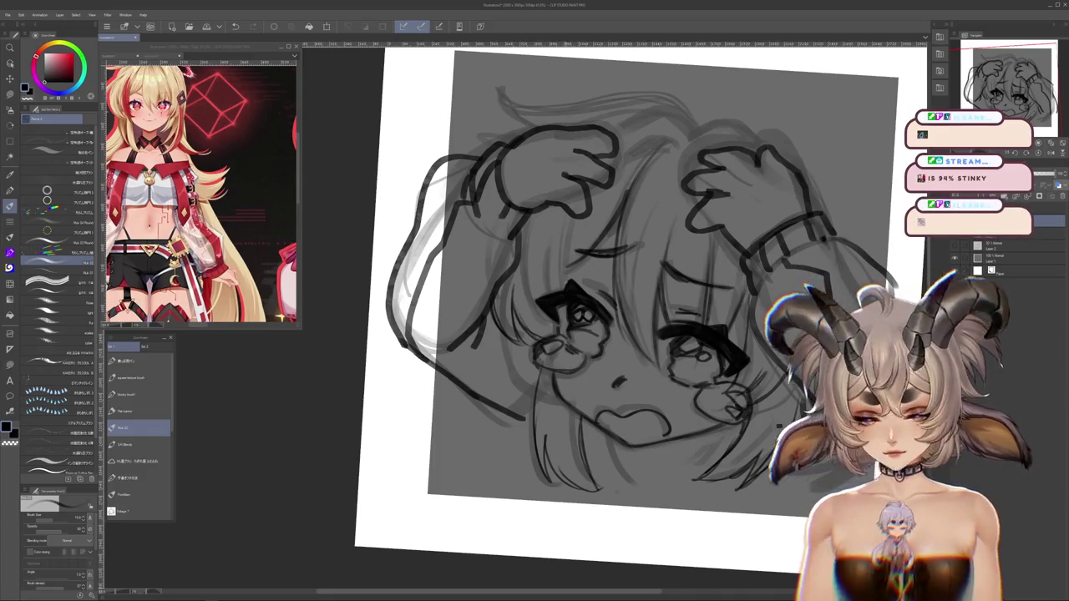
drag(538, 236, 529, 431)
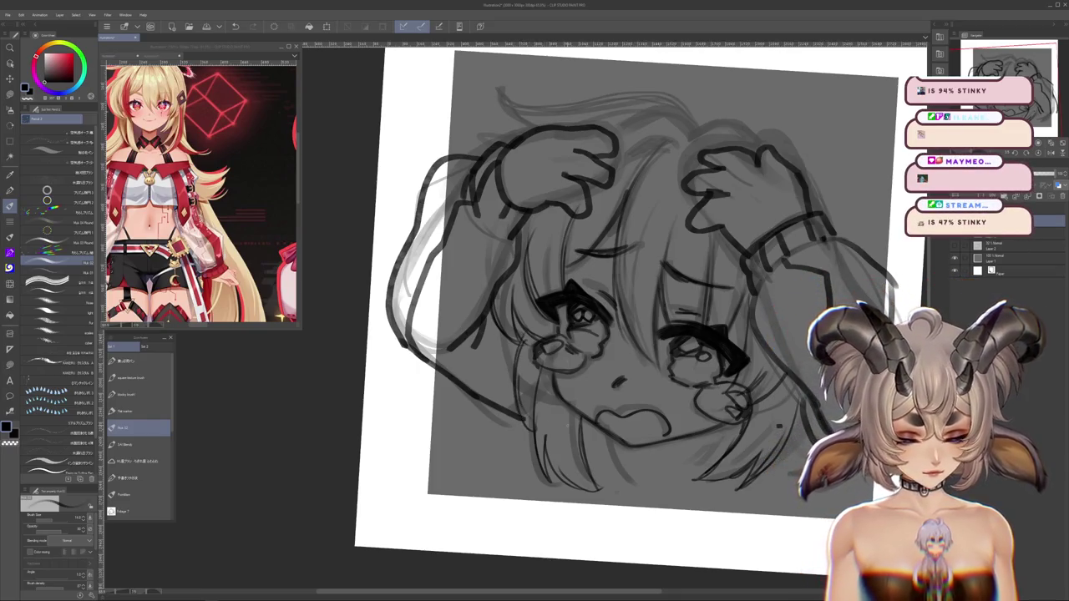
scroll(729, 481, down, 1)
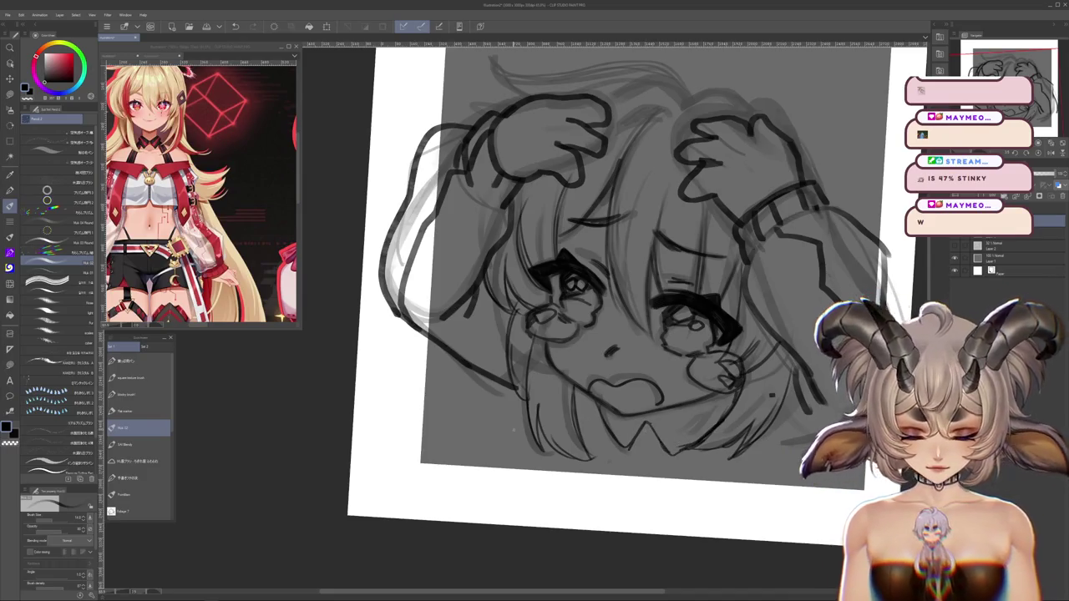
drag(607, 435, 589, 476)
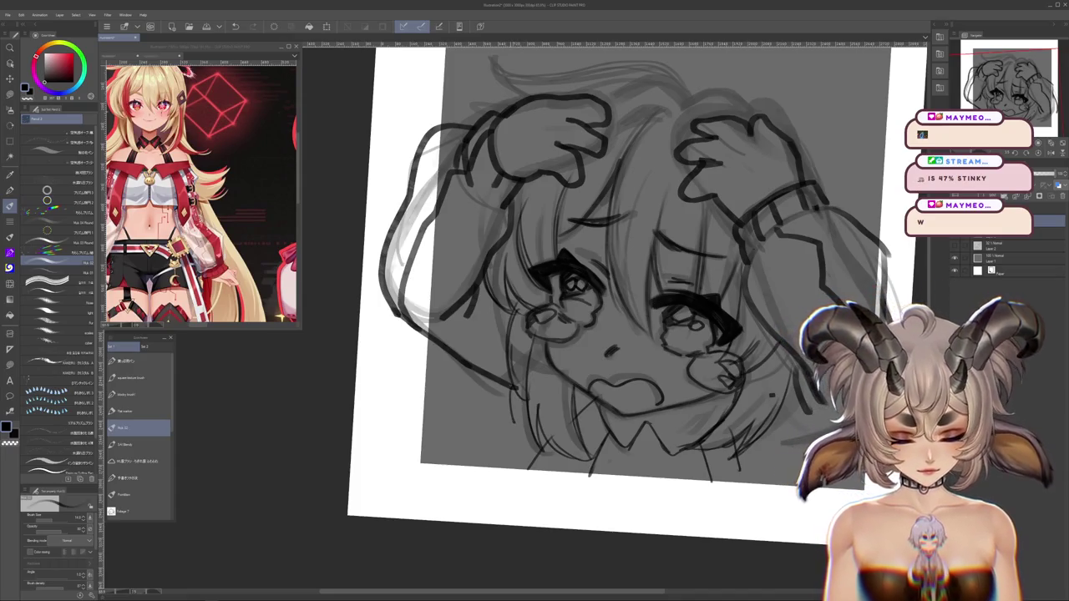
scroll(618, 292, right, 3)
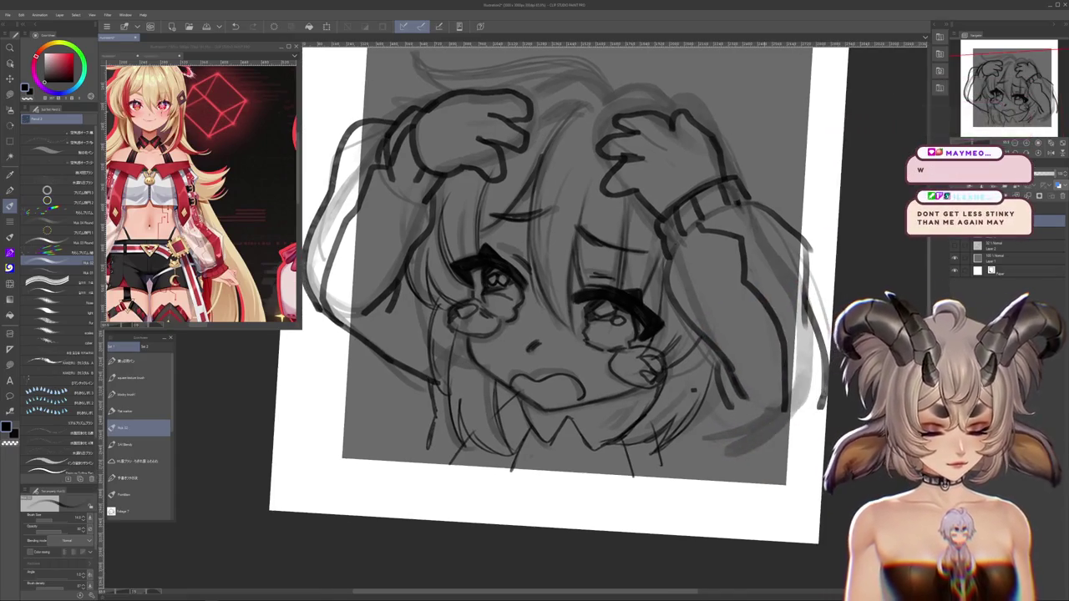
Draw a short hair stroke and a line along the top of the hair
scroll(710, 492, up, 3)
scroll(711, 492, up, 1)
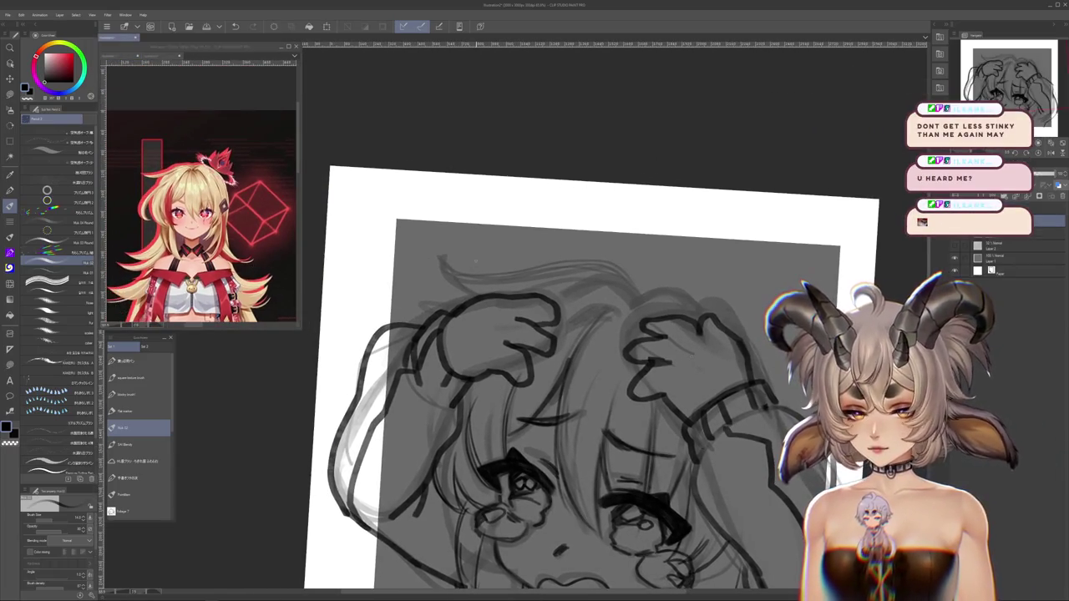
drag(561, 322, 607, 301)
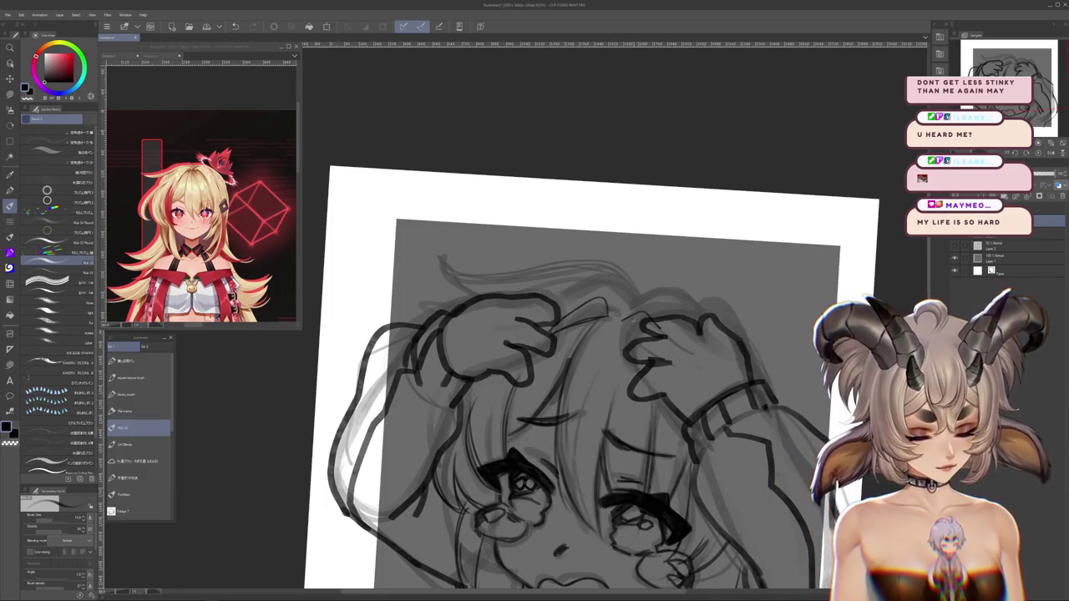
drag(445, 266, 635, 297)
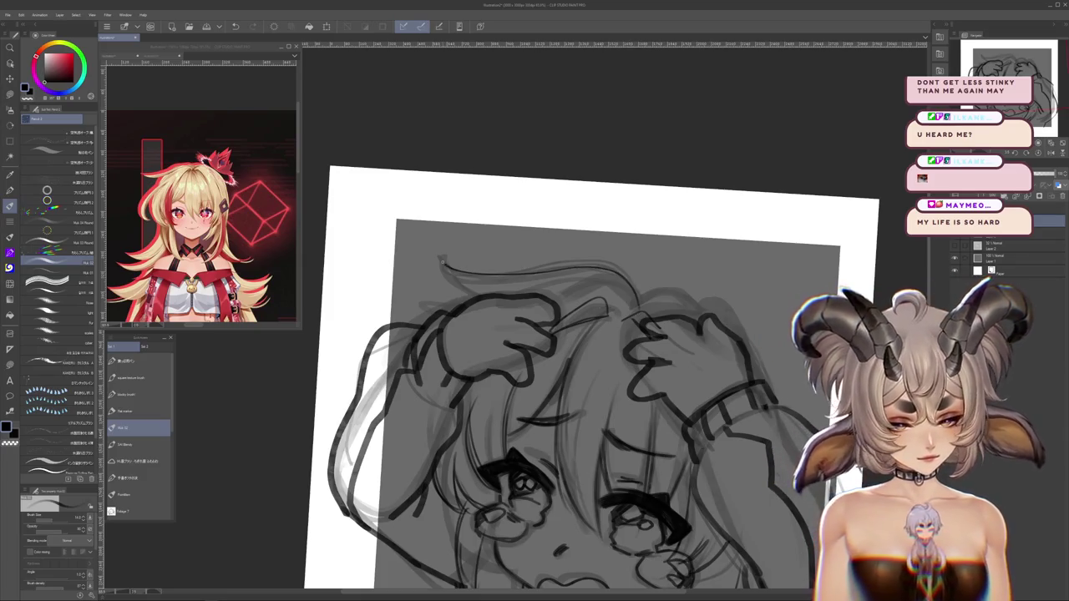
key(ctrl+z)
drag(436, 260, 639, 299)
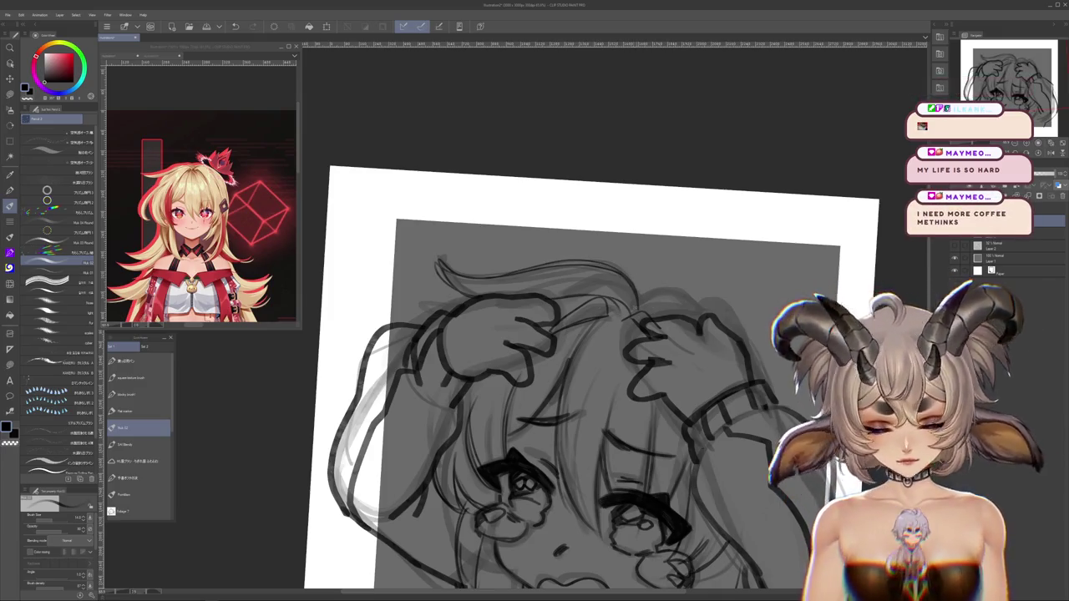
Add sketch strokes atop the right hand, then hide the ink line layer
drag(772, 381, 690, 325)
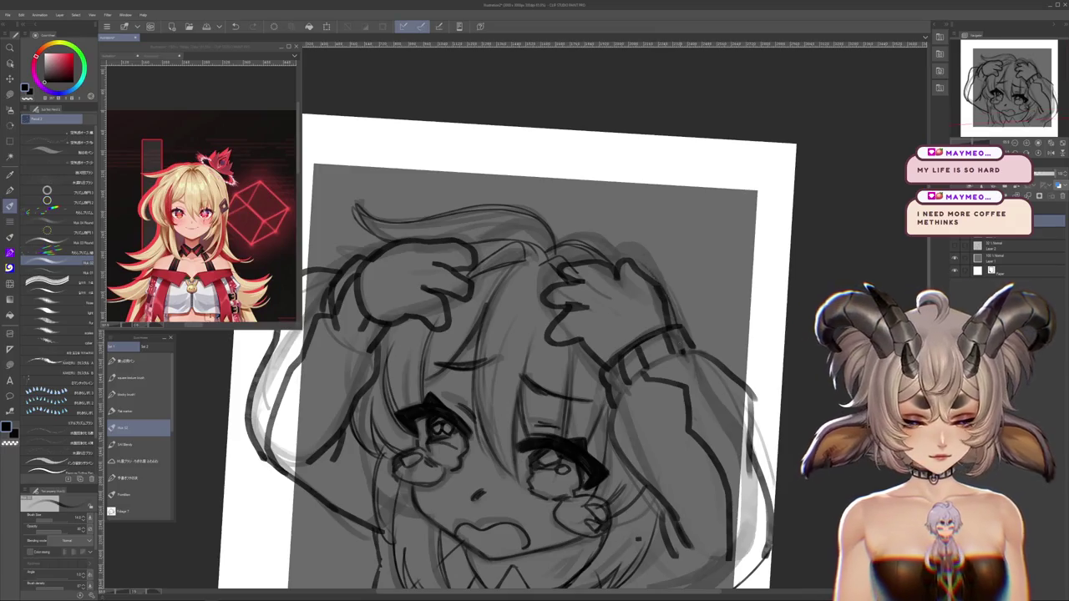
drag(535, 351, 540, 330)
drag(614, 230, 675, 272)
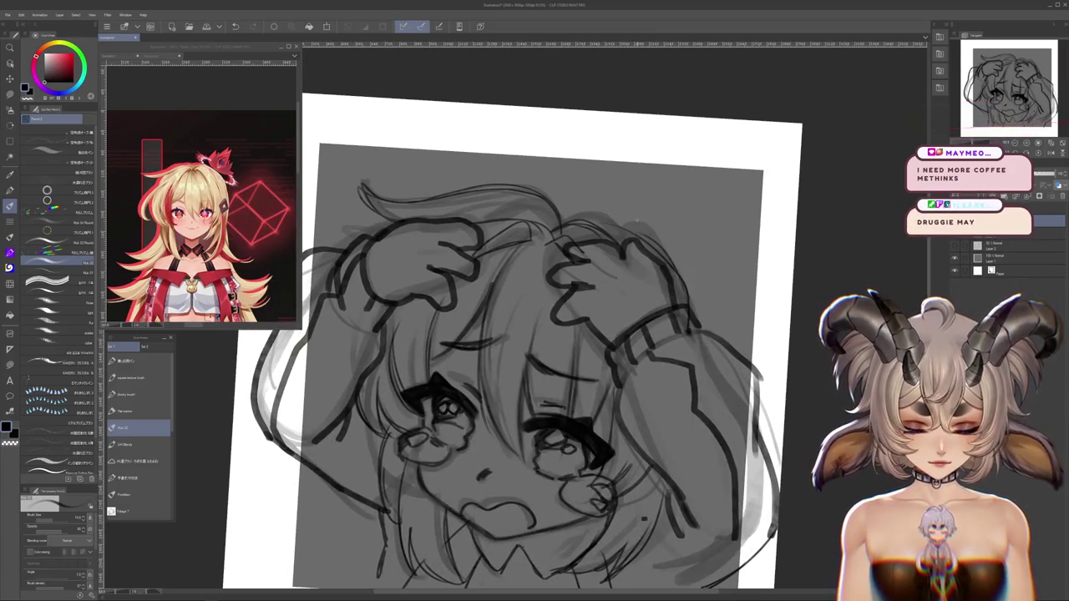
key(ctrl+minus)
click(954, 244)
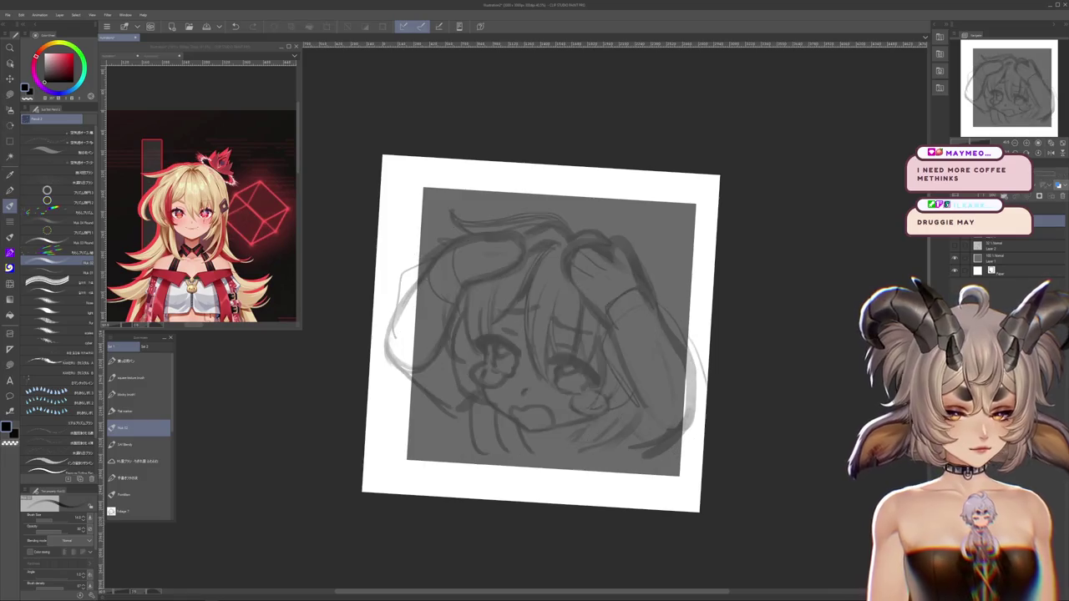
Show the ink line layer again, zoom out, and open the File menu
click(954, 243)
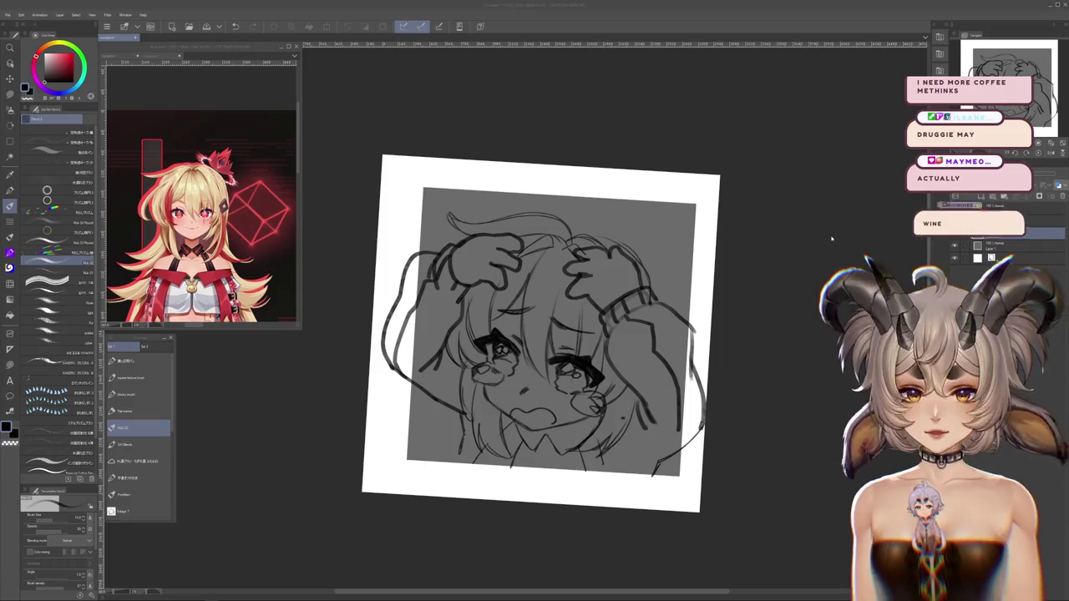
scroll(601, 125, down, 2)
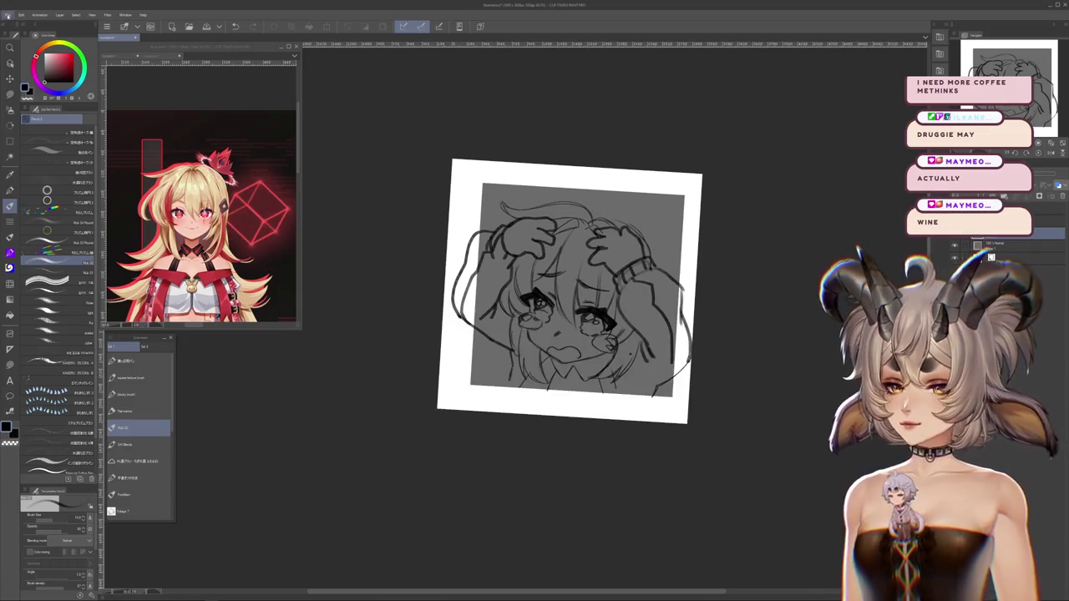
click(9, 15)
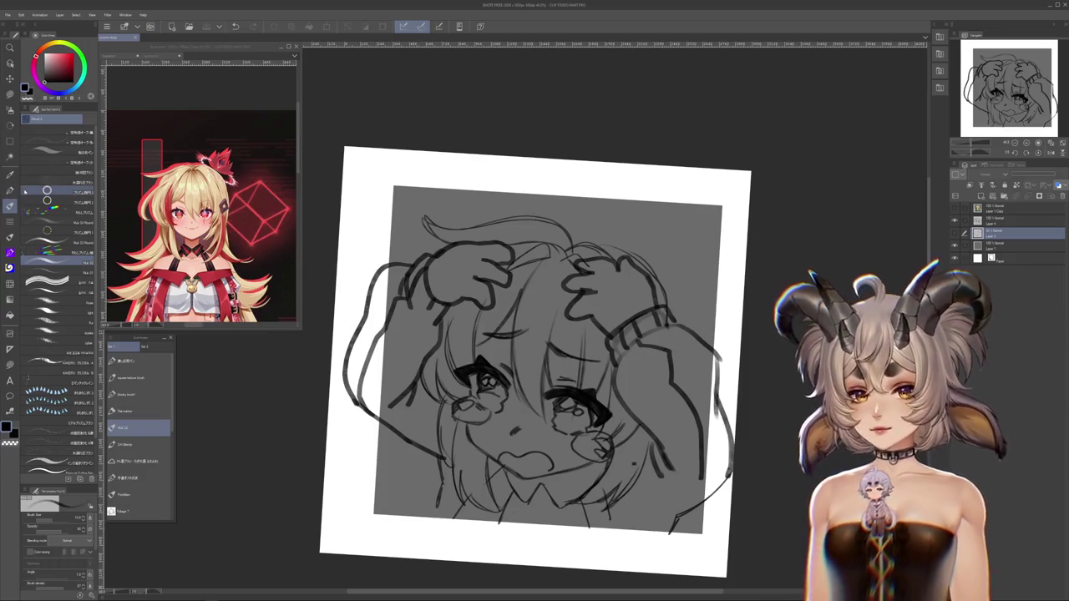
On the layer above, draw two extra hair strands across the middle of the head
key(alt+bracketright)
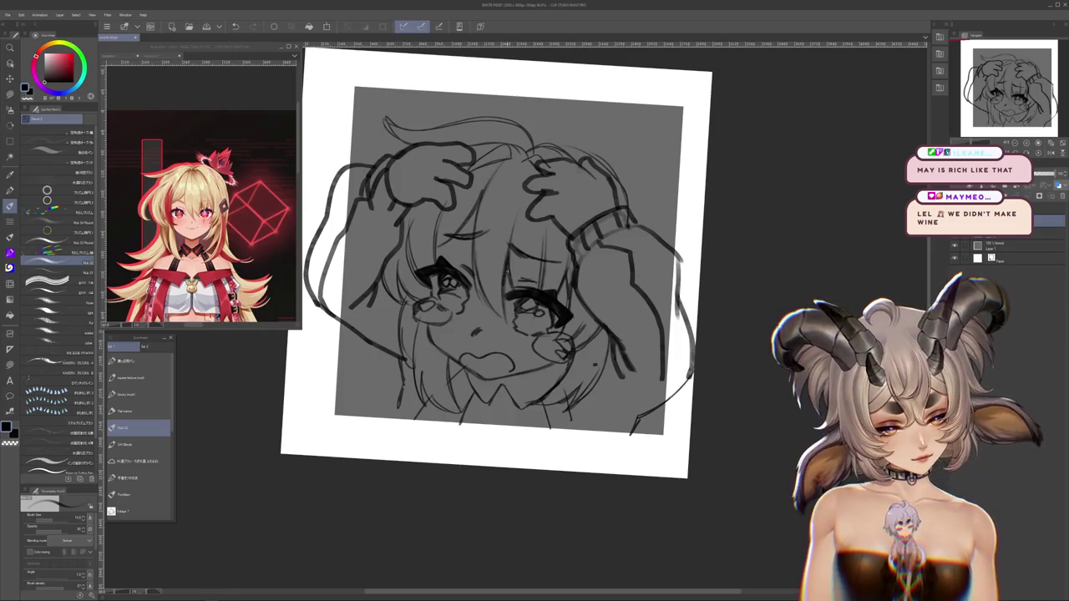
mouse_move(649, 319)
mouse_down()
mouse_move(649, 423)
mouse_move(687, 397)
mouse_up()
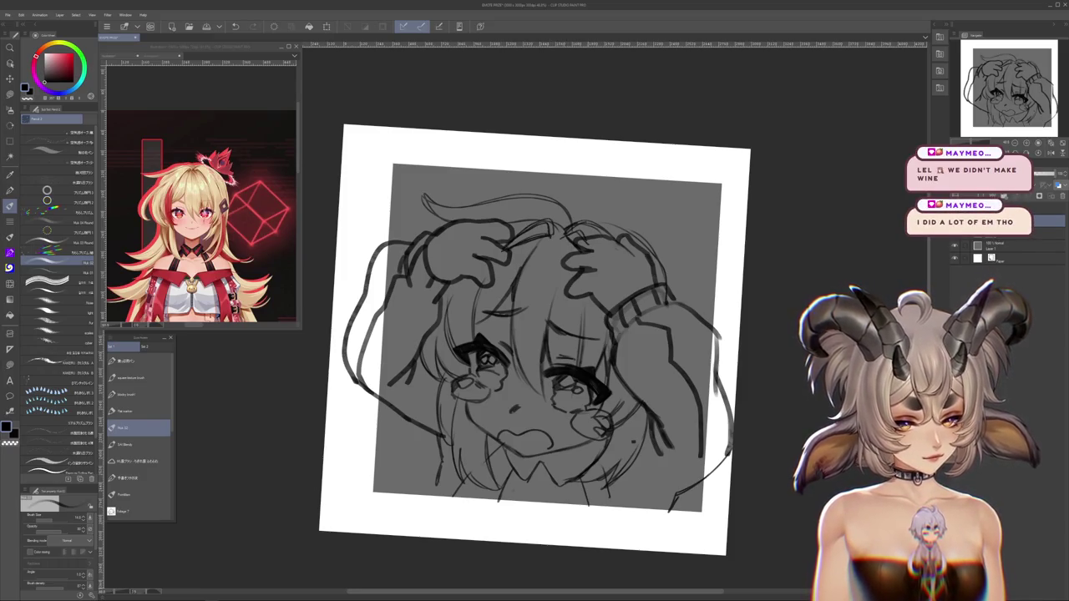
drag(555, 243, 528, 368)
drag(536, 275, 520, 342)
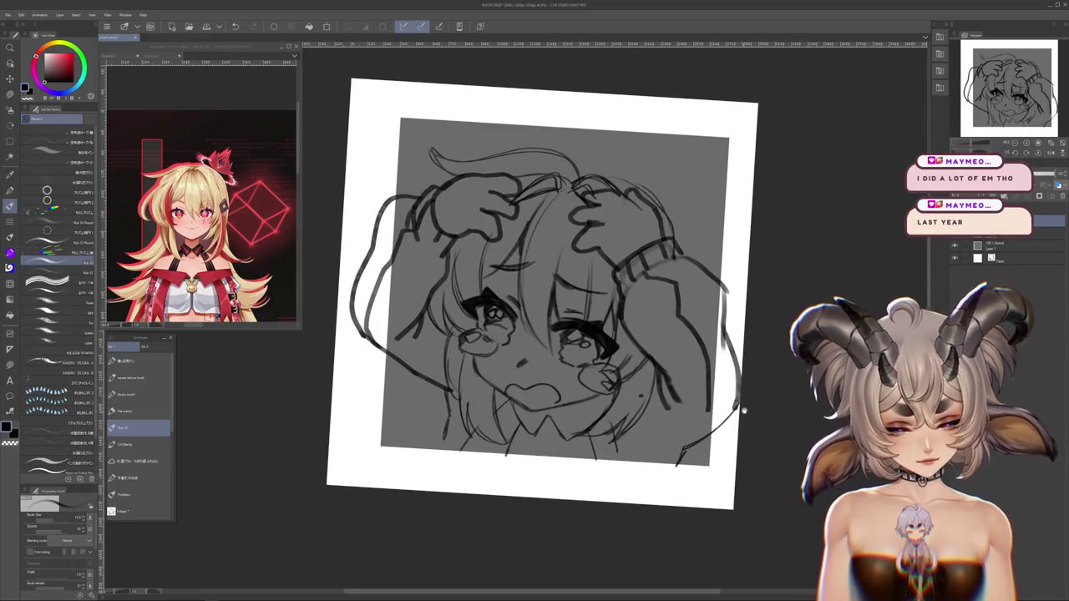
drag(742, 411, 709, 436)
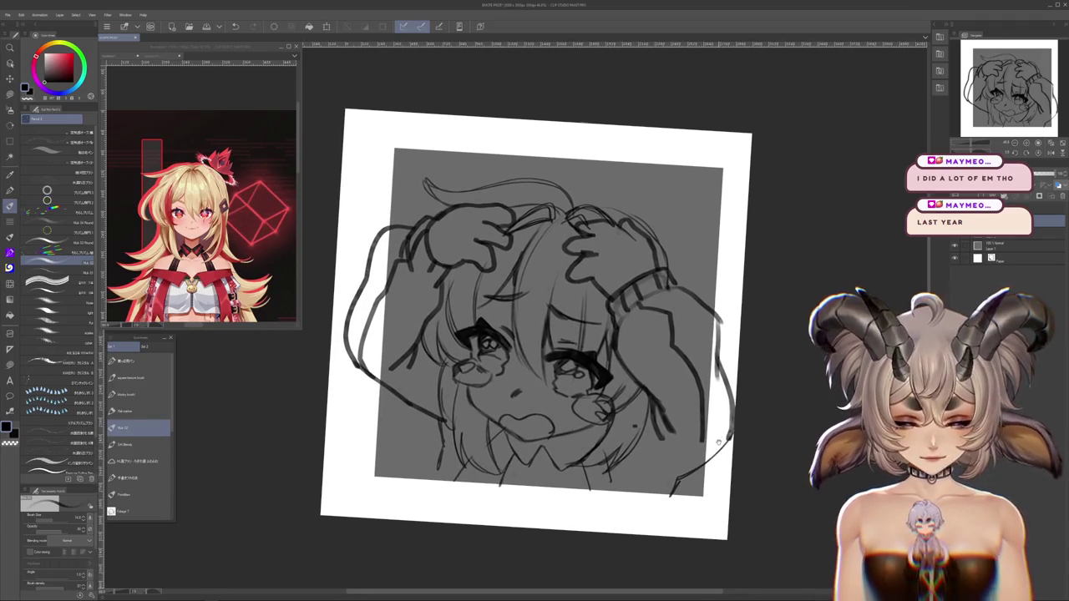
drag(716, 440, 713, 418)
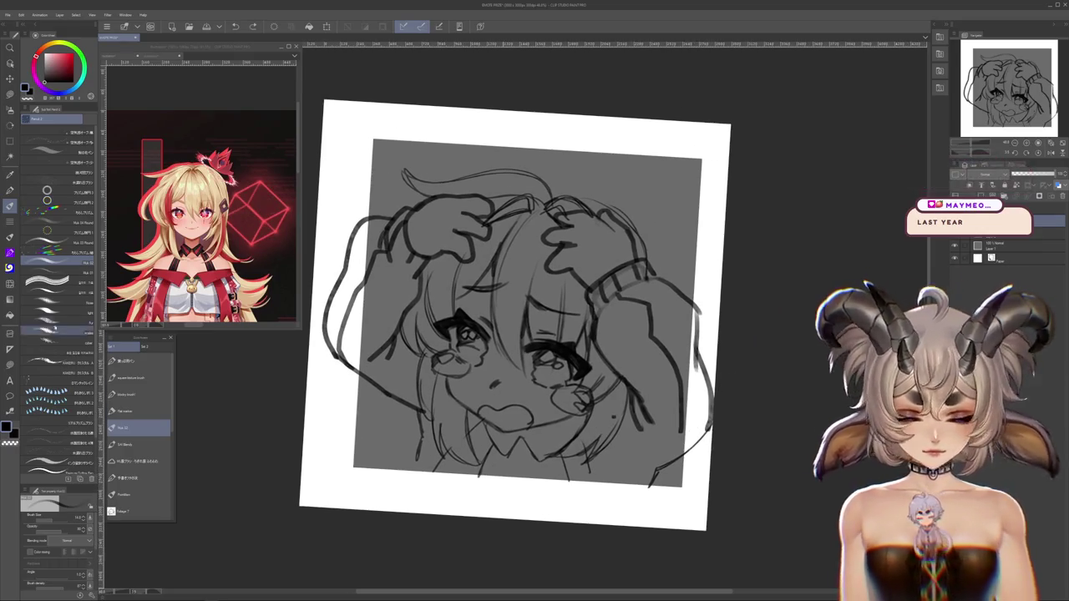
Smudge the right-side strokes with the Blend tool, then merge the current layer into the one below
key(j)
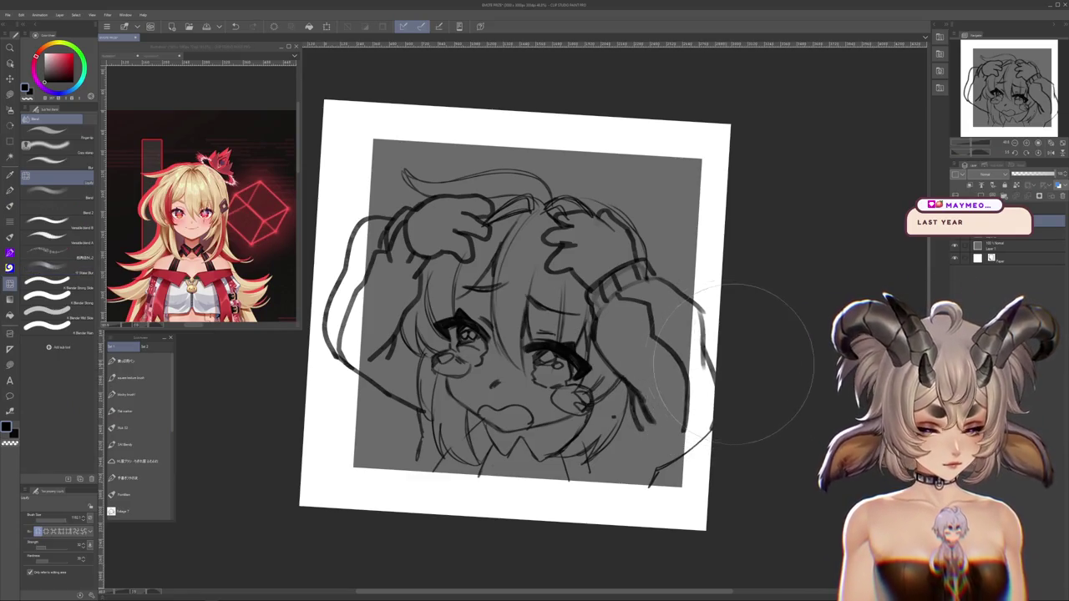
mouse_move(712, 382)
mouse_down()
mouse_move(676, 422)
mouse_move(718, 376)
mouse_move(744, 419)
mouse_move(716, 430)
mouse_move(644, 537)
mouse_move(518, 501)
mouse_up()
drag(292, 388, 342, 431)
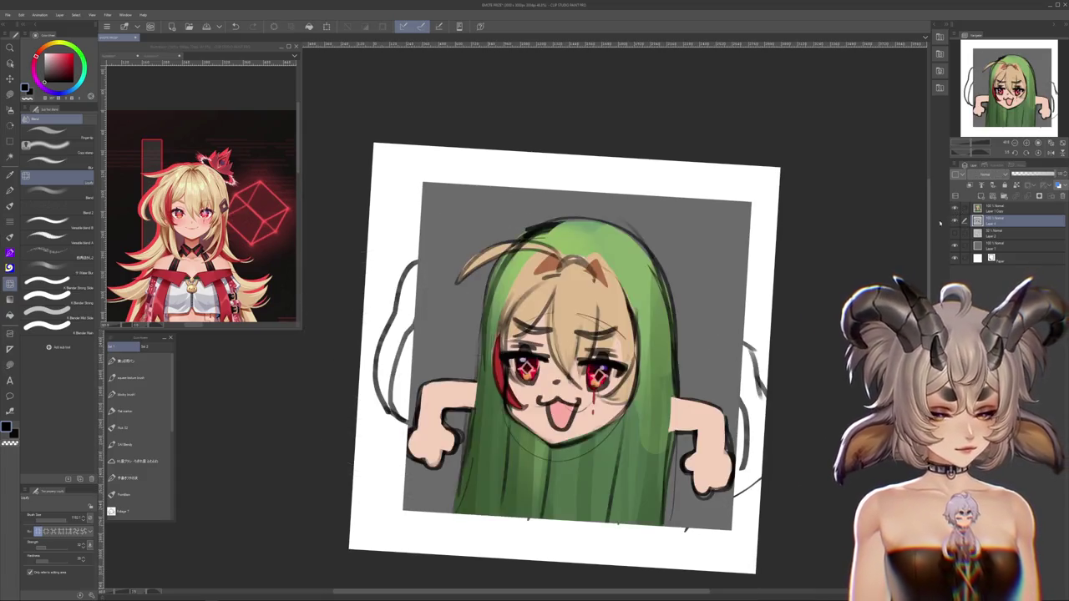
key(m)
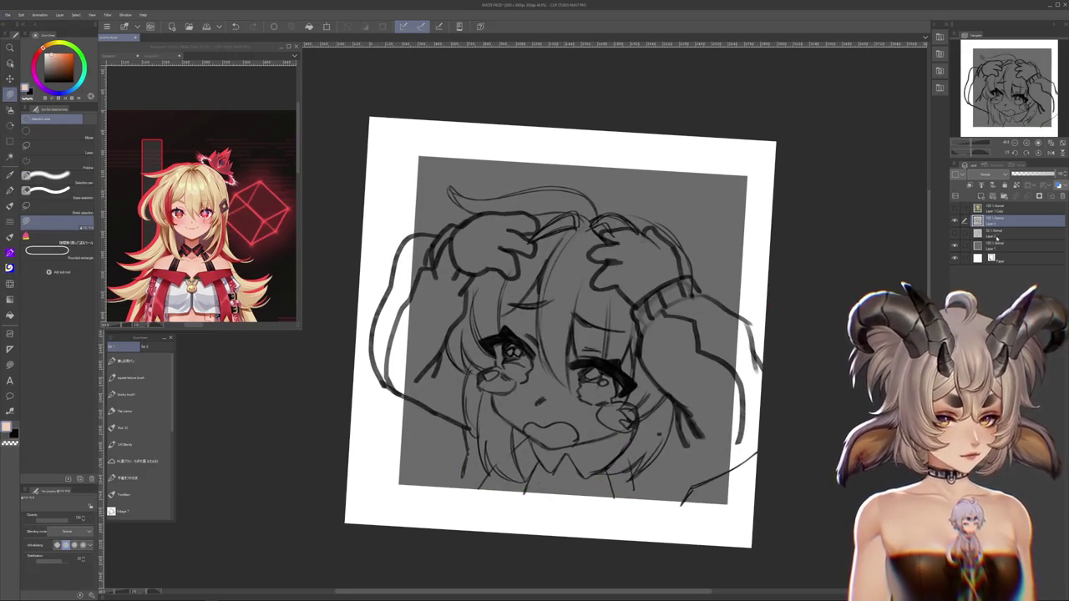
click(1049, 199)
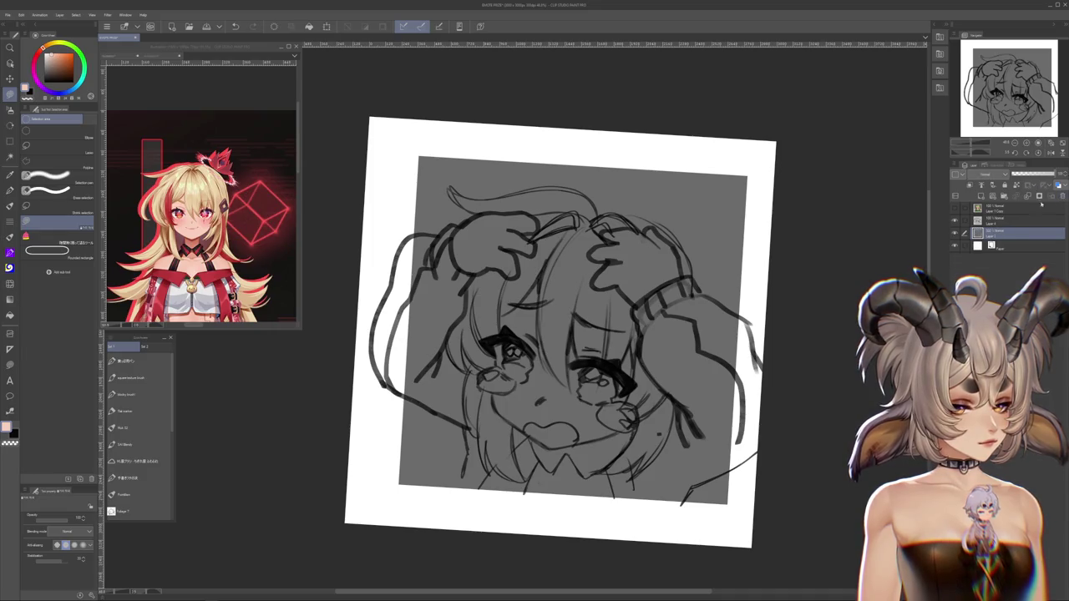
Undo the layer merge and fill the right arm, shoulder, hand and top hair curl with peach
key(ctrl+z)
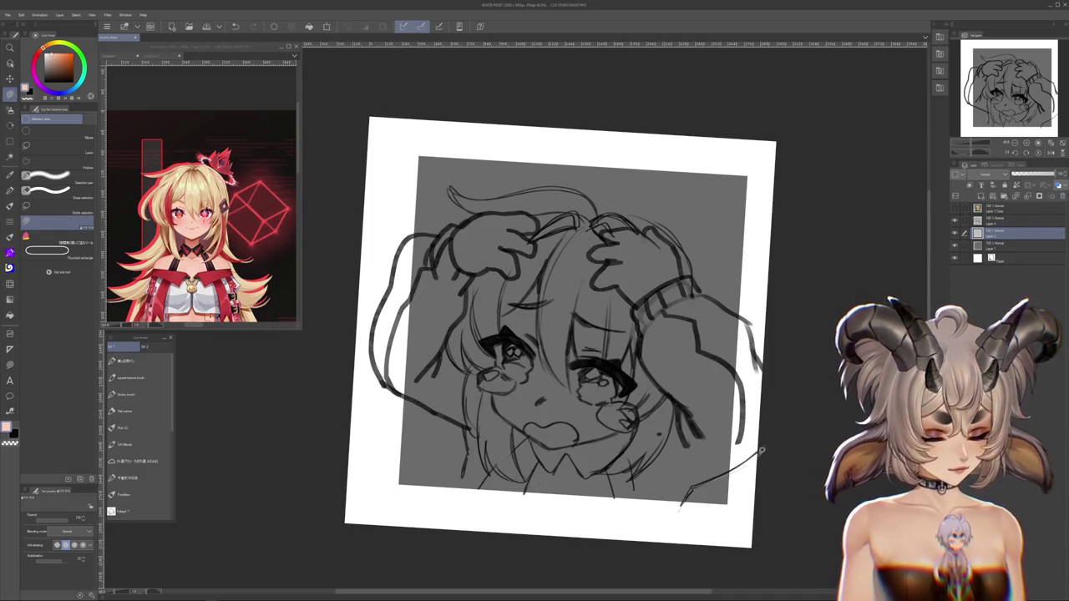
drag(673, 273, 708, 305)
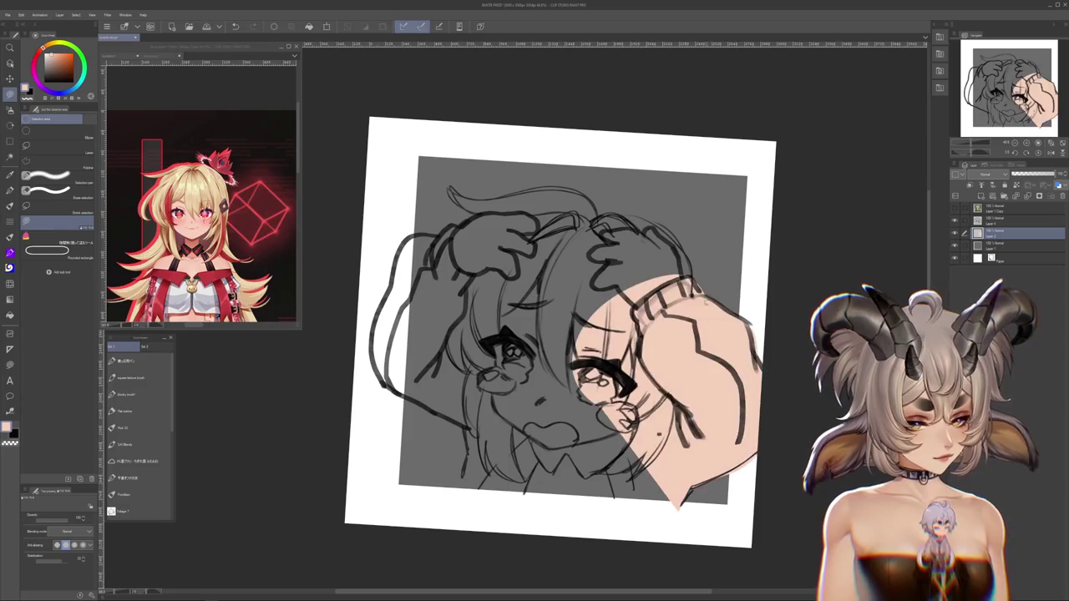
drag(618, 209, 576, 250)
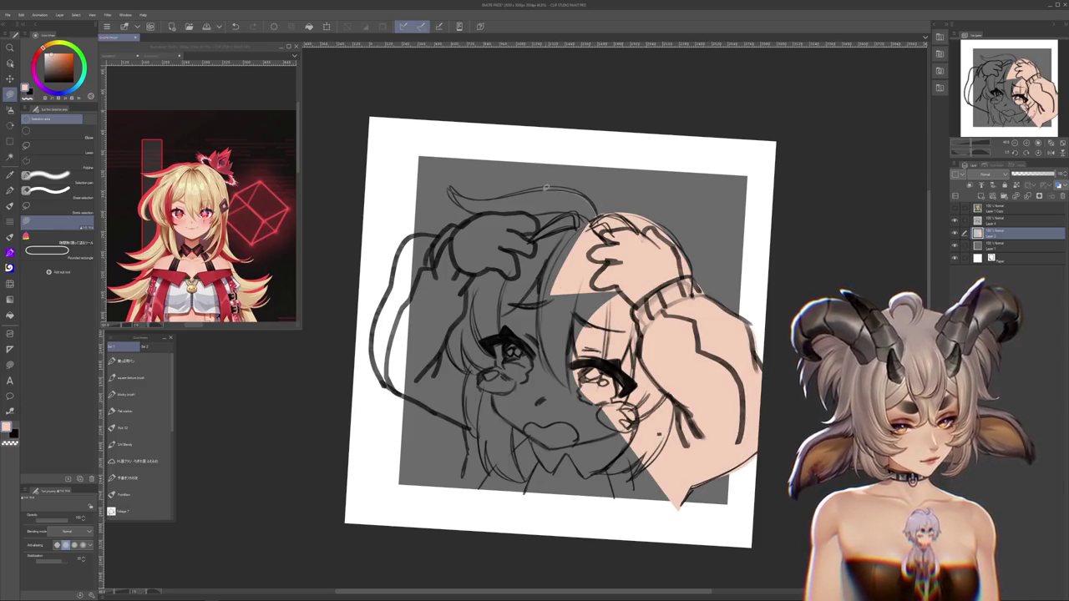
drag(593, 209, 579, 242)
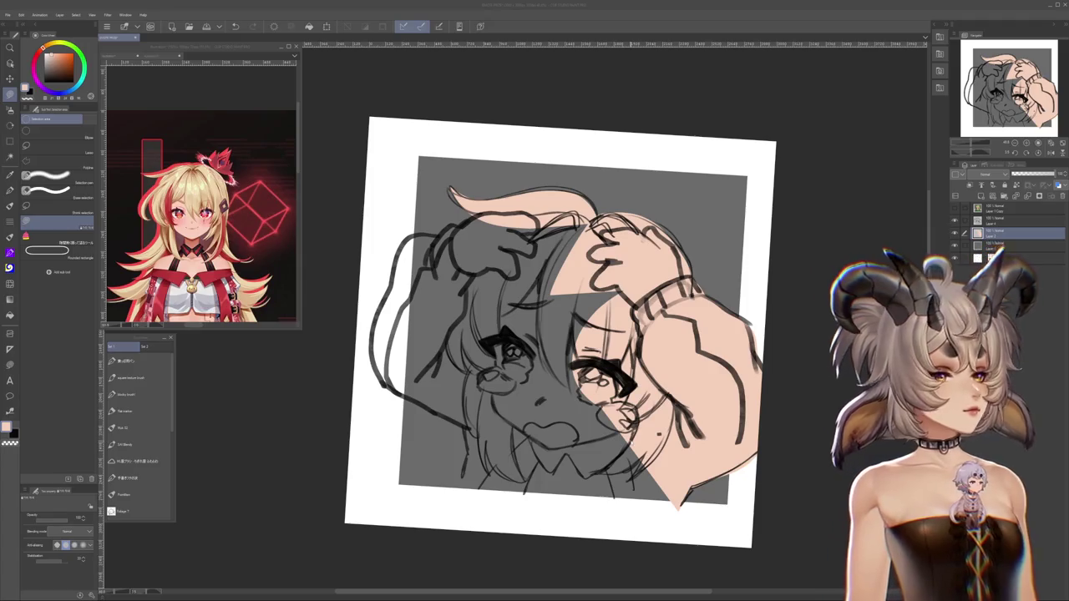
Fill the left hand, chin and the rest of the face with the peach skin tone
mouse_move(460, 226)
mouse_down()
mouse_move(420, 237)
mouse_move(385, 351)
mouse_move(501, 422)
mouse_up()
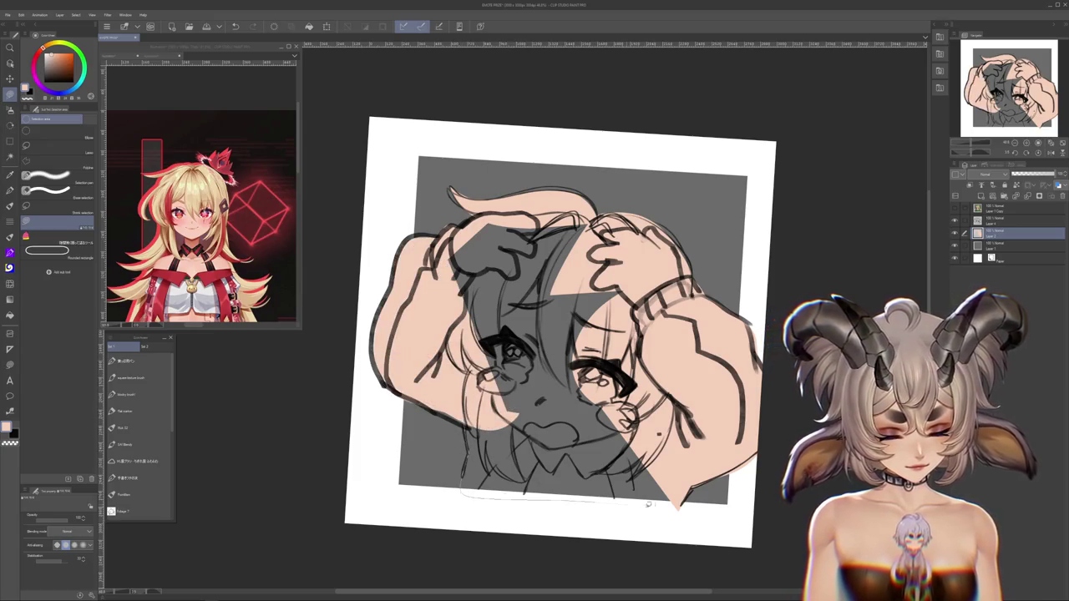
drag(645, 503, 683, 475)
drag(568, 234, 468, 392)
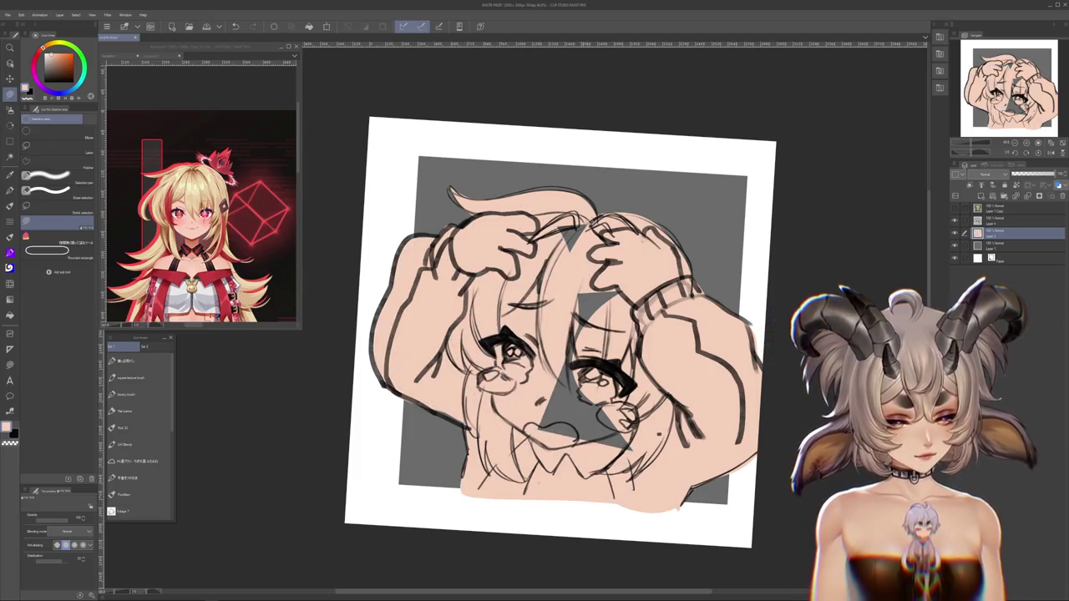
drag(603, 299, 543, 442)
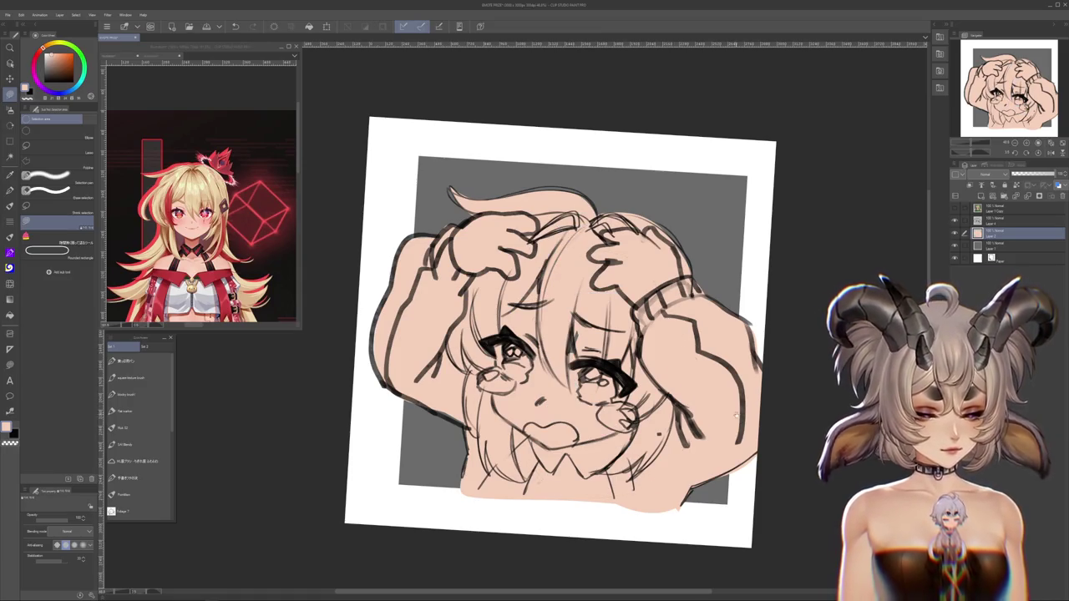
scroll(685, 427, up, 2)
mouse_move(685, 427)
mouse_down()
mouse_move(660, 420)
mouse_move(655, 365)
mouse_up()
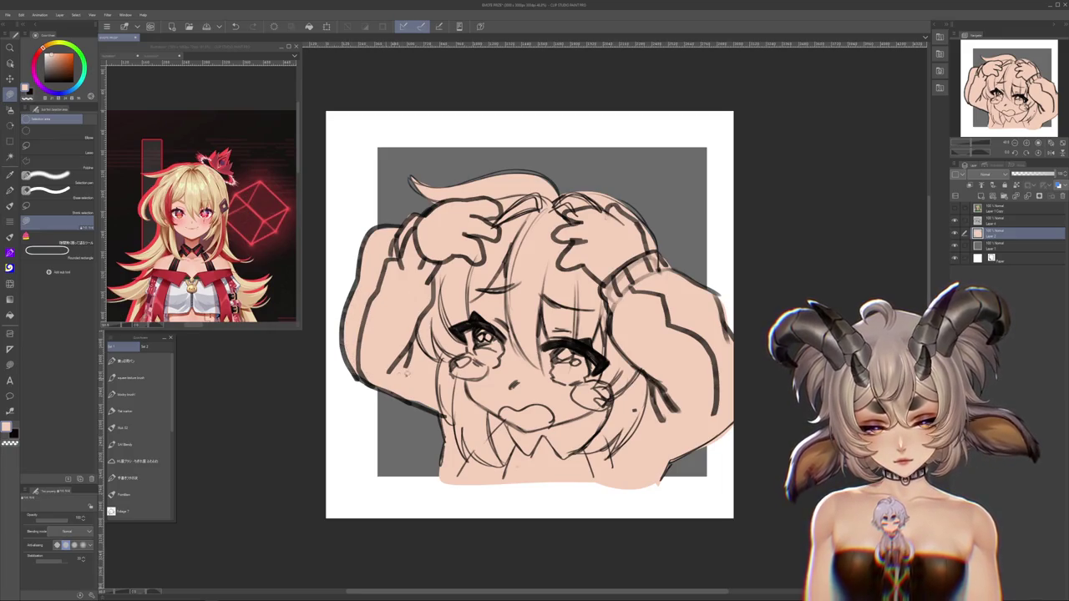
mouse_move(543, 317)
mouse_down()
mouse_move(573, 396)
mouse_move(531, 414)
mouse_move(515, 350)
mouse_up()
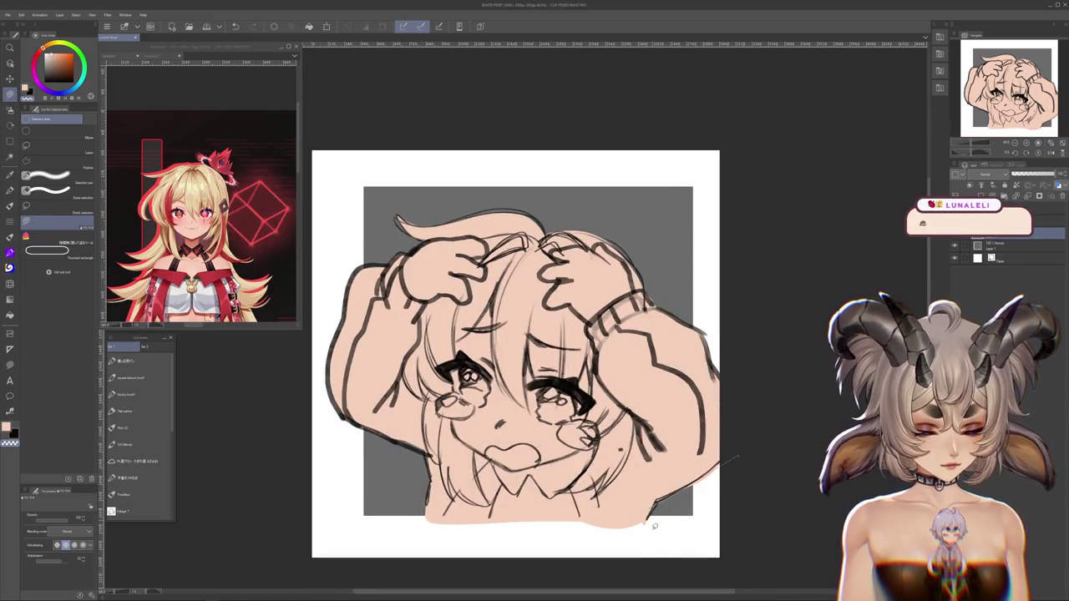